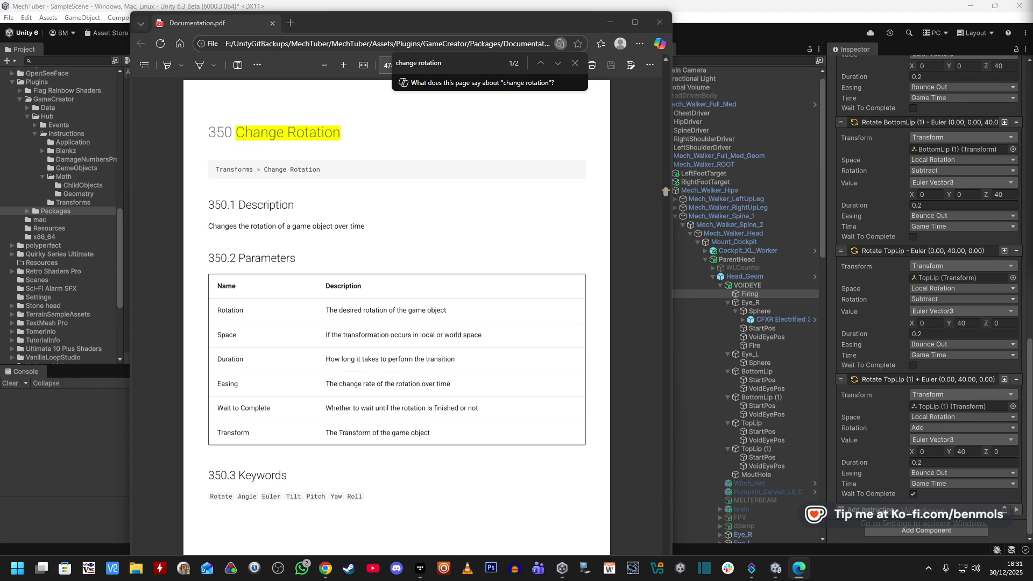
# - Bring the Change Rotation documentation PDF forward and drag its window down to reveal Unity's Scene view
pyautogui.click(537, 231)
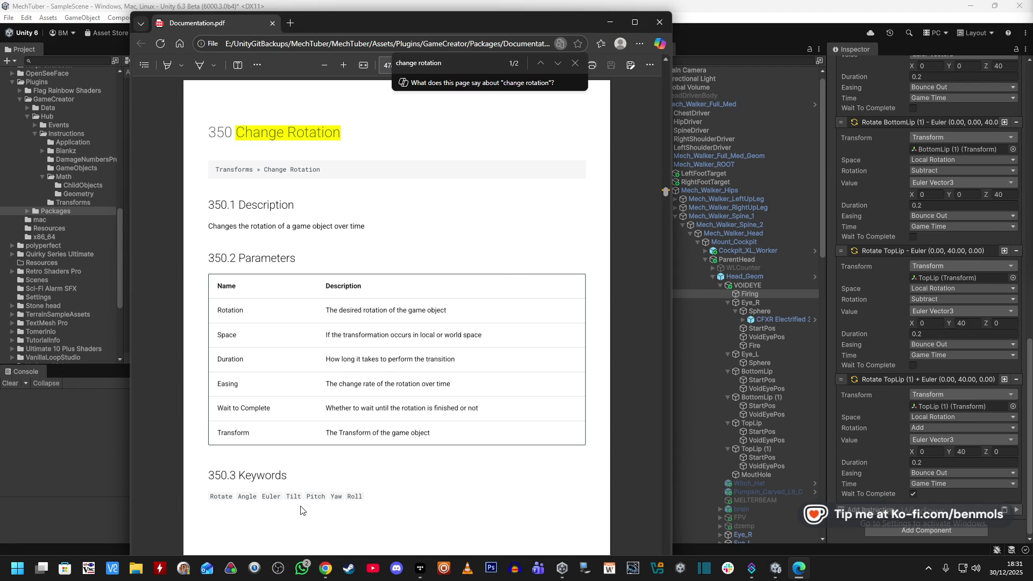
pyautogui.tripleClick(280, 497)
pyautogui.click(378, 508)
pyautogui.moveTo(341, 18)
pyautogui.mouseDown()
pyautogui.moveTo(353, 105)
pyautogui.moveTo(334, 59)
pyautogui.mouseUp()
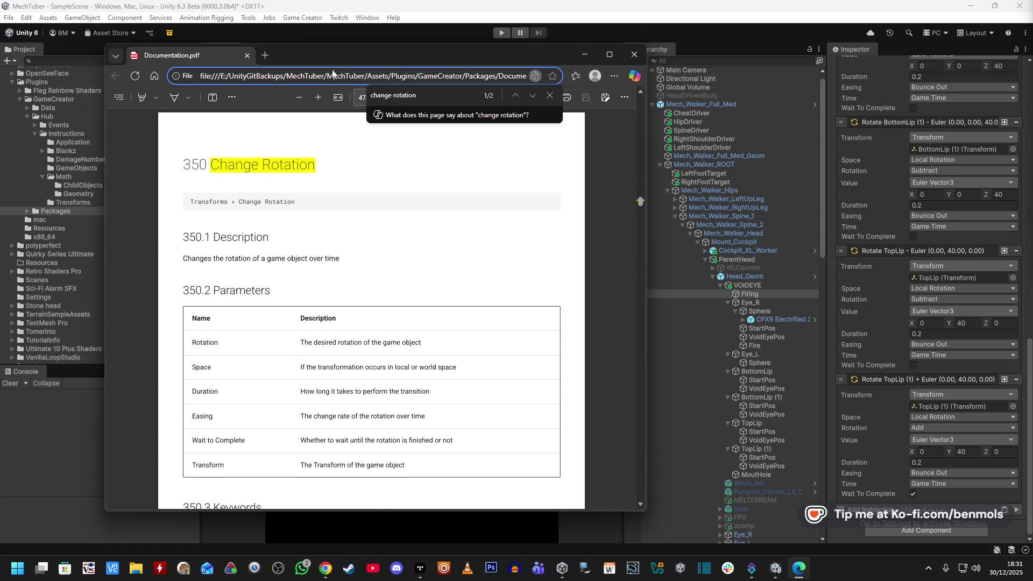
pyautogui.rightClick(886, 381)
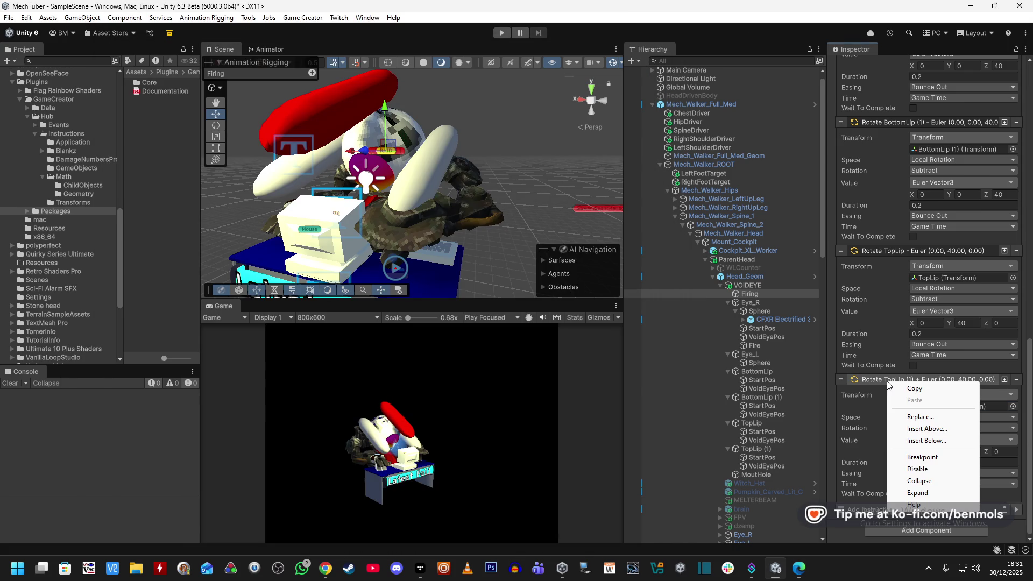
pyautogui.click(915, 504)
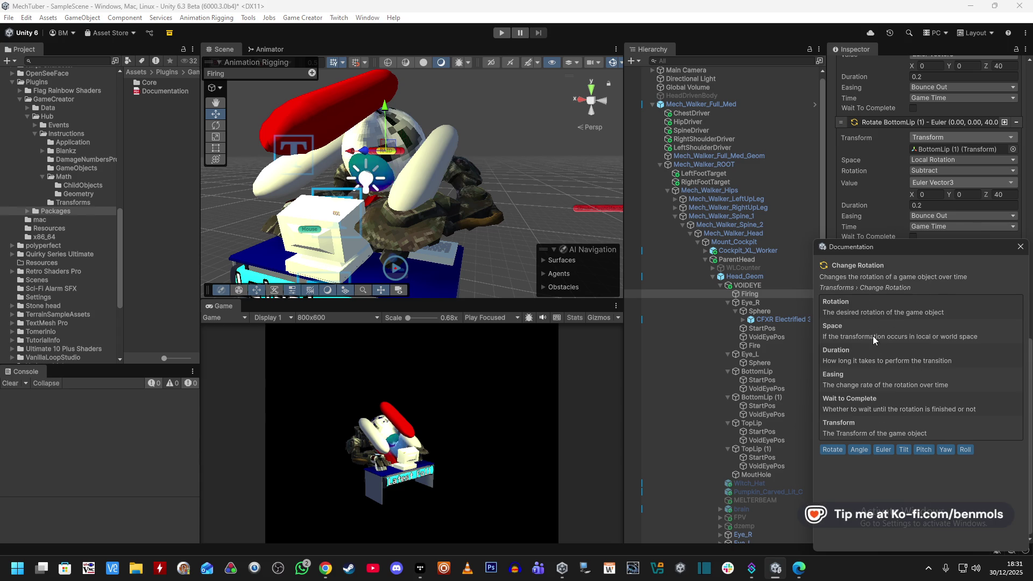
pyautogui.click(841, 239)
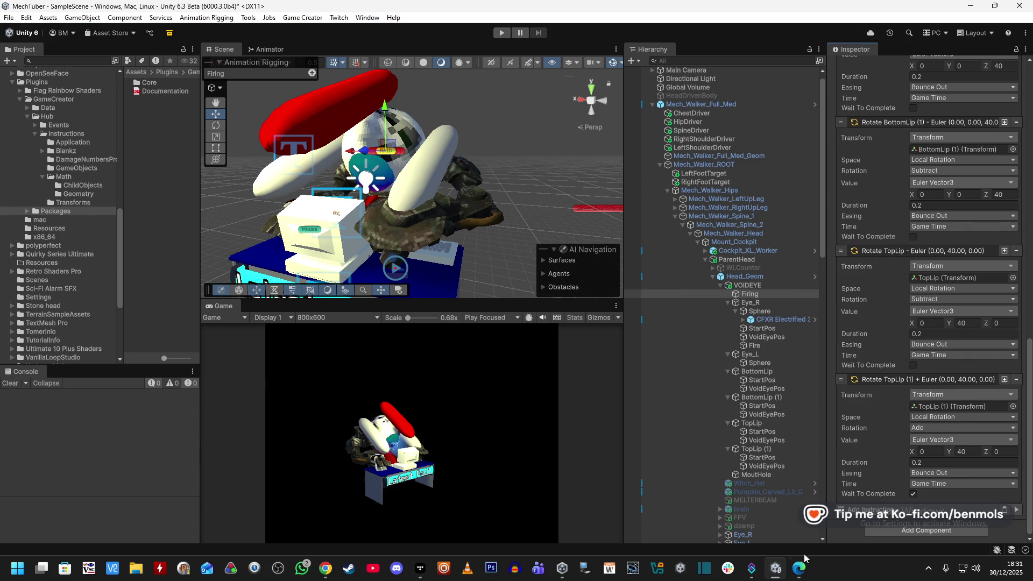
pyautogui.click(799, 568)
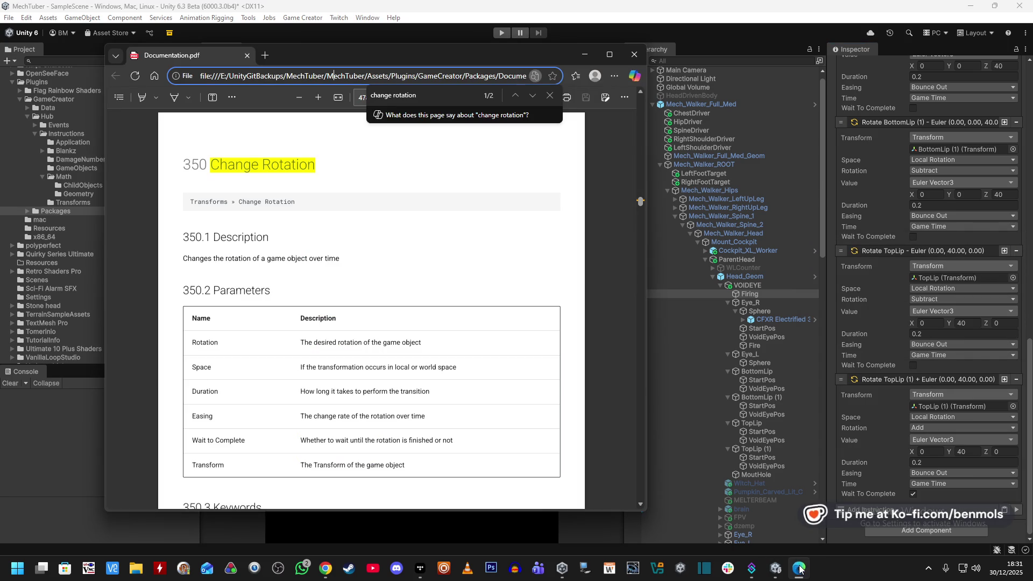
pyautogui.click(635, 52)
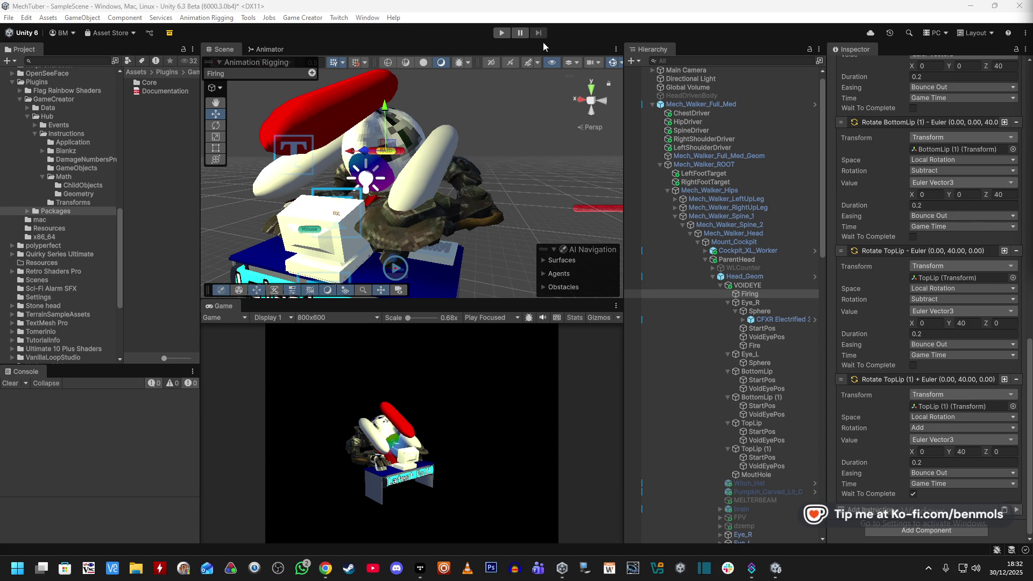
# - Enter Play mode to test the mech head scene
pyautogui.click(502, 36)
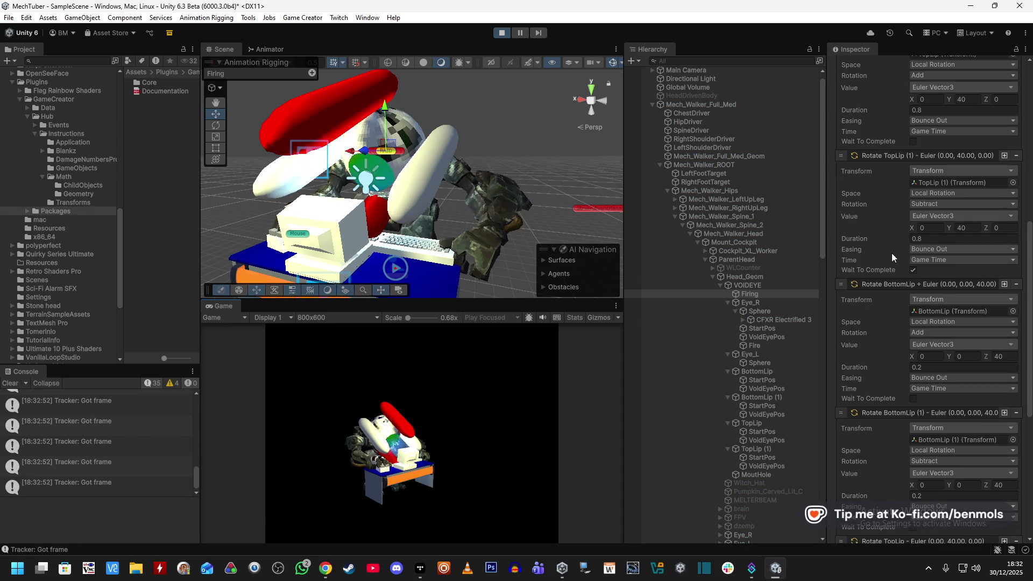
# - Orbit the Scene camera out from the mech and scroll the Inspector to Rotate TopLip (1)'s settings
pyautogui.scroll(3, 892, 241)
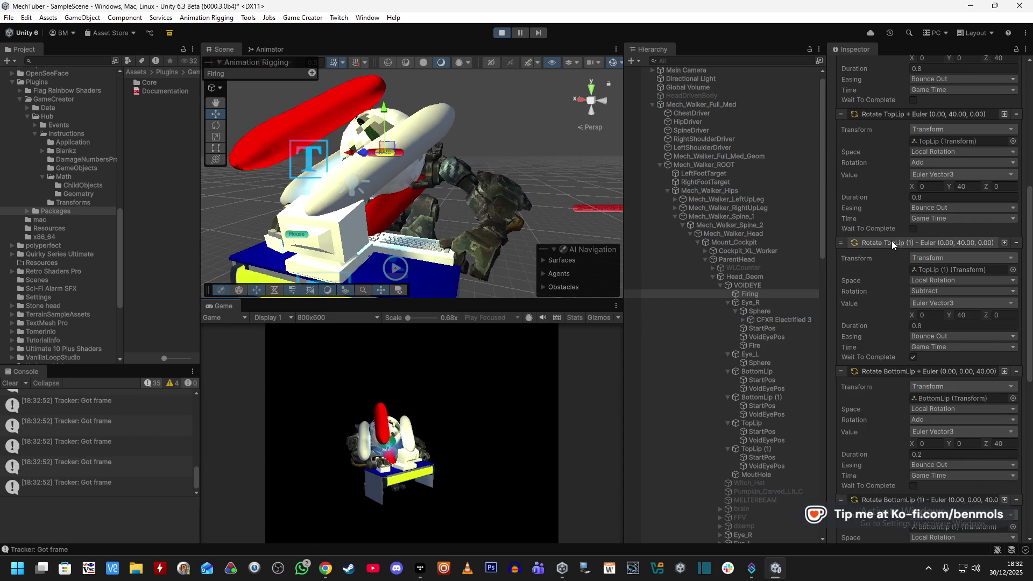
pyautogui.scroll(1, 915, 321)
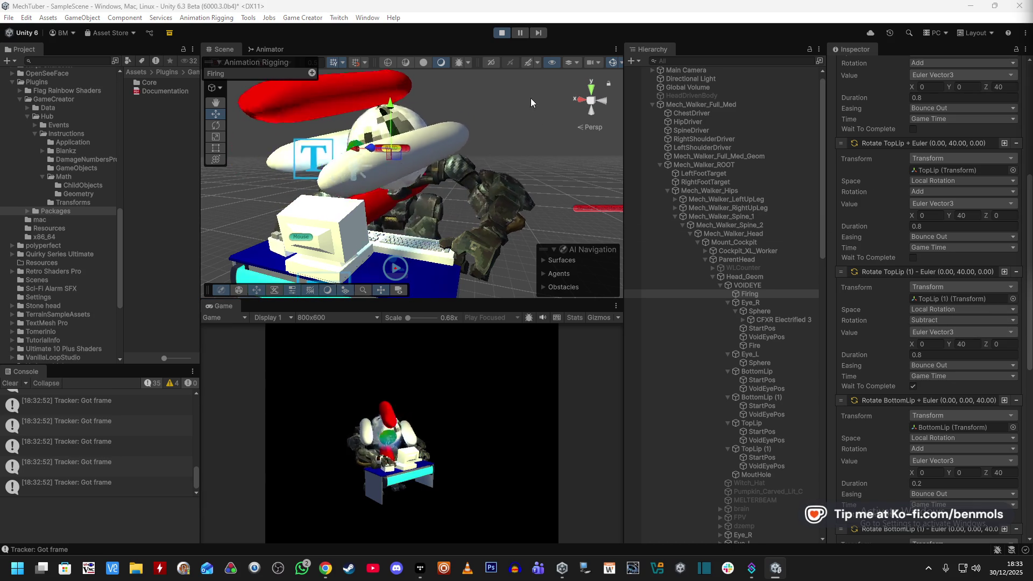
pyautogui.rightClick(476, 202)
pyautogui.moveTo(476, 202)
pyautogui.mouseDown()
pyautogui.moveTo(444, 145)
pyautogui.moveTo(462, 236)
pyautogui.moveTo(534, 237)
pyautogui.mouseUp()
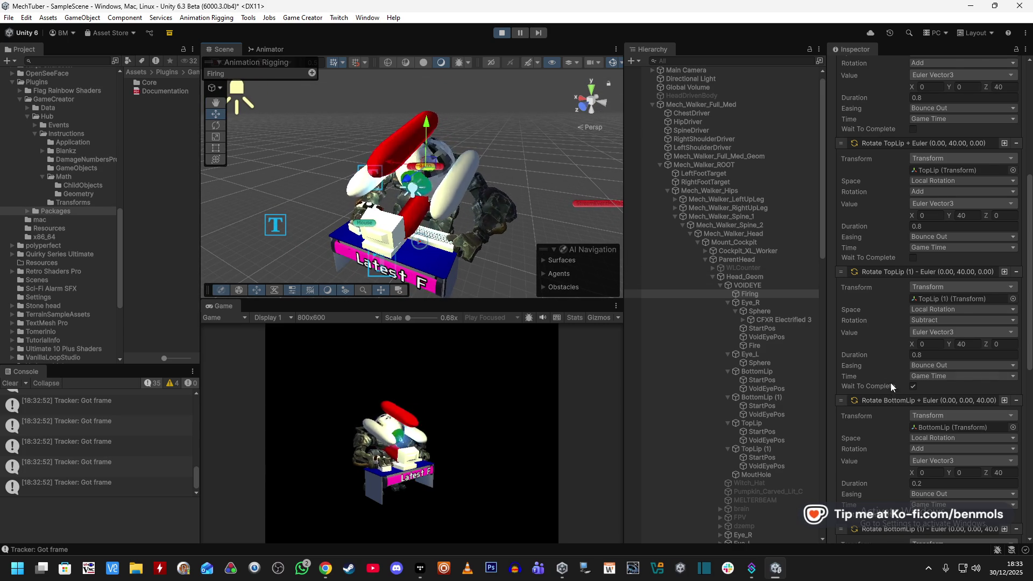
pyautogui.scroll(-8, 905, 424)
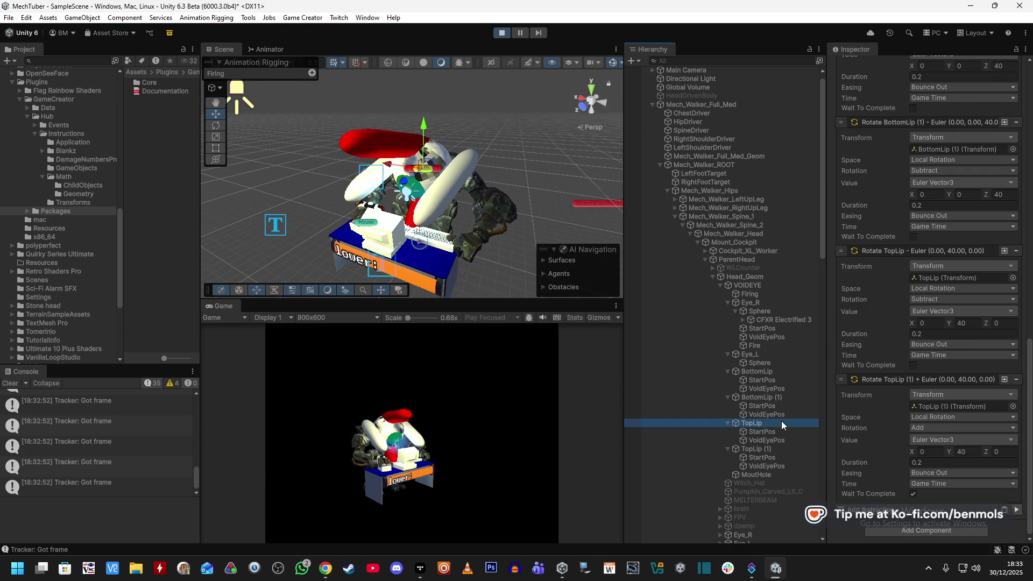
# - Turn on Wait To Complete for Firing's Rotate TopLip action and edit its Duration
pyautogui.click(782, 421)
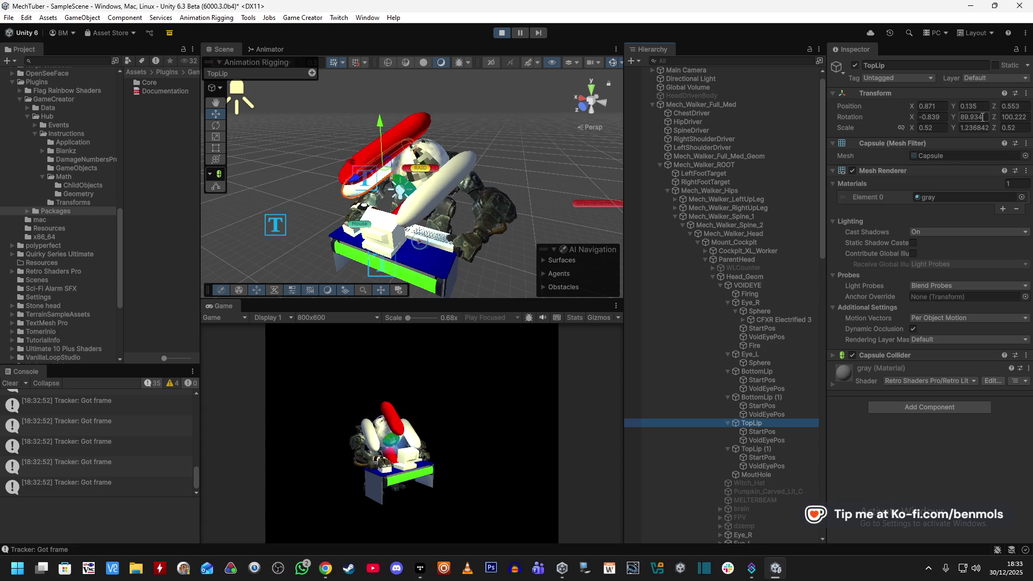
pyautogui.click(766, 296)
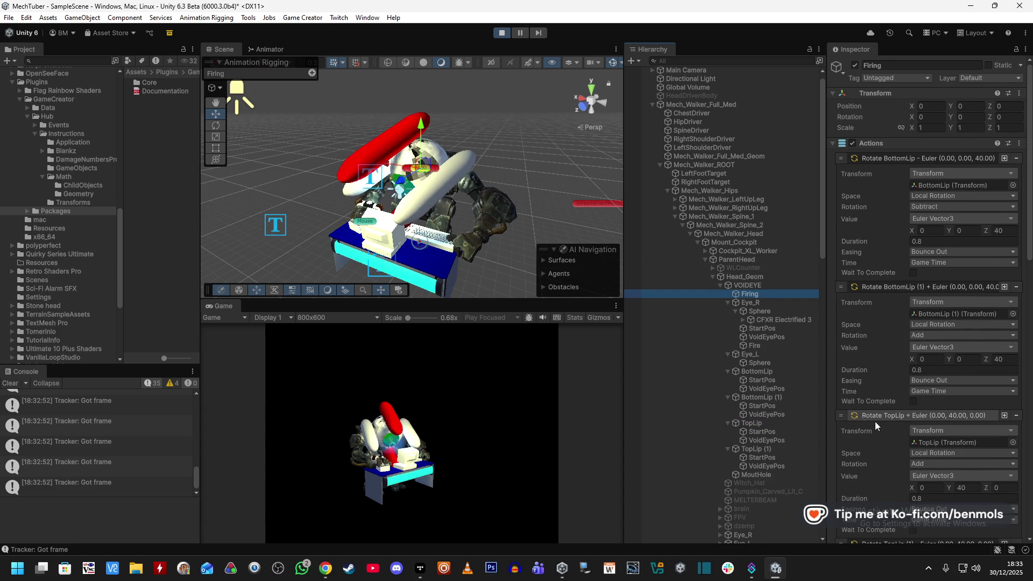
pyautogui.scroll(-3, 877, 422)
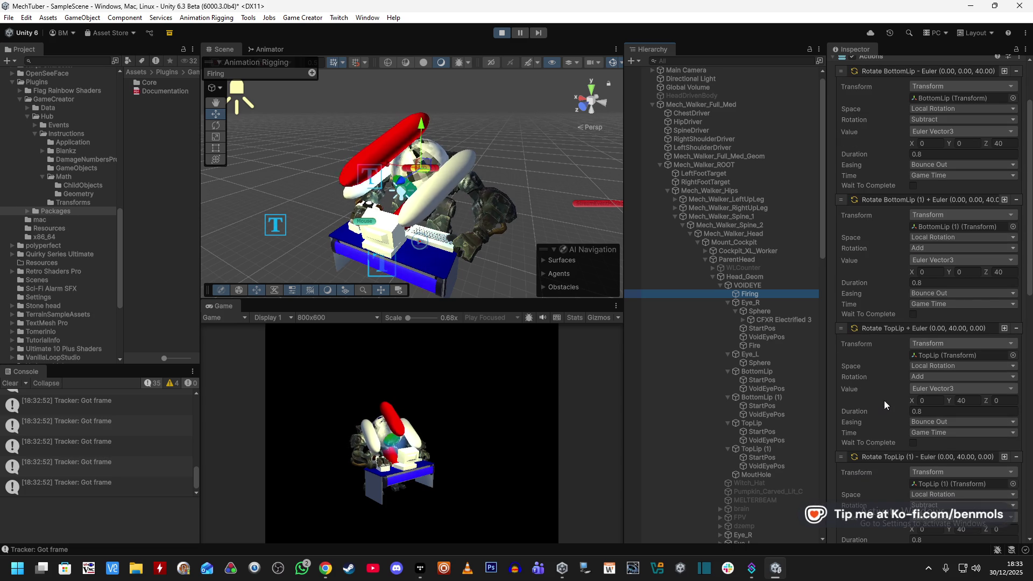
pyautogui.scroll(3, 885, 279)
pyautogui.scroll(-4, 885, 351)
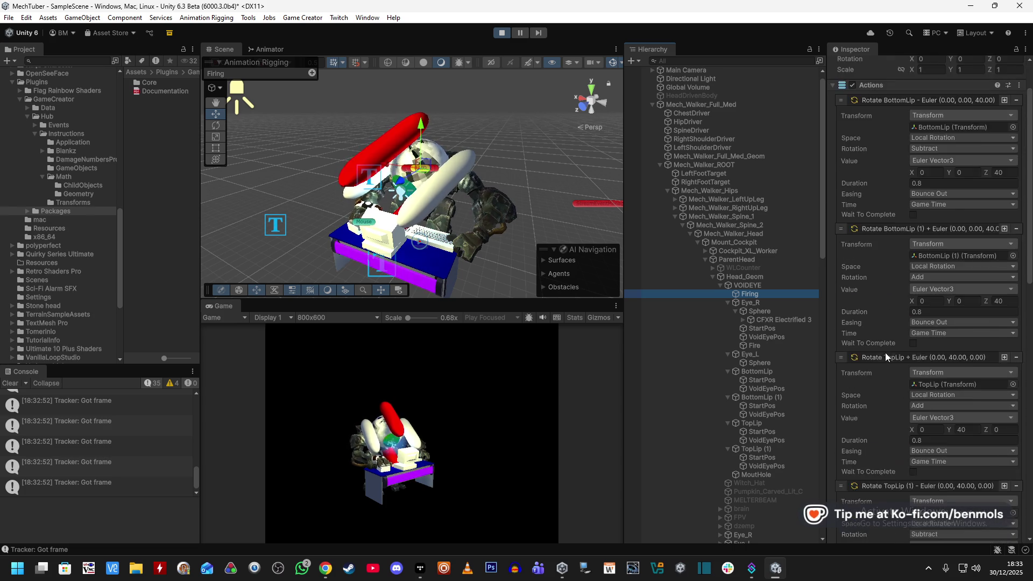
pyautogui.click(913, 413)
pyautogui.click(931, 381)
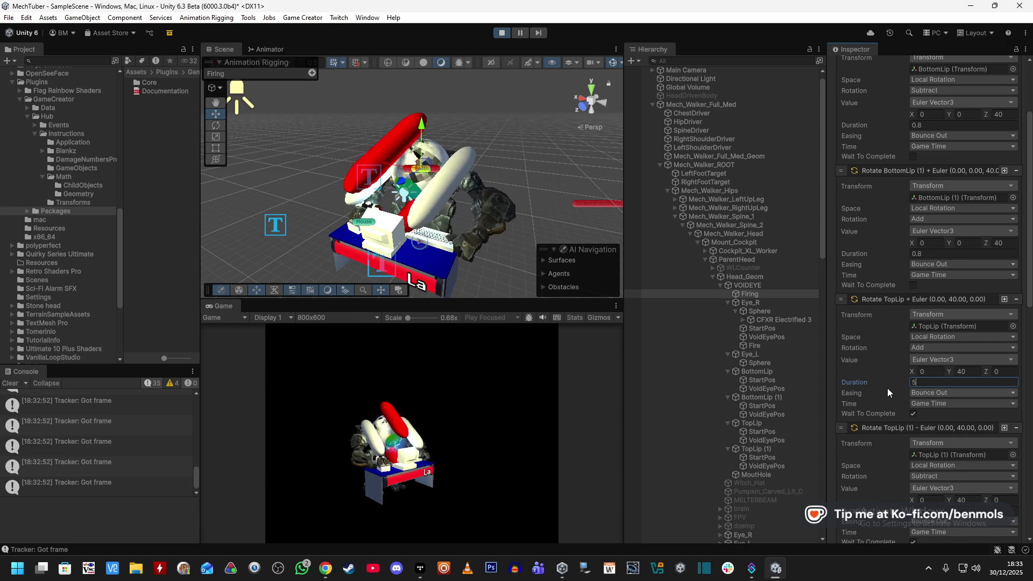
pyautogui.scroll(-10, 887, 388)
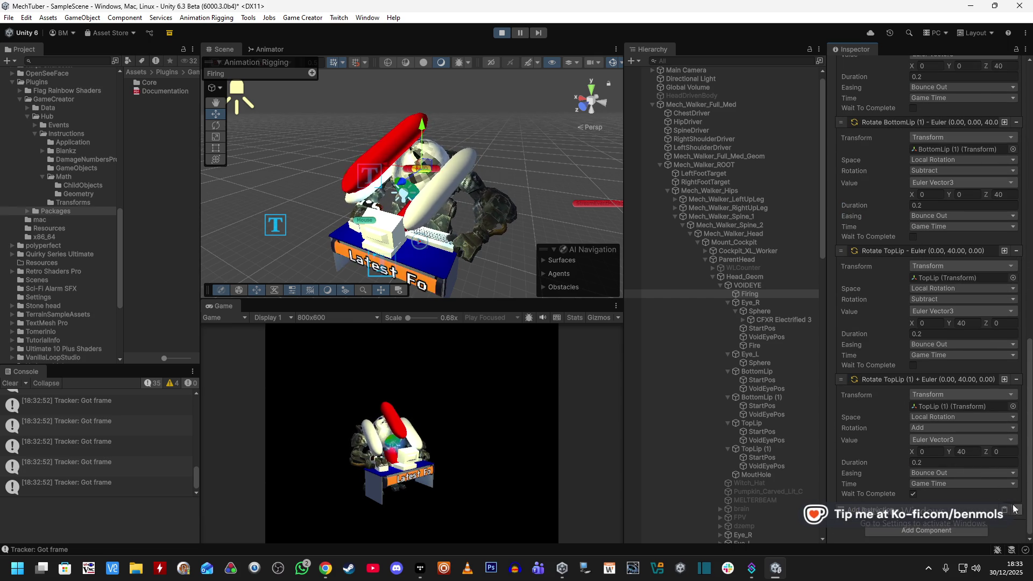
# - Turn on Wait To Complete for the Rotate TopLip (1) action as well
pyautogui.click(759, 423)
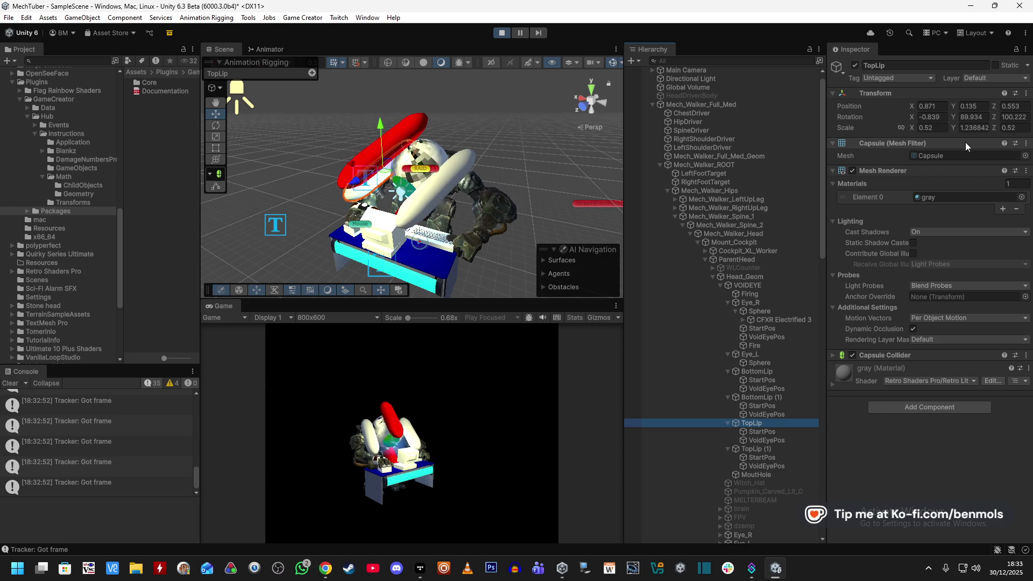
pyautogui.click(771, 293)
pyautogui.scroll(-10, 951, 451)
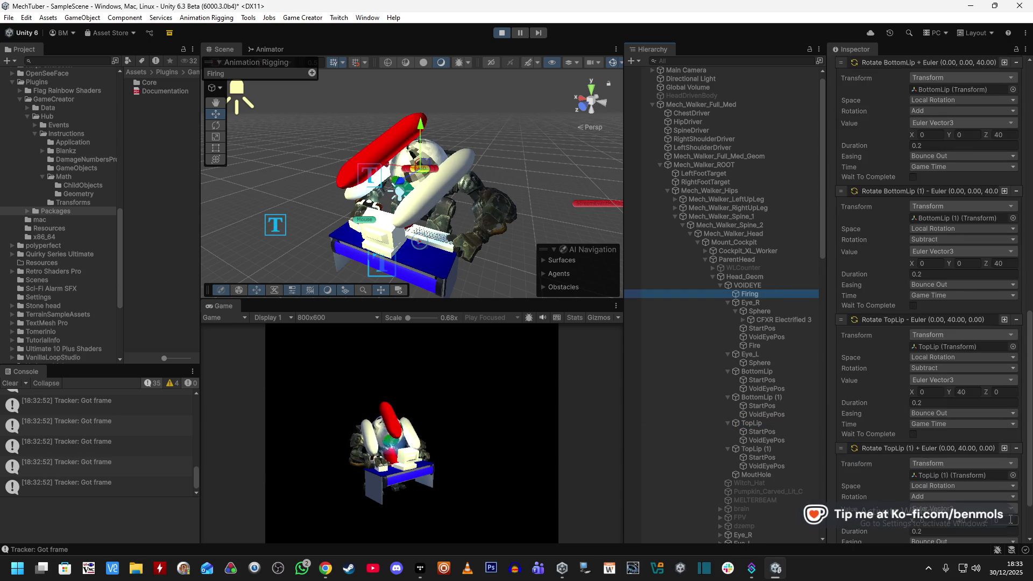
pyautogui.scroll(-3, 1009, 519)
pyautogui.click(912, 493)
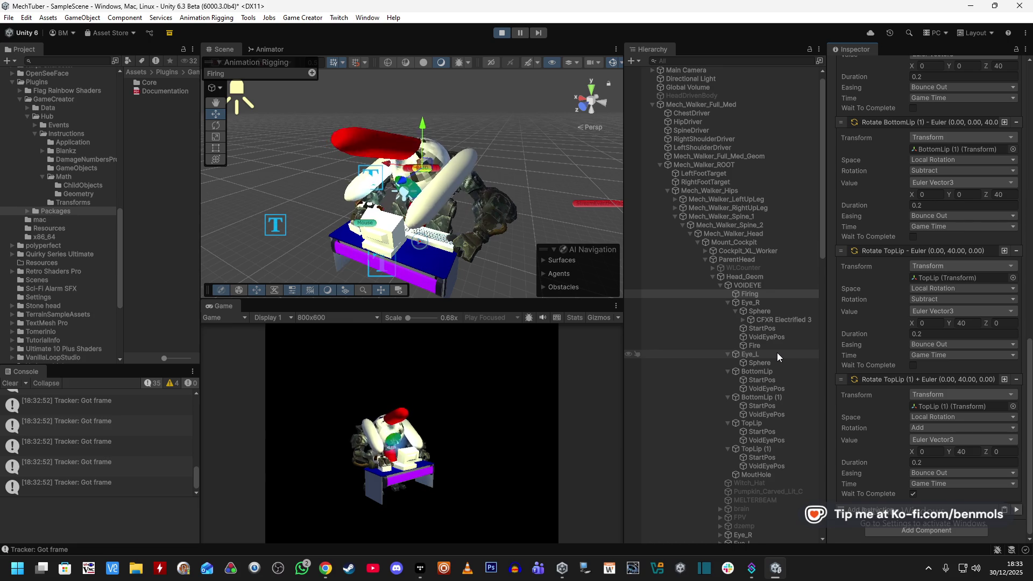
# - Rotate the TopLip capsule to (-0.839, 89.934, 100.222) with the gizmo, then exit Play mode
pyautogui.click(761, 422)
pyautogui.click(763, 450)
pyautogui.click(760, 424)
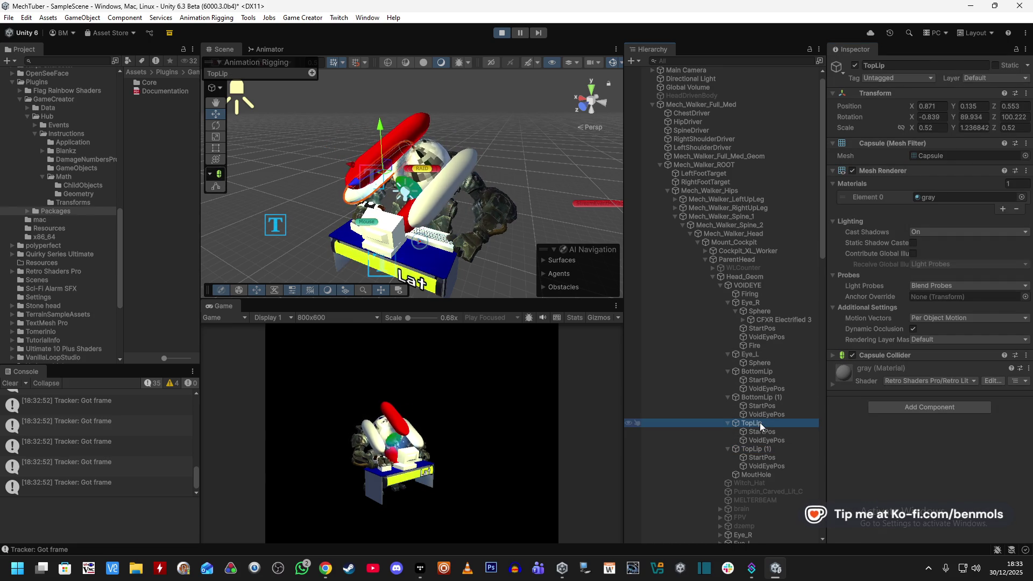
pyautogui.moveTo(517, 237)
pyautogui.keyDown('alt'); pyautogui.mouseDown()
pyautogui.moveTo(559, 232)
pyautogui.moveTo(313, 130)
pyautogui.mouseUp(); pyautogui.keyUp('alt')
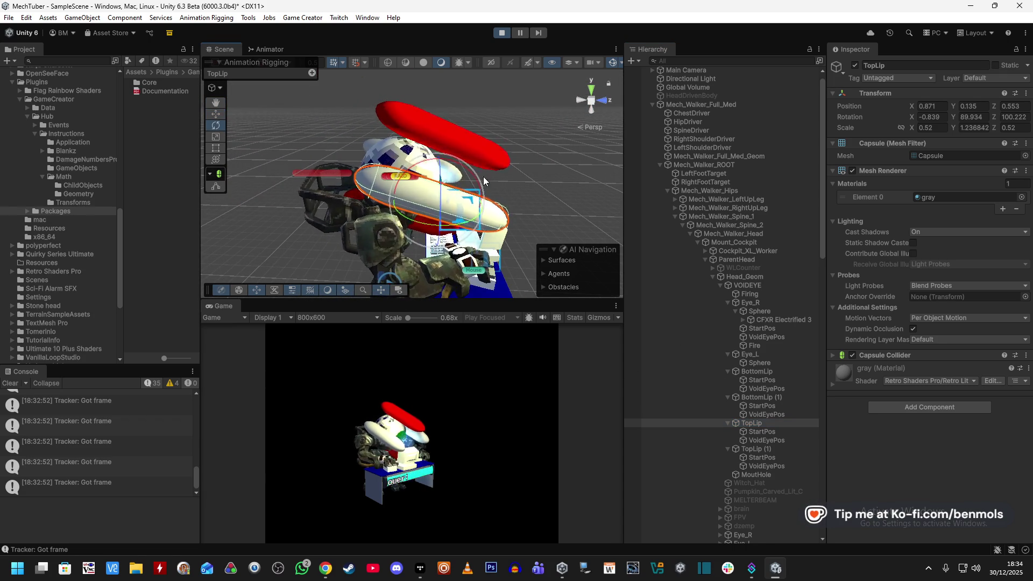
pyautogui.scroll(3, 468, 193)
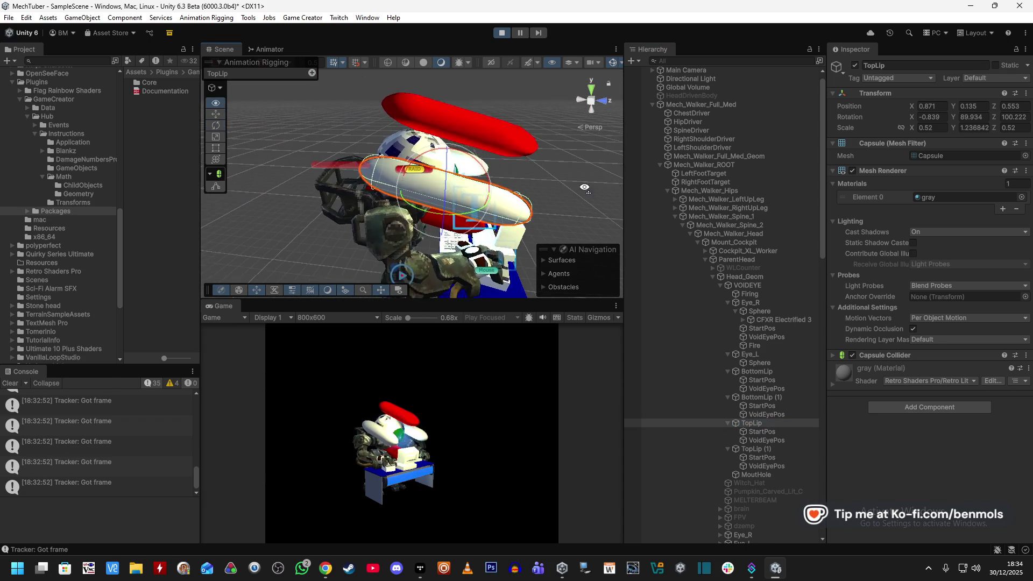
pyautogui.moveTo(472, 211)
pyautogui.mouseDown()
pyautogui.moveTo(415, 220)
pyautogui.moveTo(484, 202)
pyautogui.moveTo(456, 210)
pyautogui.mouseUp()
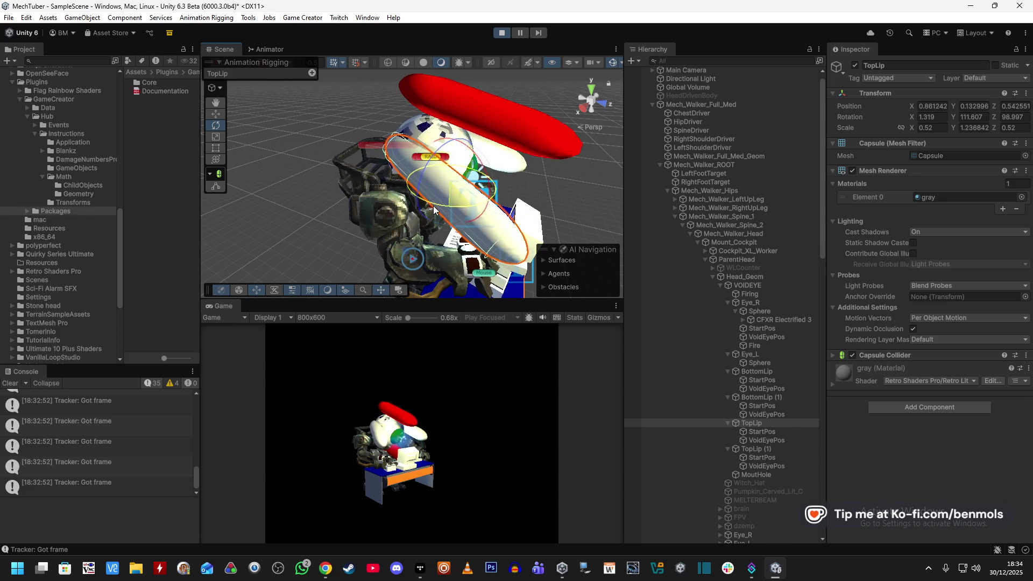
pyautogui.click(504, 33)
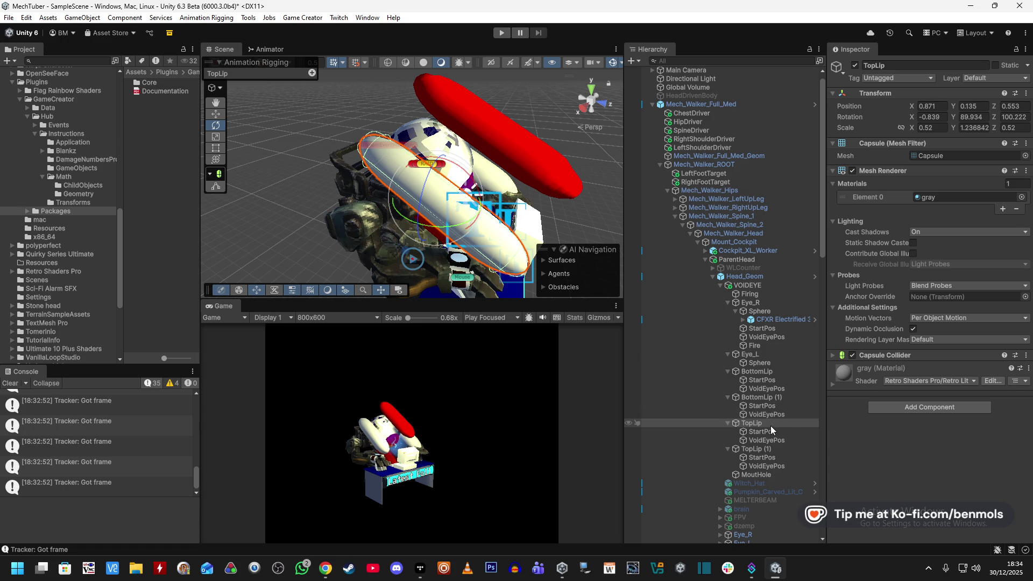
# - Switch the first Rotate TopLip action's rotation mode from Add to Set
pyautogui.click(753, 294)
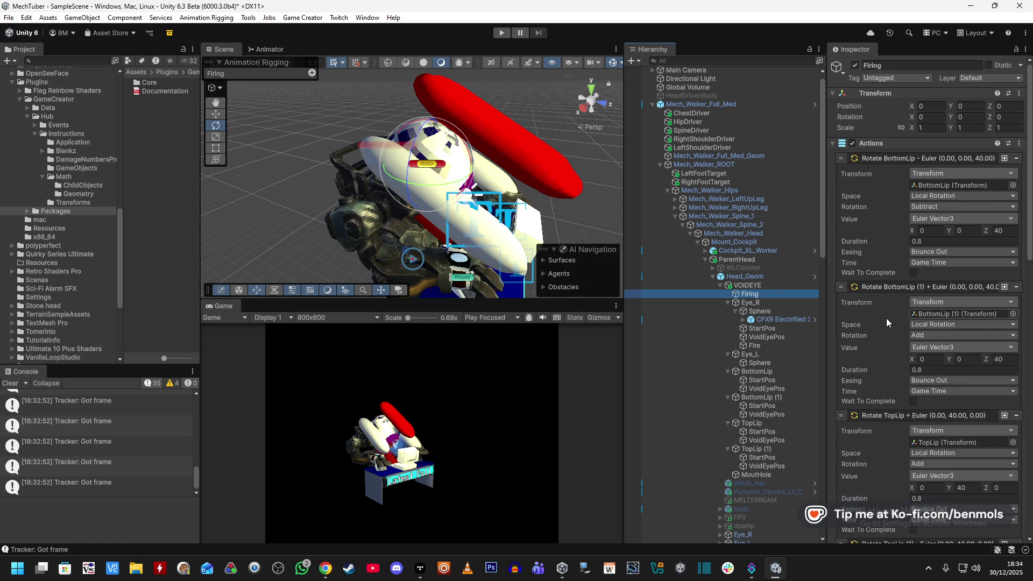
pyautogui.scroll(-2, 886, 315)
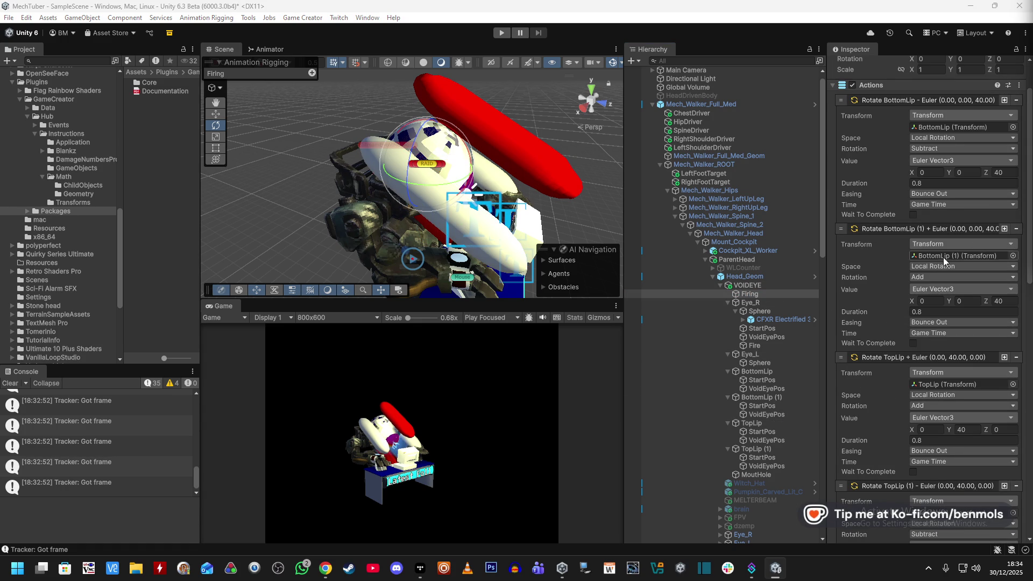
pyautogui.scroll(2, 904, 346)
pyautogui.scroll(-2, 900, 360)
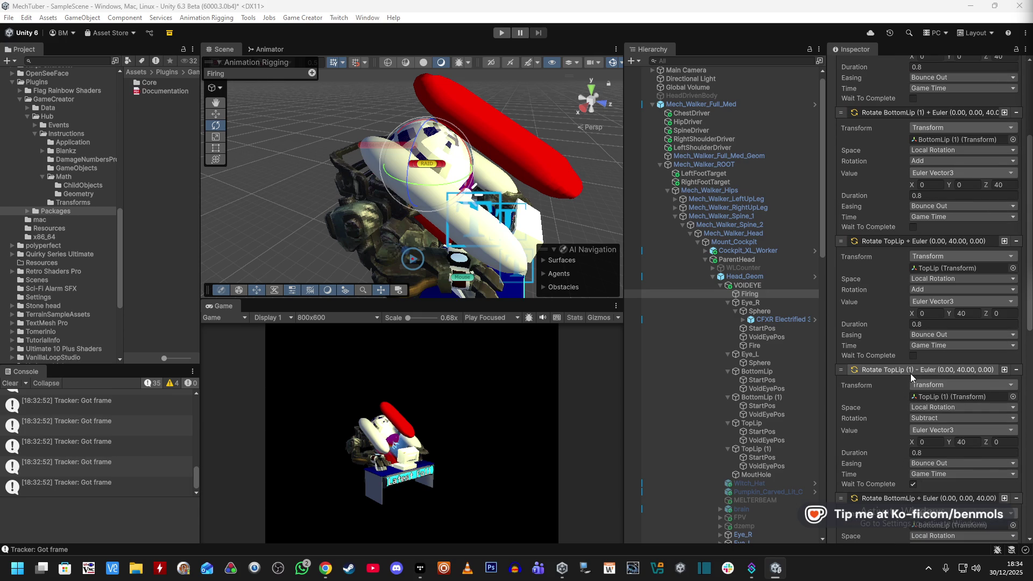
pyautogui.click(938, 290)
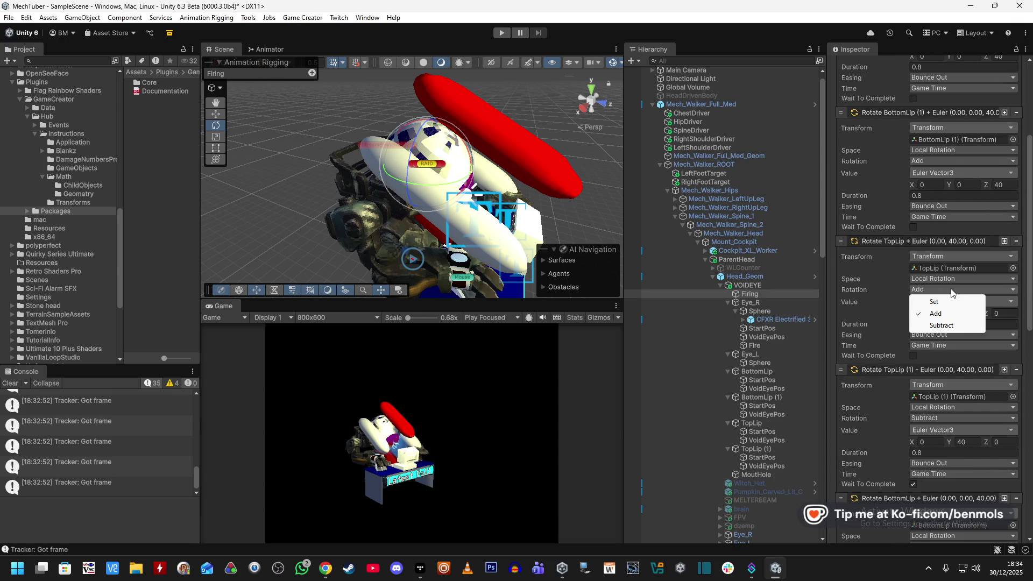
pyautogui.click(954, 302)
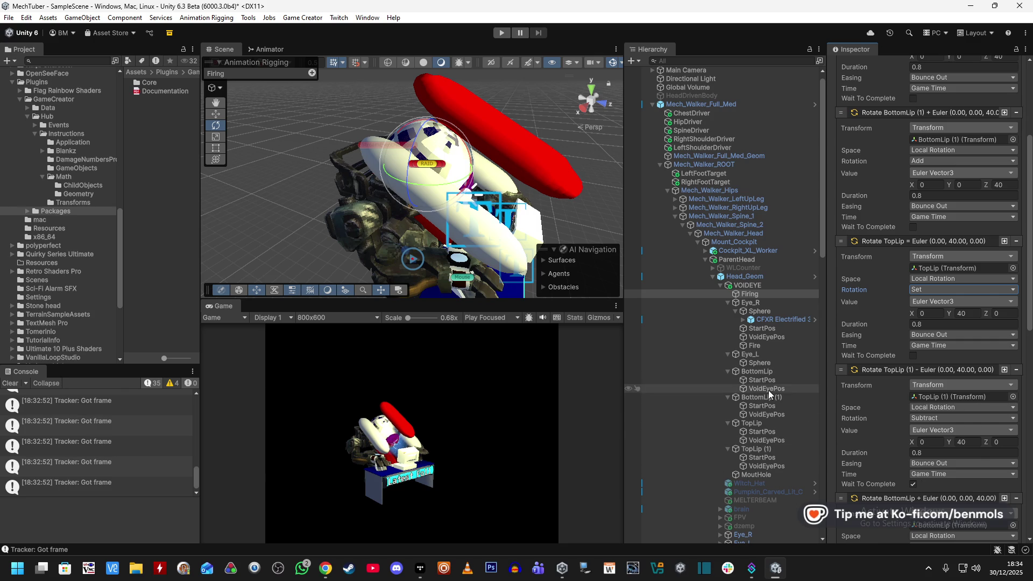
pyautogui.click(768, 422)
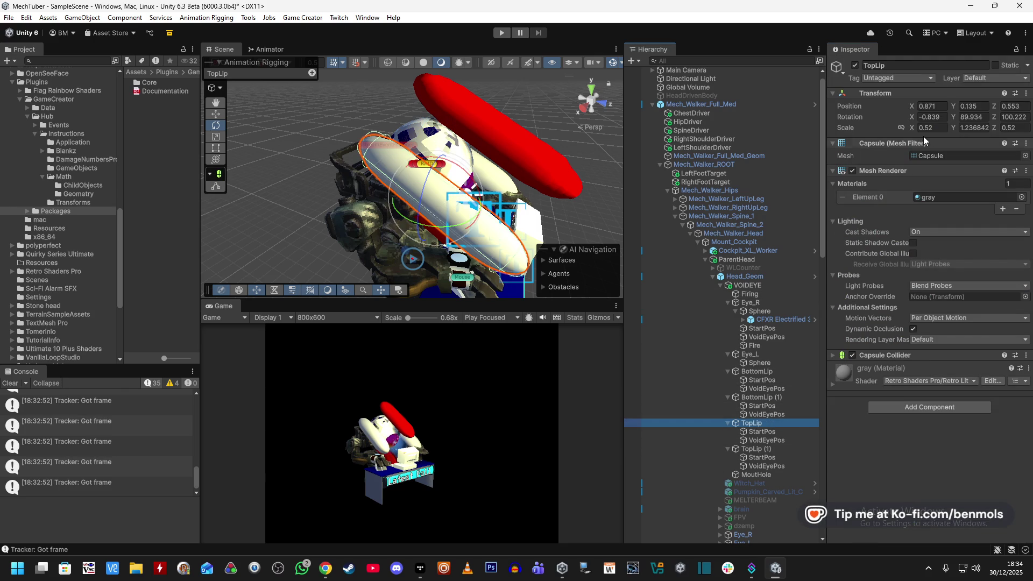
# - Set the 0.2-duration Rotate TopLip action's Euler values to -0.839, 89.934, 100.222 from TopLip's Transform
pyautogui.click(939, 117)
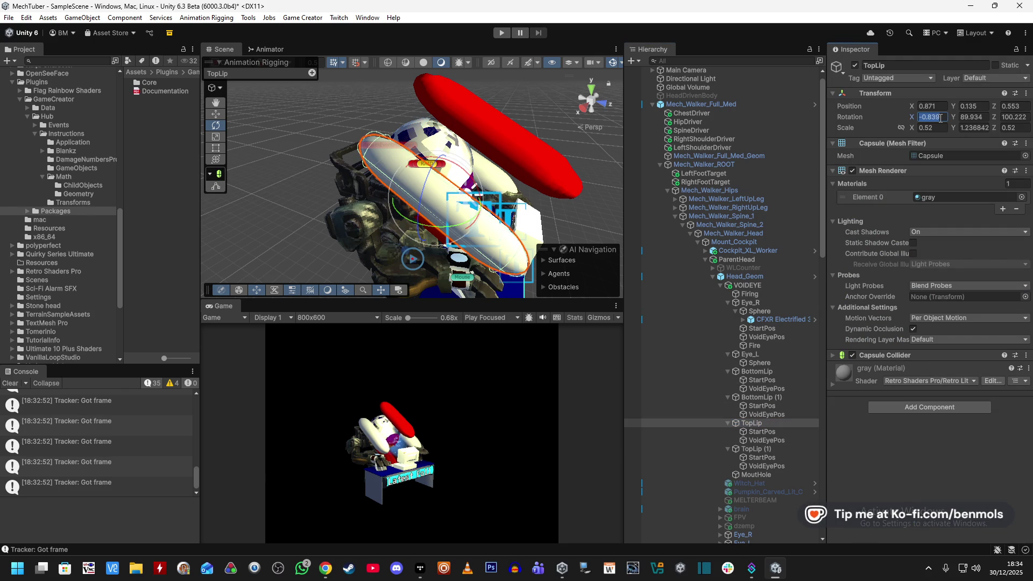
pyautogui.click(769, 292)
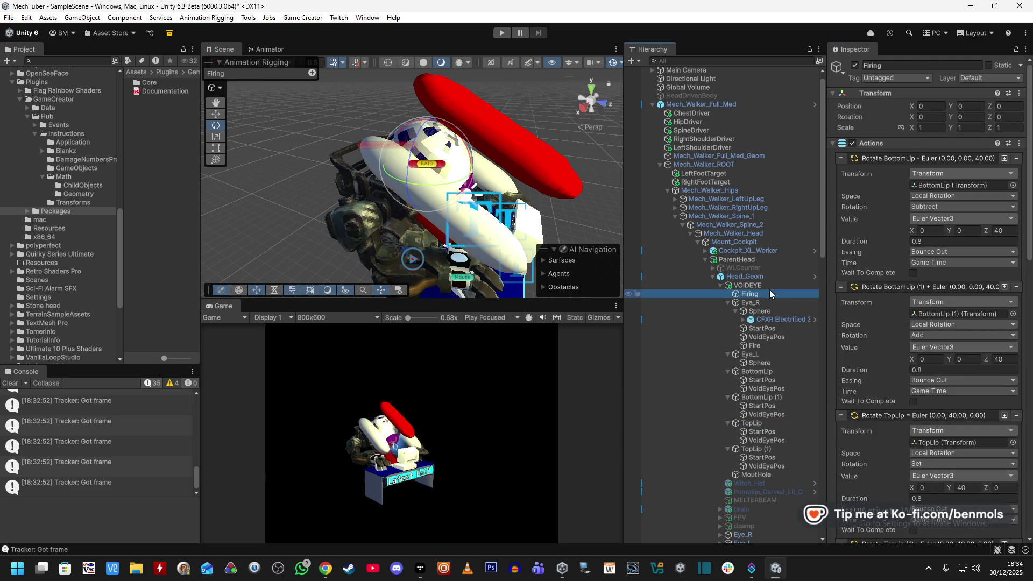
pyautogui.scroll(-3, 891, 382)
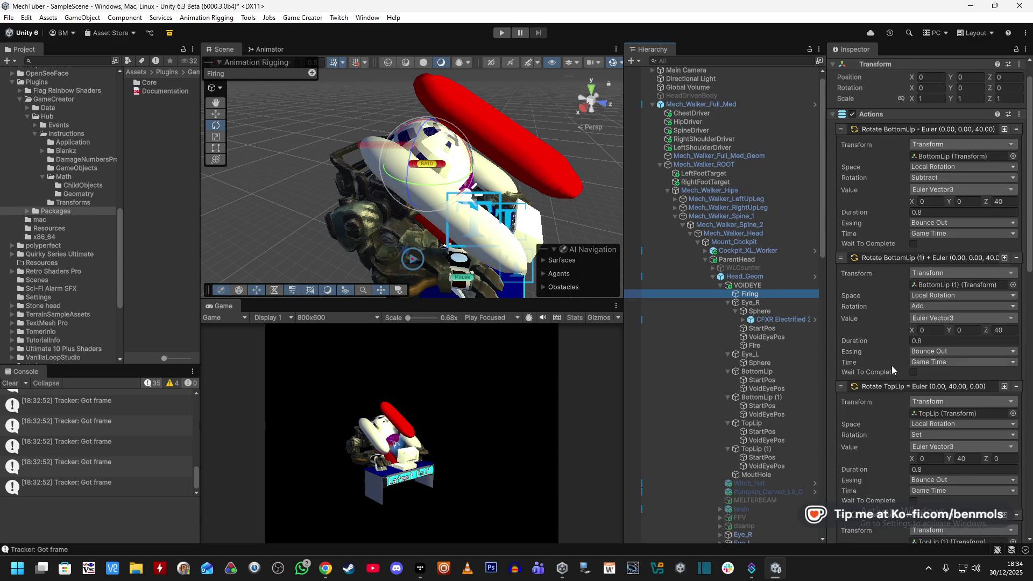
pyautogui.scroll(-10, 889, 364)
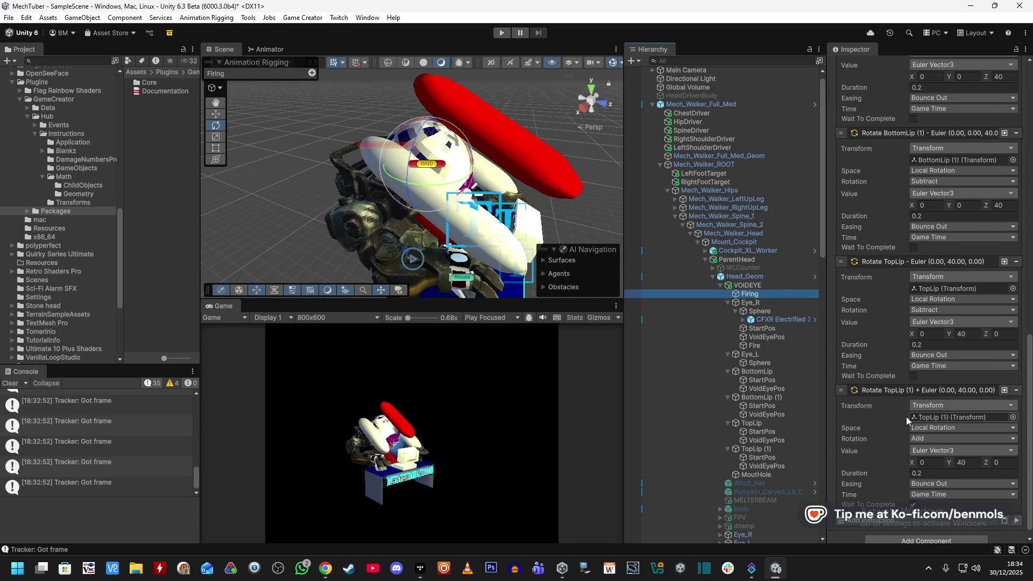
pyautogui.moveTo(939, 323); pyautogui.dragTo(936, 321)
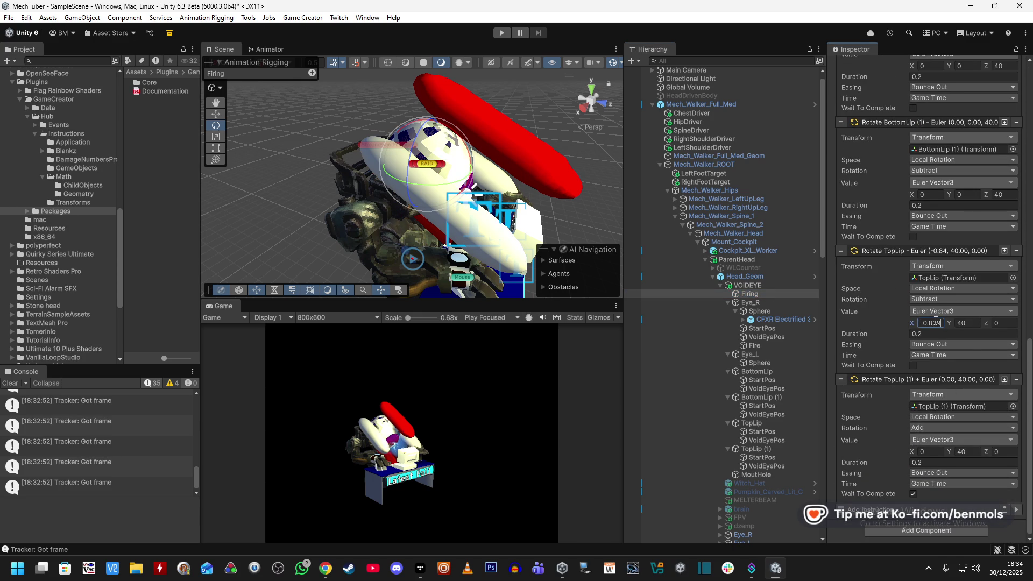
pyautogui.click(782, 422)
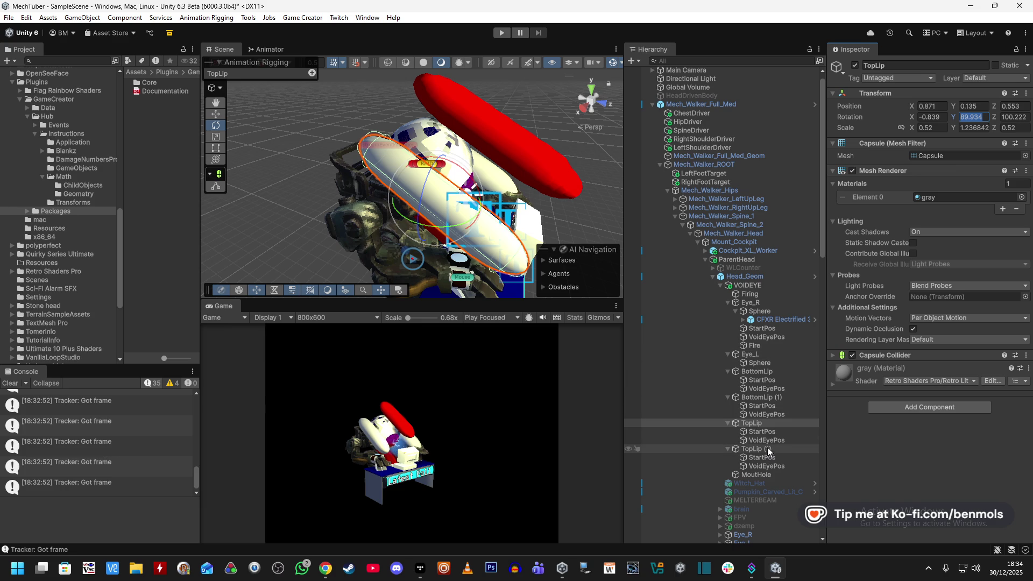
pyautogui.click(766, 296)
pyautogui.scroll(-10, 909, 402)
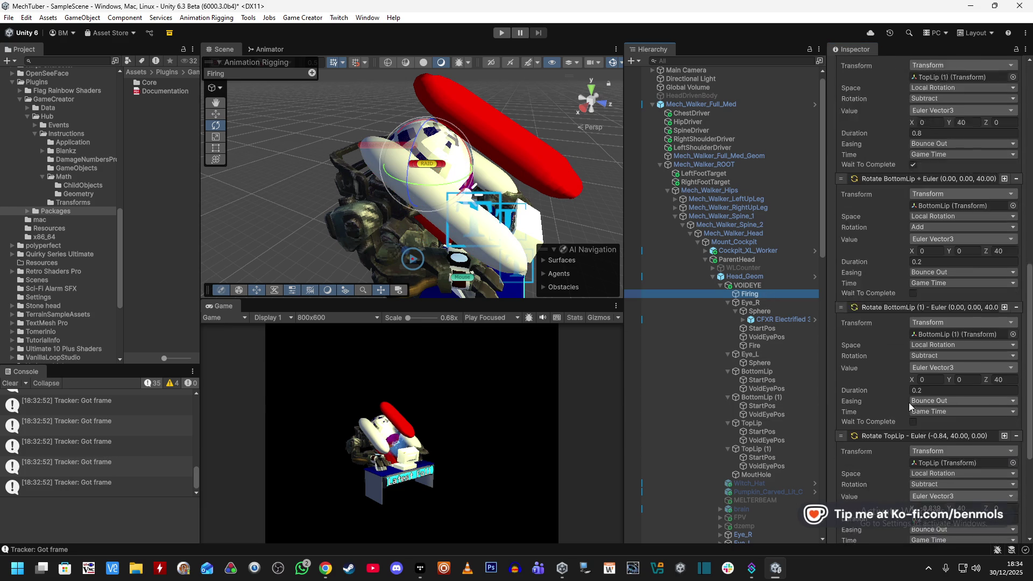
pyautogui.click(961, 322)
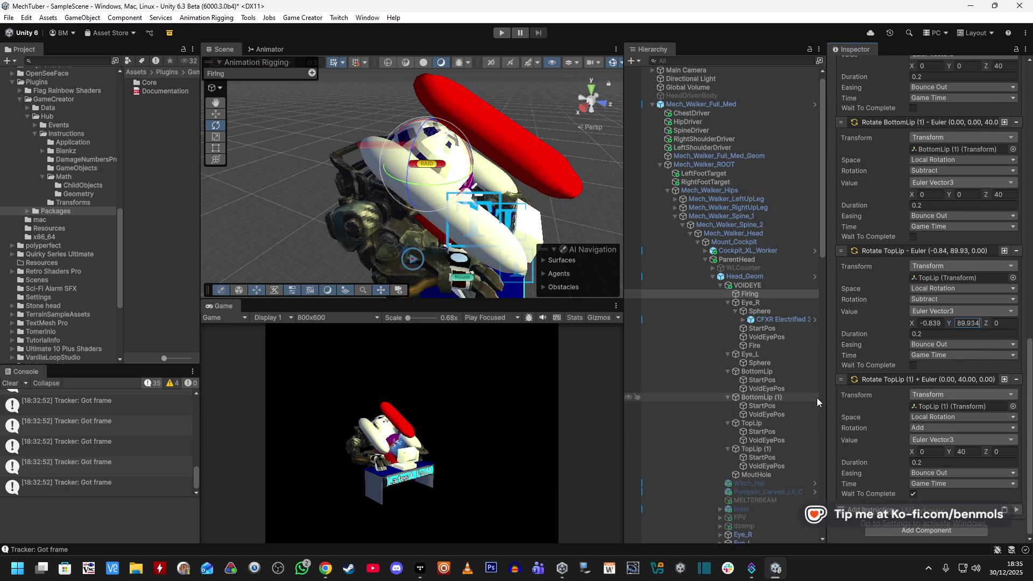
pyautogui.click(770, 422)
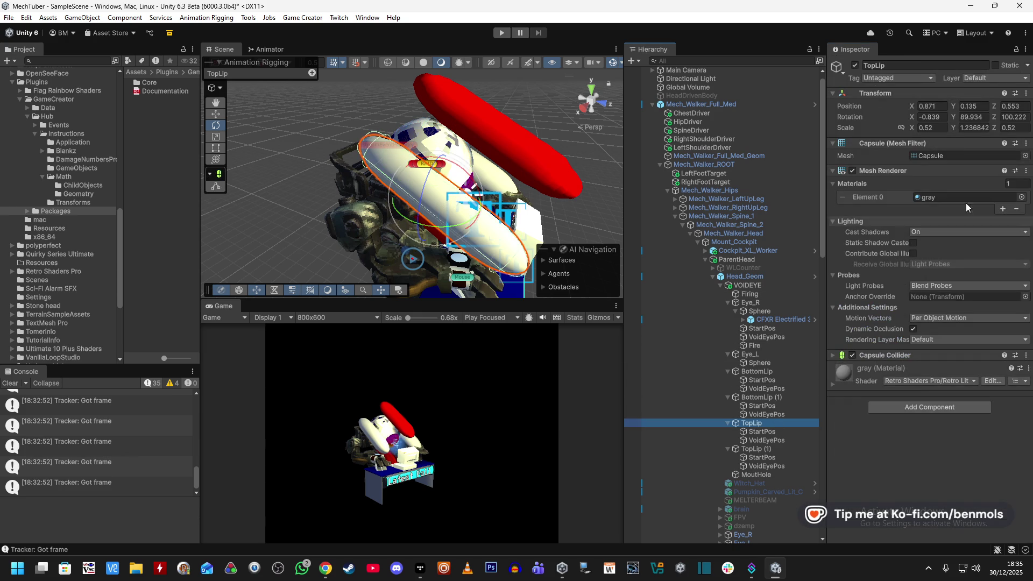
pyautogui.click(749, 294)
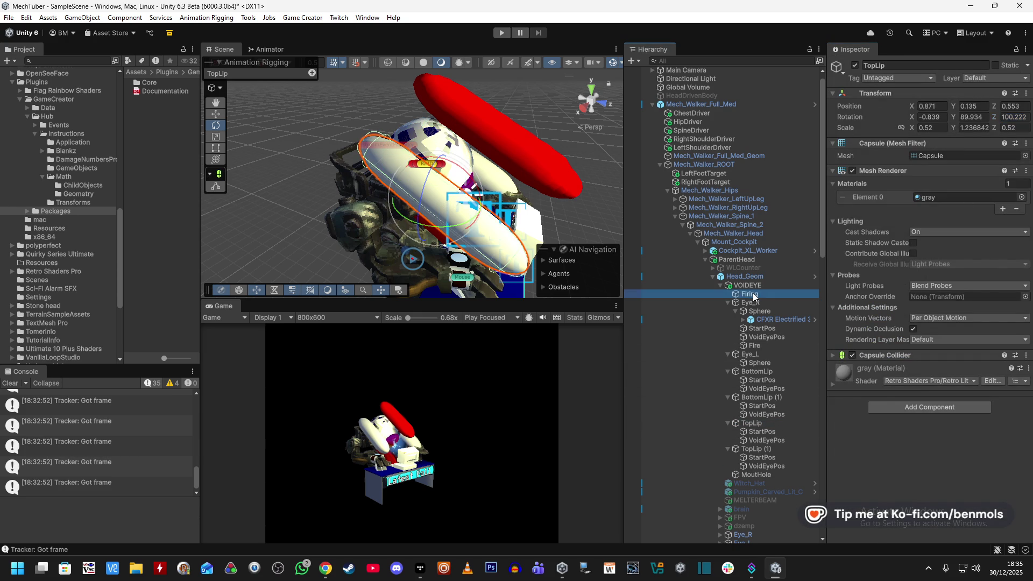
pyautogui.scroll(-3, 941, 418)
pyautogui.click(1002, 323)
# - Copy the same rotation into Rotate TopLip (1)'s Euler values, including Y 89.934 and Z 100.222
pyautogui.click(755, 449)
pyautogui.click(941, 117)
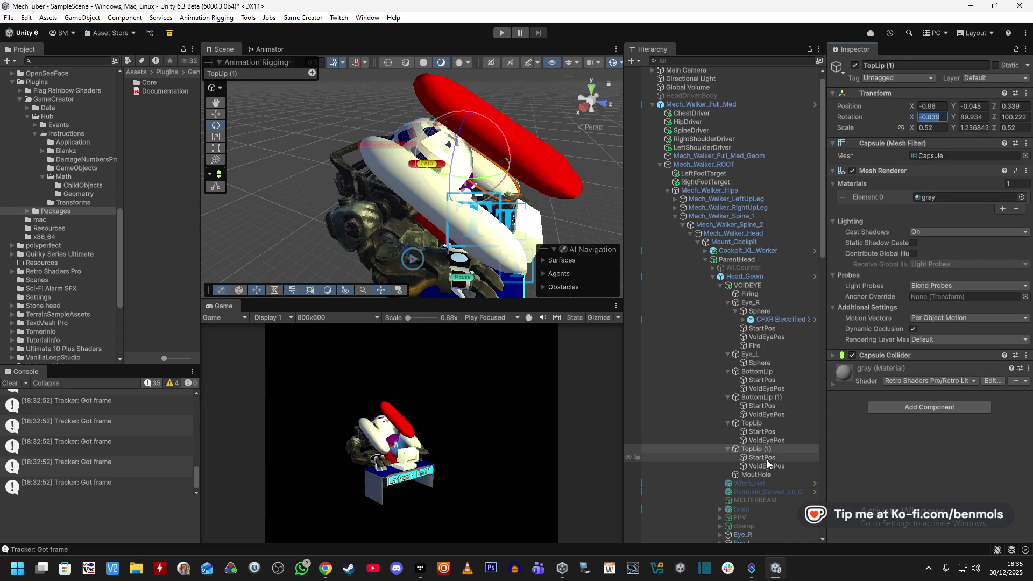
pyautogui.click(749, 294)
pyautogui.scroll(-10, 912, 389)
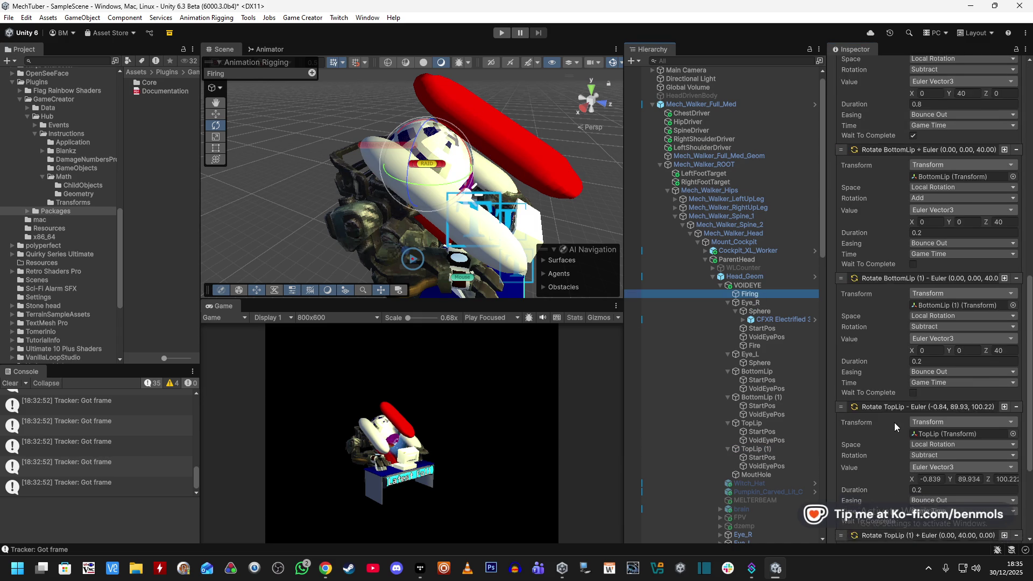
pyautogui.click(918, 413)
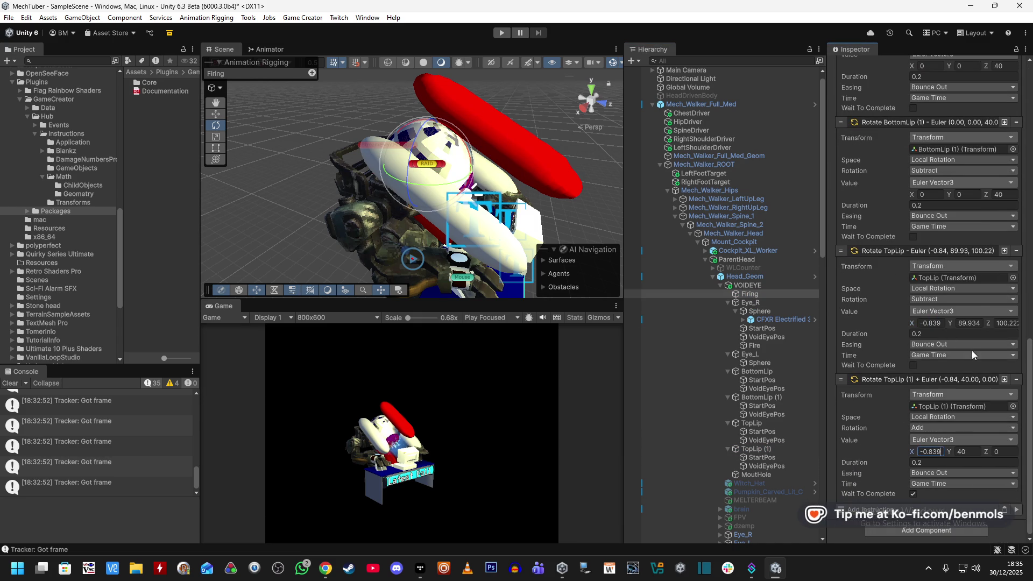
pyautogui.hotkey('ctrl', 'c')
pyautogui.click(969, 451)
pyautogui.hotkey('ctrl', 'v')
pyautogui.hotkey('ctrl', 'c')
pyautogui.click(1004, 451)
pyautogui.hotkey('ctrl', 'v')
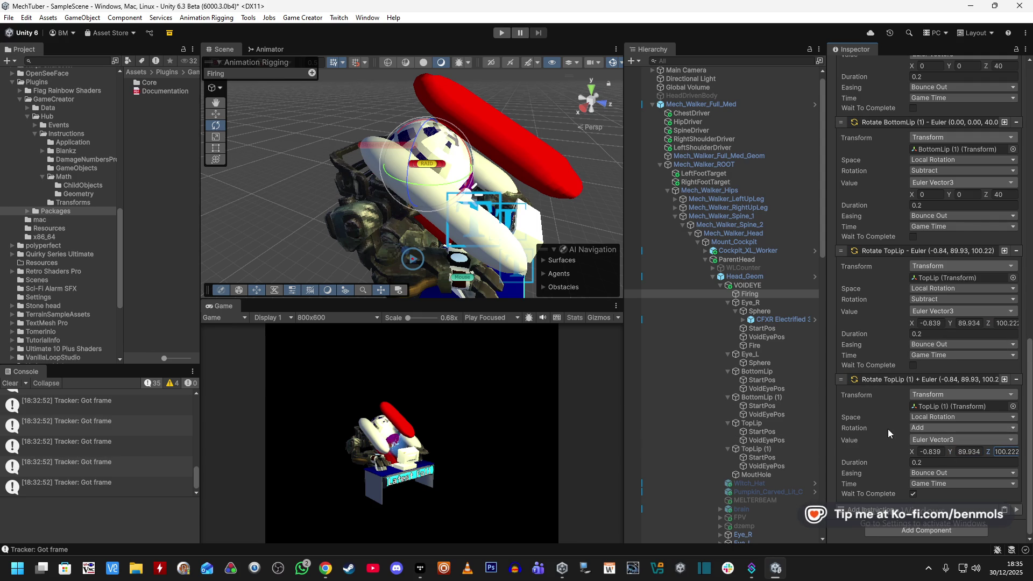
pyautogui.scroll(3, 877, 463)
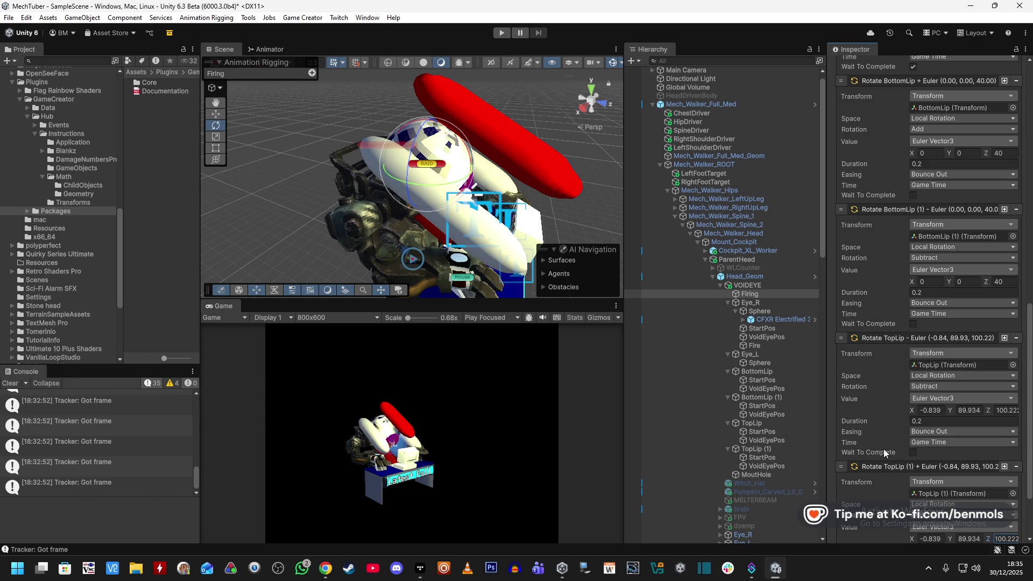
pyautogui.scroll(1, 883, 446)
pyautogui.scroll(10, 883, 445)
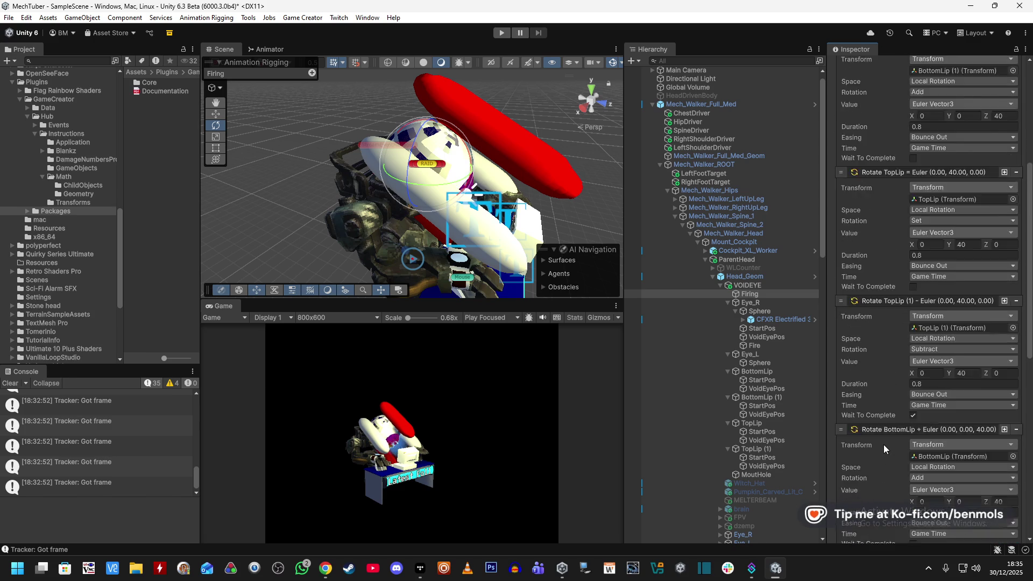
pyautogui.scroll(-3, 884, 445)
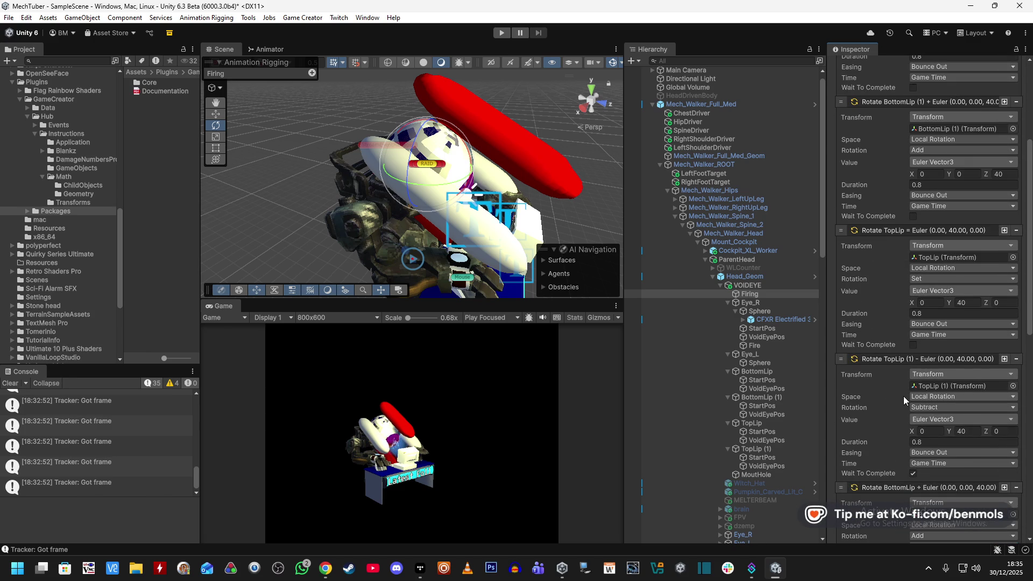
pyautogui.click(782, 423)
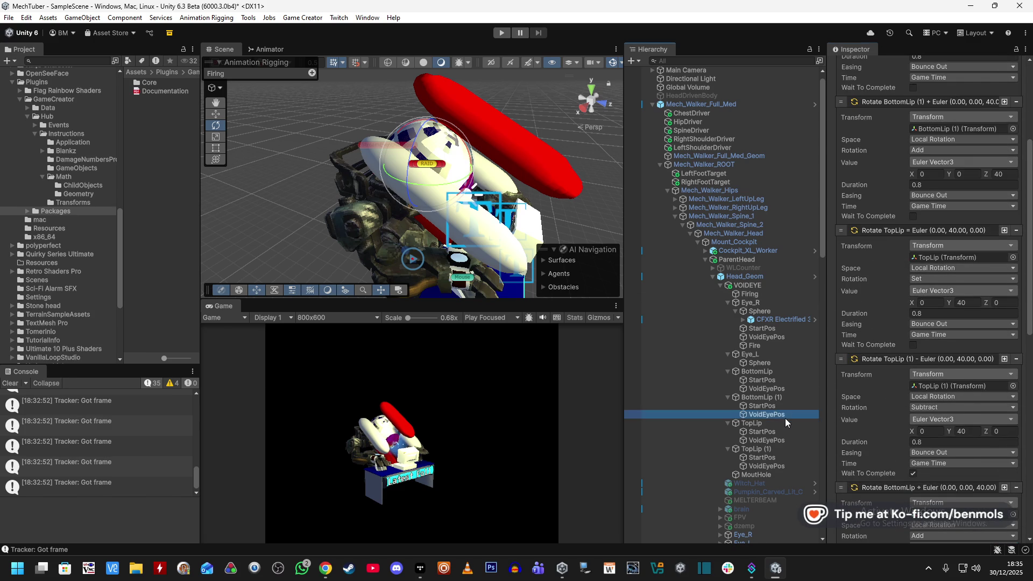
# - Rotate the TopLip capsule to the new open pose (8.408, 126.012, 104.058)
pyautogui.moveTo(480, 234)
pyautogui.mouseDown()
pyautogui.moveTo(527, 230)
pyautogui.moveTo(327, 214)
pyautogui.mouseUp()
pyautogui.press('e')
pyautogui.moveTo(386, 166); pyautogui.dragTo(344, 169)
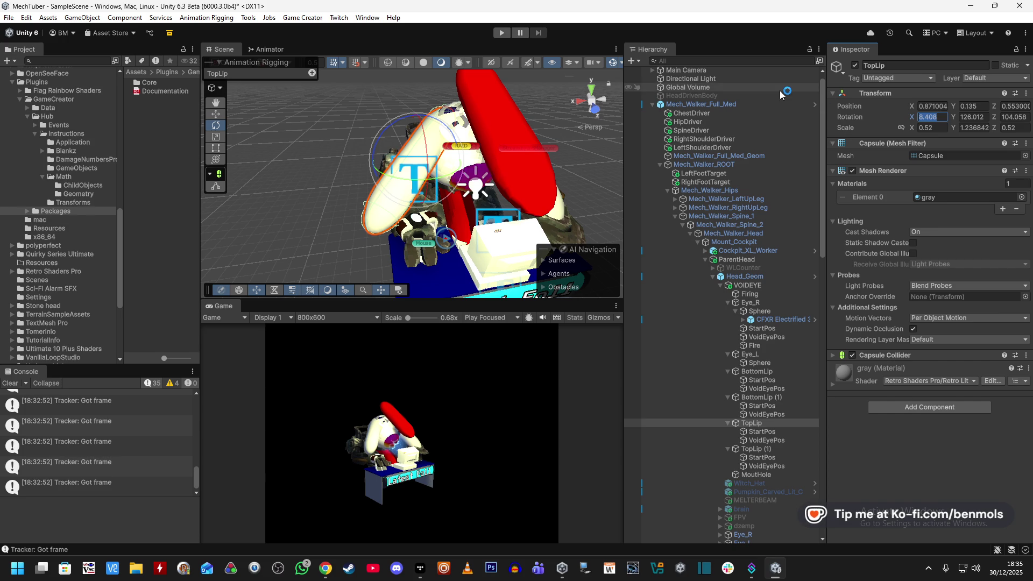
# - Snip TopLip's Transform values into Paint and mark them with pencil L and V notes
pyautogui.press('super+shift+s')
pyautogui.moveTo(826, 42); pyautogui.dragTo(1024, 171)
pyautogui.press('super')
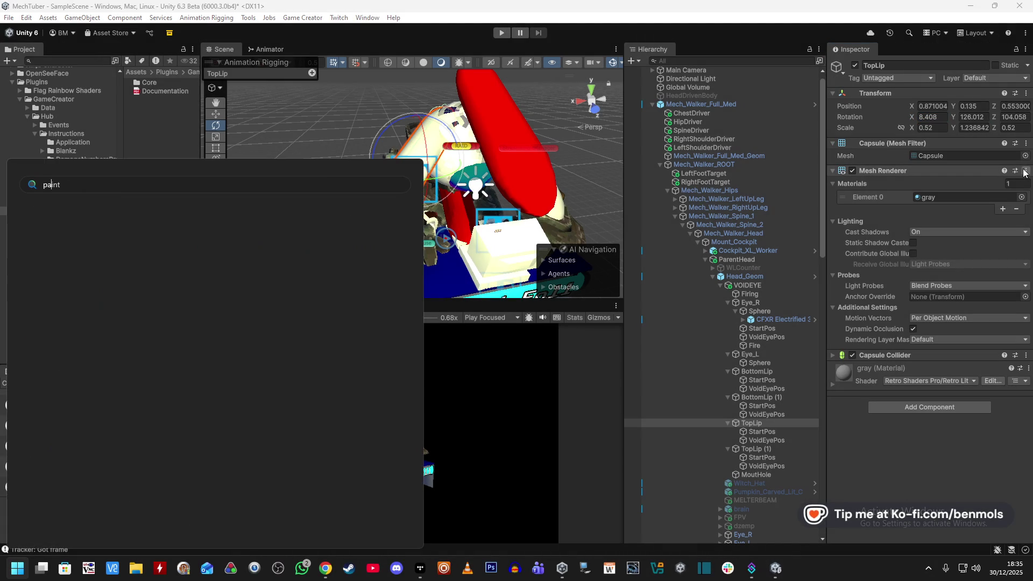
pyautogui.press('Escape')
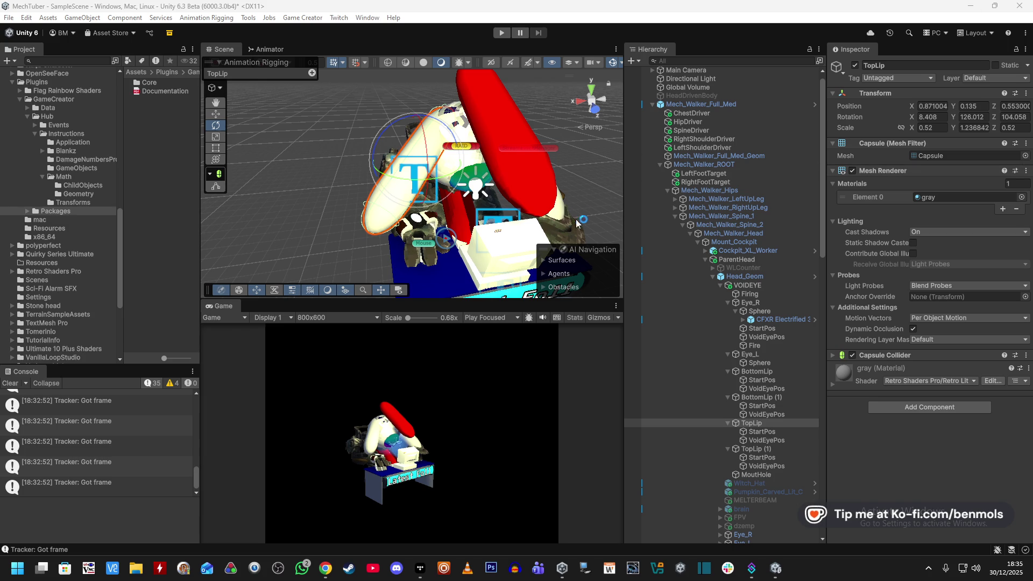
pyautogui.hotkey('ctrl', 'v')
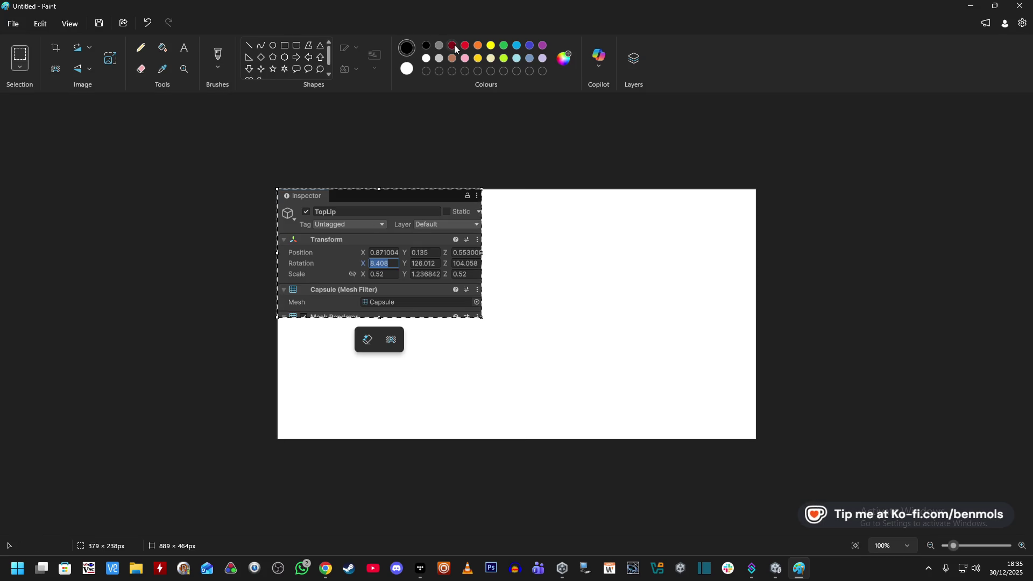
pyautogui.click(149, 51)
pyautogui.moveTo(326, 329)
pyautogui.mouseDown()
pyautogui.moveTo(334, 379)
pyautogui.moveTo(386, 377)
pyautogui.mouseUp()
pyautogui.moveTo(560, 317)
pyautogui.mouseDown()
pyautogui.moveTo(578, 321)
pyautogui.moveTo(576, 358)
pyautogui.moveTo(652, 376)
pyautogui.mouseUp()
pyautogui.hotkey('alt', 'Tab')
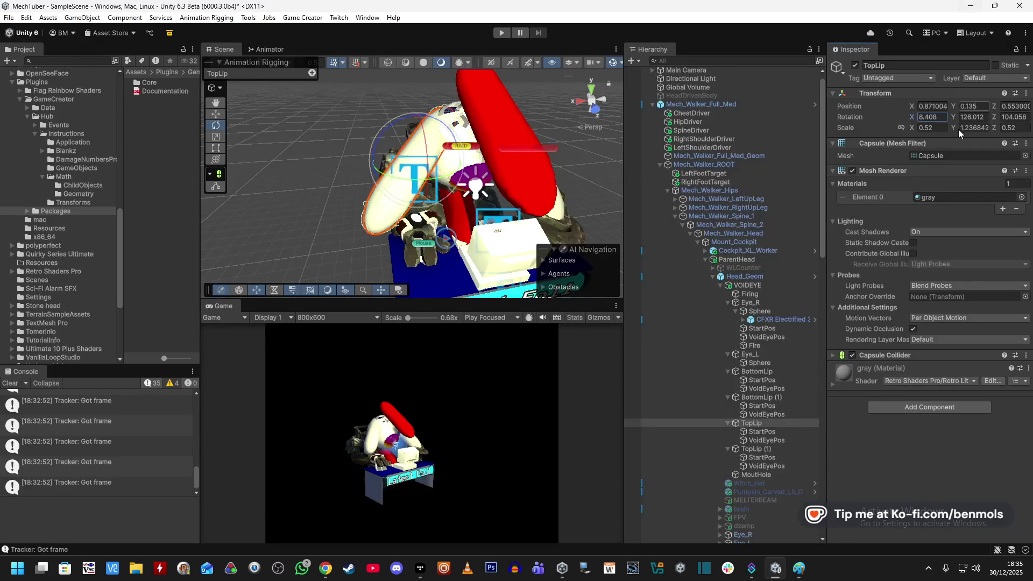
# - Capture TopLip (1)'s rotation (-10.874, 52.567, 102.773) and paste it in Paint beside TopLip's values
pyautogui.click(753, 449)
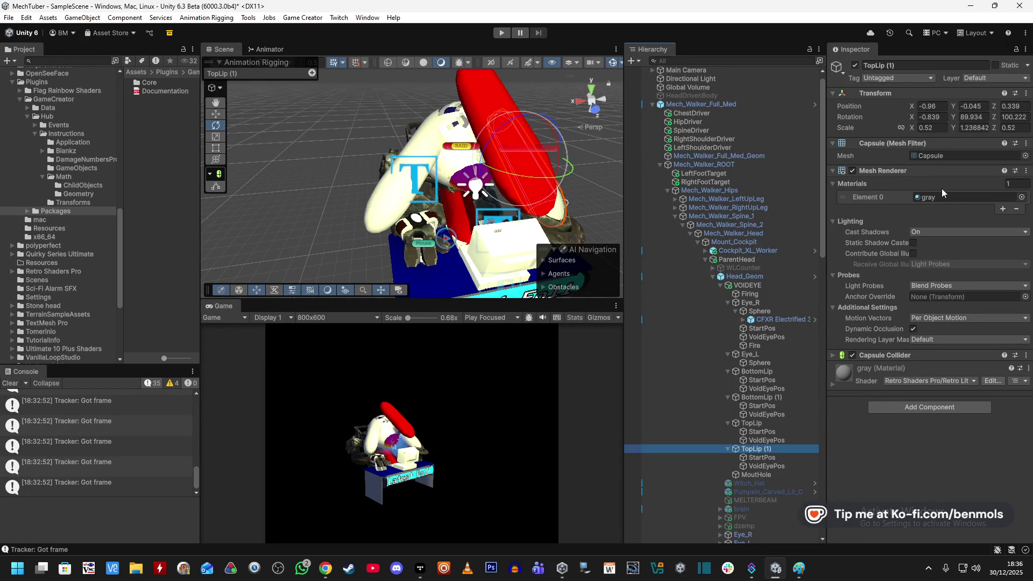
pyautogui.moveTo(586, 203)
pyautogui.mouseDown()
pyautogui.moveTo(512, 191)
pyautogui.moveTo(580, 189)
pyautogui.mouseUp()
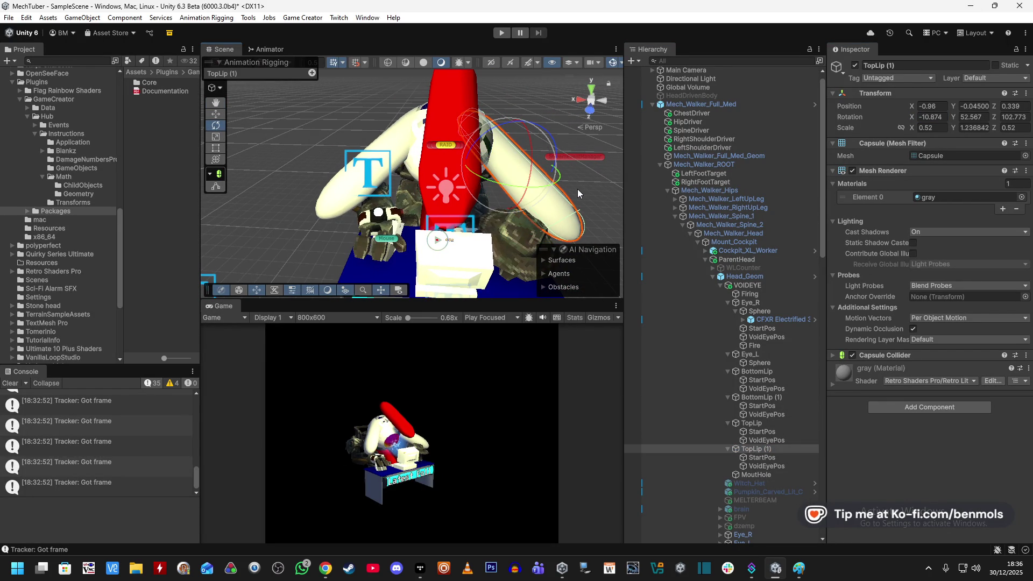
pyautogui.press('super+shift+s')
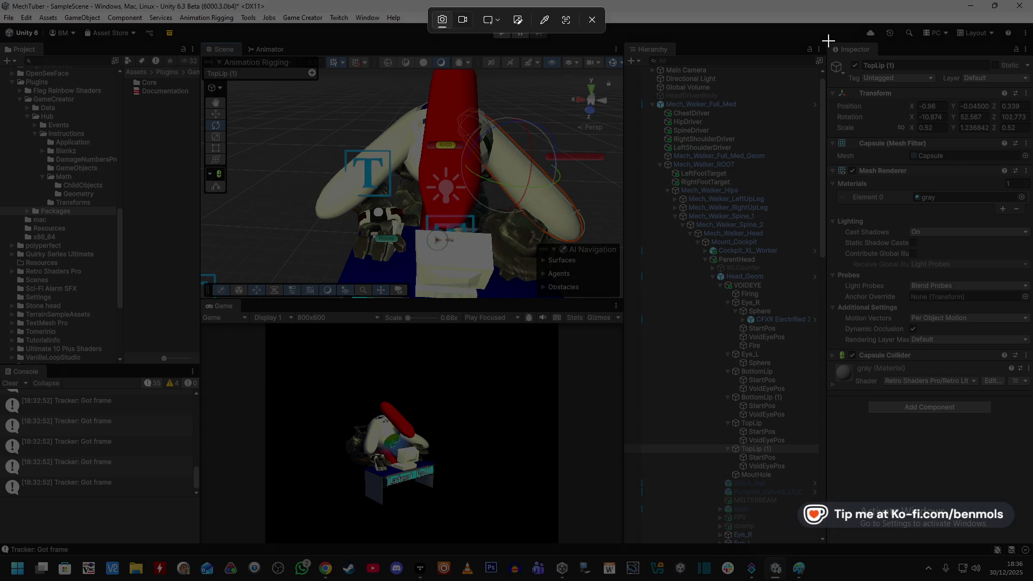
pyautogui.moveTo(827, 41); pyautogui.dragTo(1022, 169)
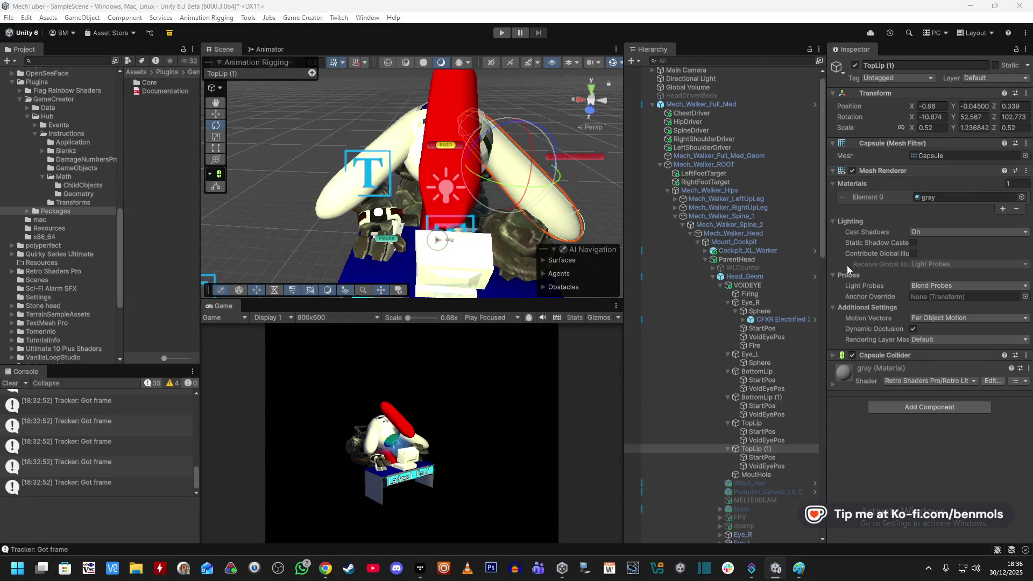
pyautogui.hotkey('alt', 'Tab')
pyautogui.hotkey('ctrl', 'v')
pyautogui.moveTo(443, 236); pyautogui.dragTo(671, 239)
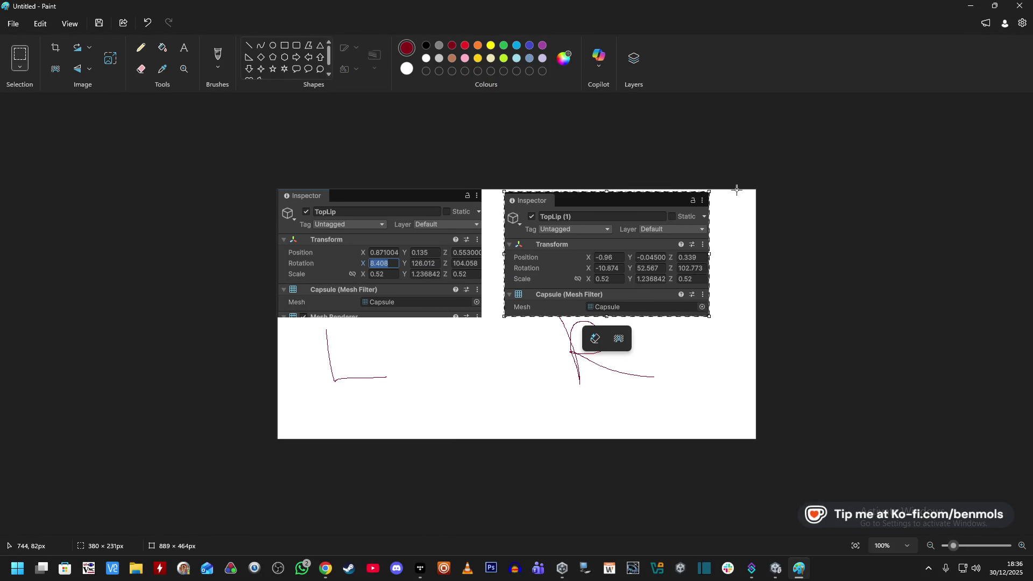
pyautogui.hotkey('alt', 'Tab')
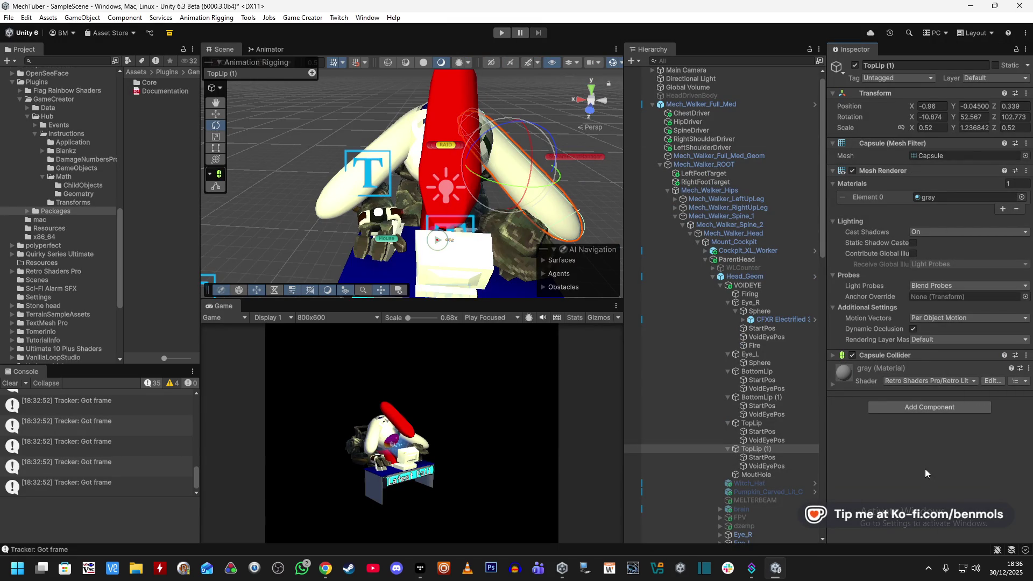
pyautogui.press('Up')
pyautogui.press('Up')
pyautogui.press('Up')
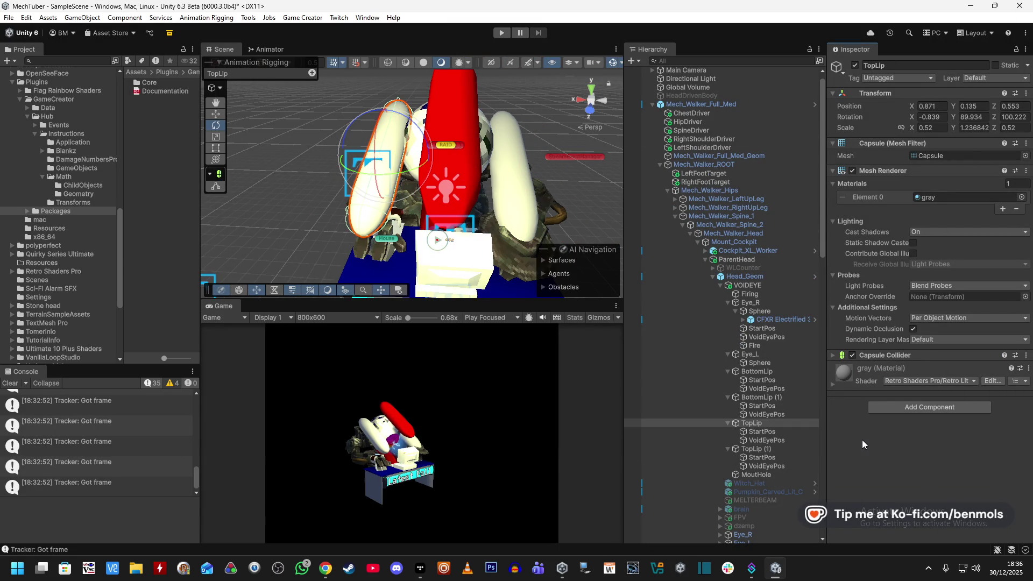
# - Set Firing's Rotate TopLip target rotation to 8.4, 126, 104
pyautogui.click(753, 294)
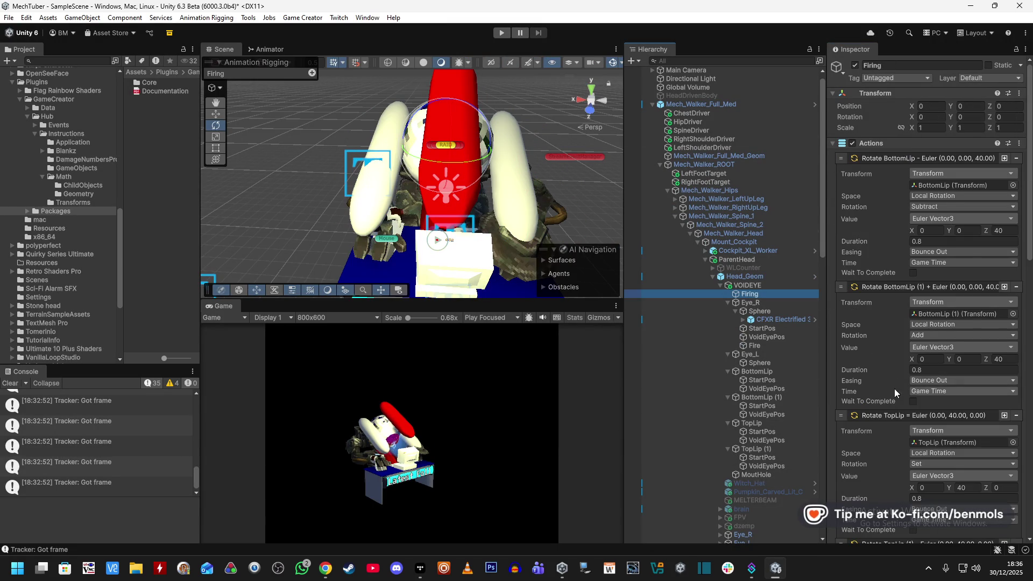
pyautogui.scroll(-4, 894, 392)
pyautogui.click(939, 343)
pyautogui.write('8.4')
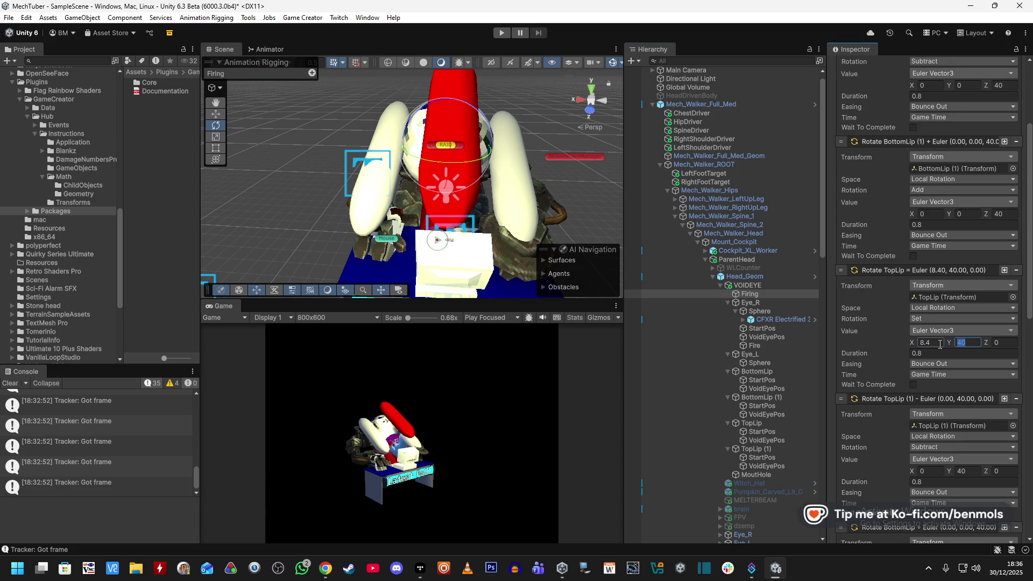
pyautogui.write('126')
pyautogui.press('Tab')
pyautogui.write('104')
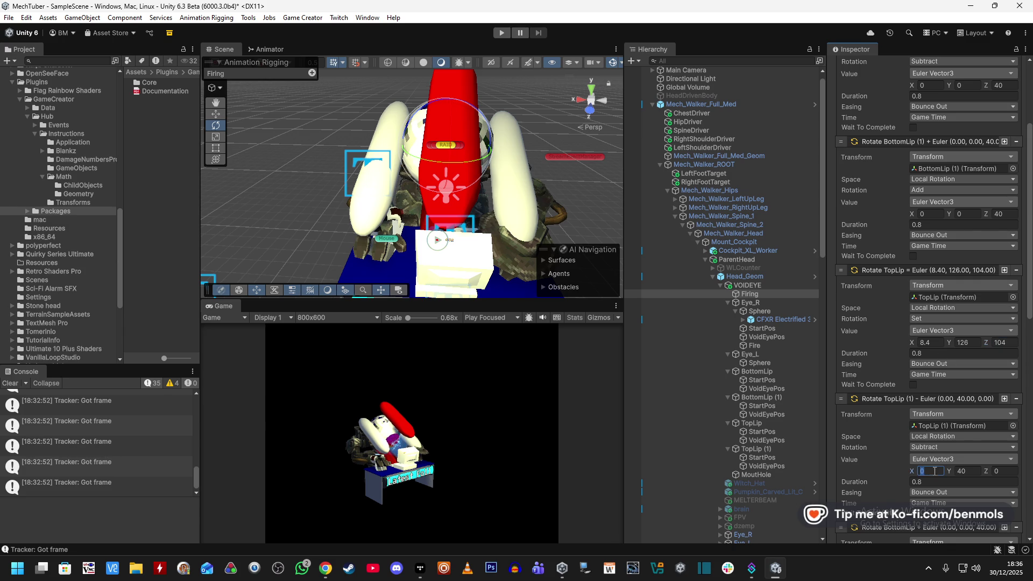
# - Keep Wait To Complete on for Rotate TopLip (1) and set its values to -10.8, 52, 102
pyautogui.scroll(-2, 895, 438)
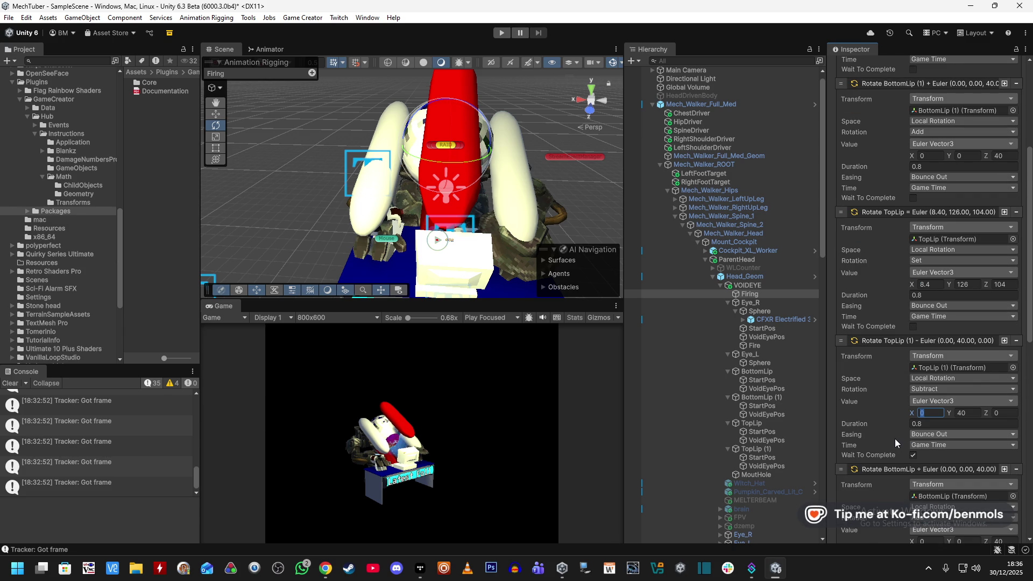
pyautogui.click(913, 455)
pyautogui.click(913, 456)
pyautogui.click(927, 413)
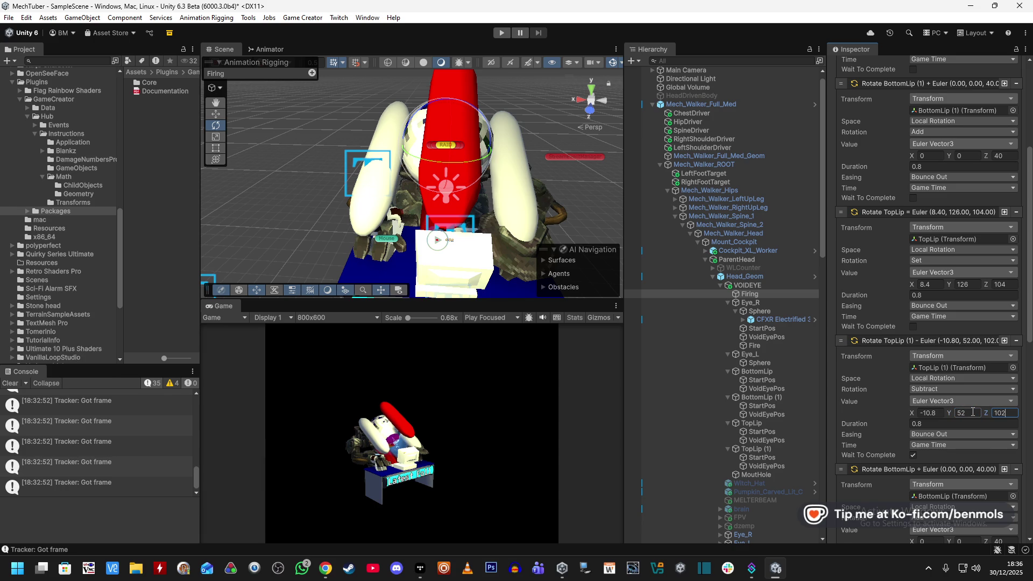
pyautogui.scroll(-10, 971, 410)
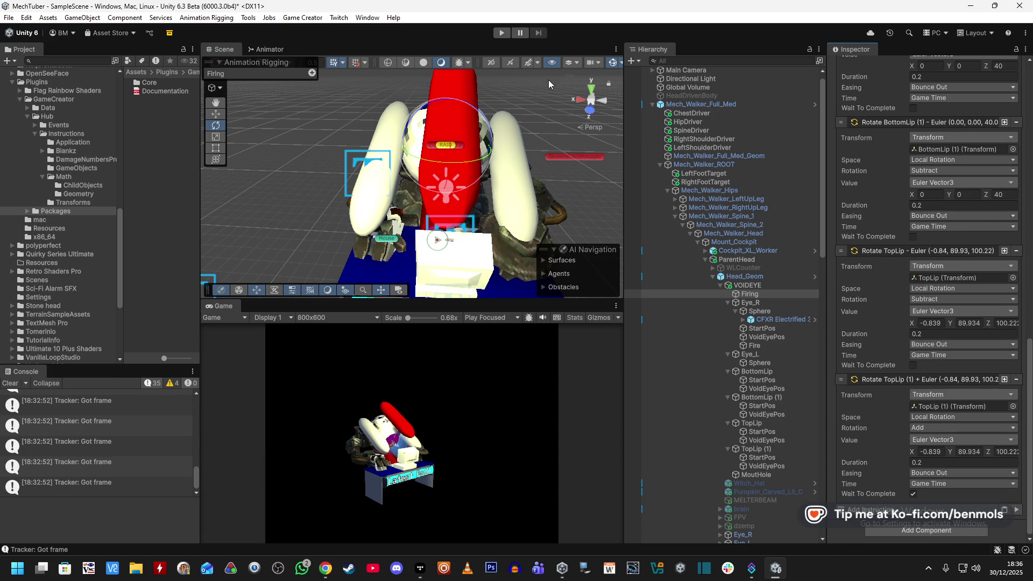
# - Play-test the Firing animation, then switch the TopLip (1) return rotation to Set
pyautogui.click(502, 33)
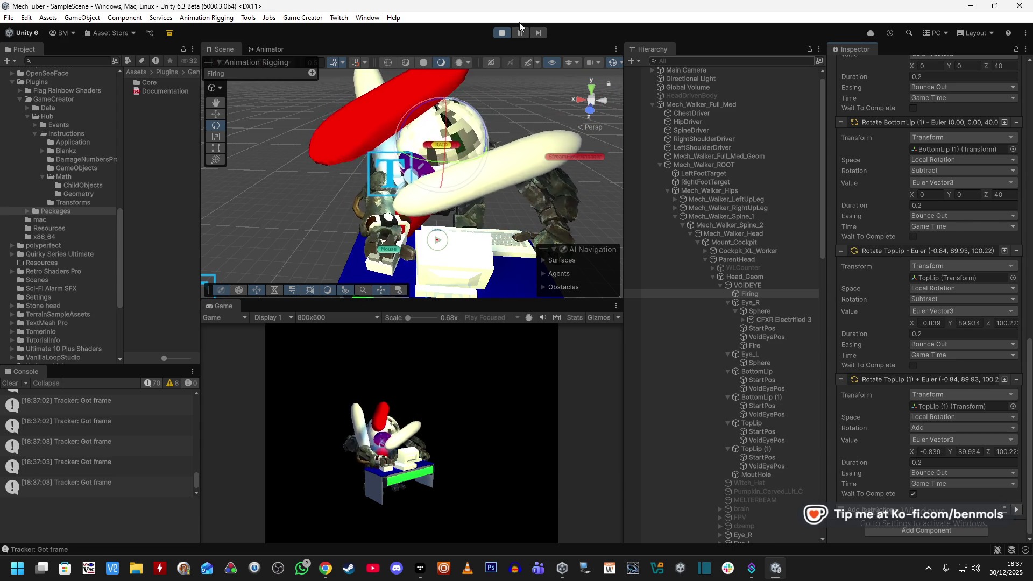
pyautogui.click(502, 32)
pyautogui.click(938, 428)
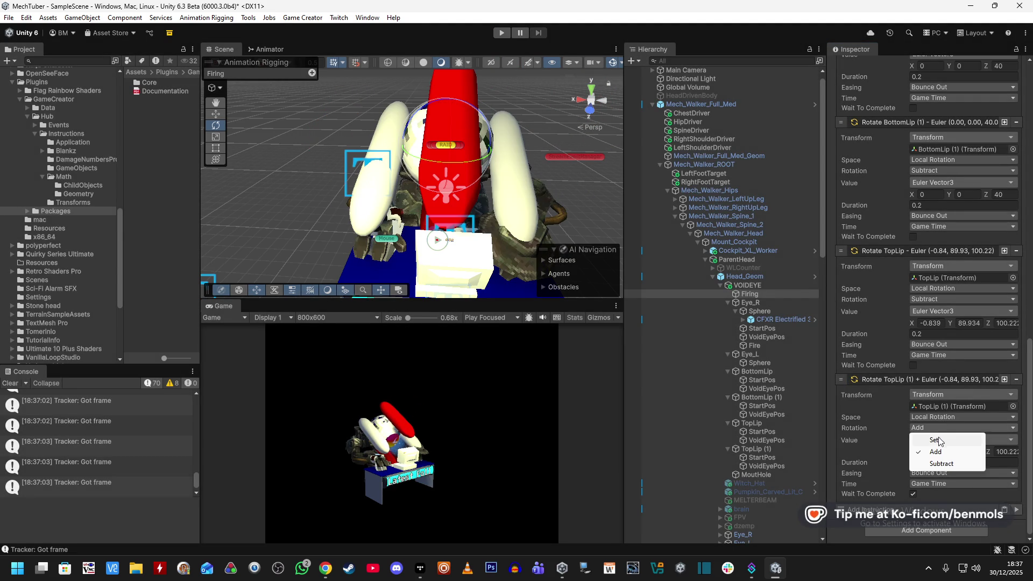
pyautogui.click(941, 441)
# - Switch the TopLip return rotation to Set, then undo that last change
pyautogui.click(936, 299)
pyautogui.click(931, 311)
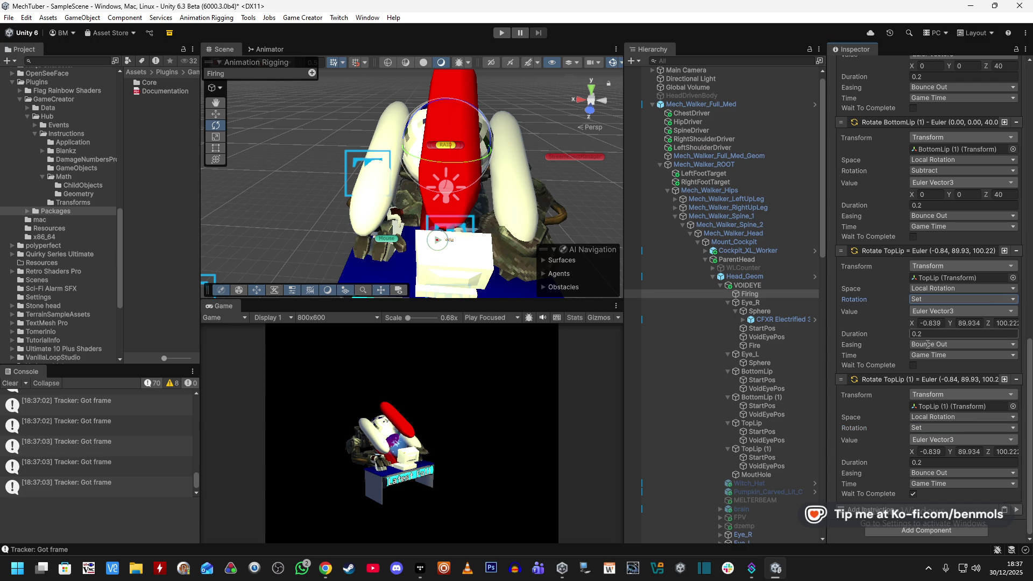
pyautogui.hotkey('ctrl', 'z')
pyautogui.hotkey('ctrl', 'z')
pyautogui.hotkey('ctrl', 'z')
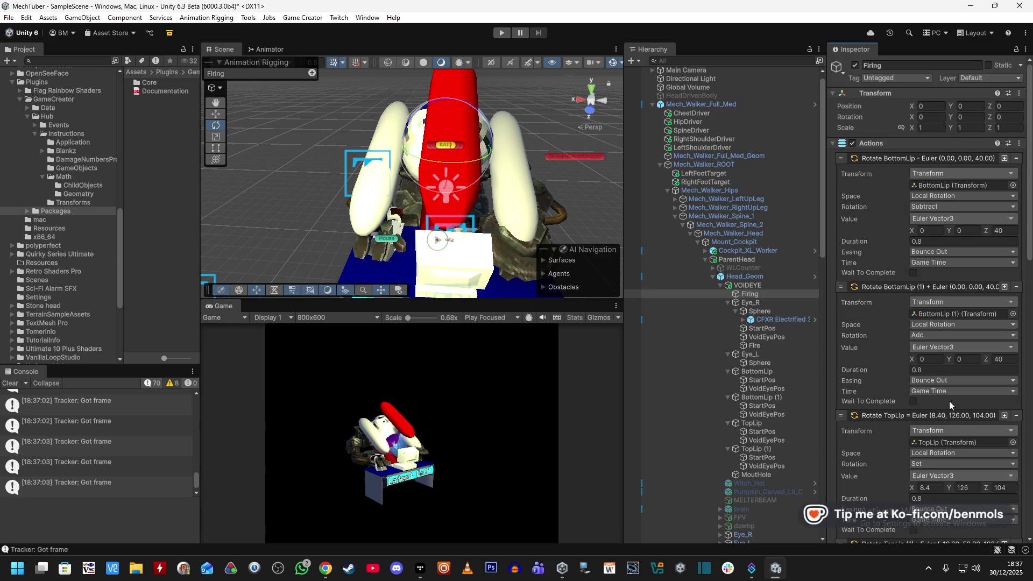
pyautogui.scroll(-3, 937, 468)
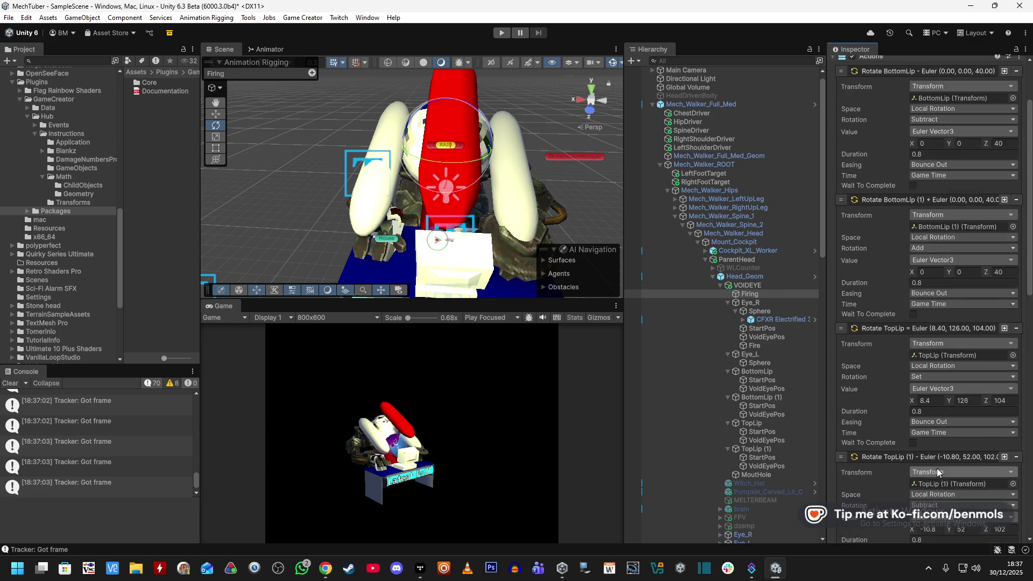
pyautogui.click(934, 476)
# - Switch the opening TopLip (1) rotation to Set and preview the lip swing in play mode
pyautogui.click(935, 486)
pyautogui.click(500, 33)
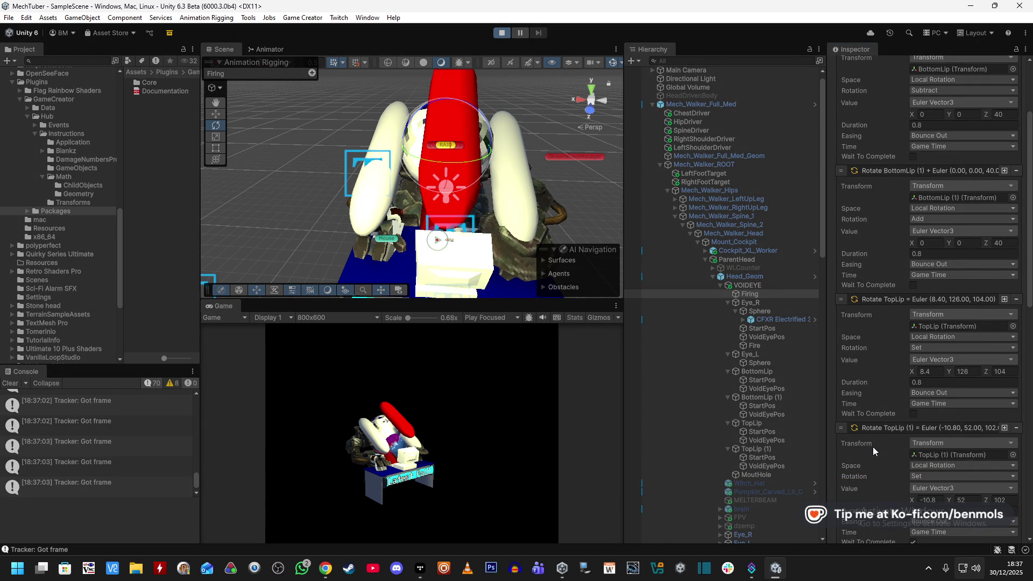
pyautogui.scroll(-10, 871, 455)
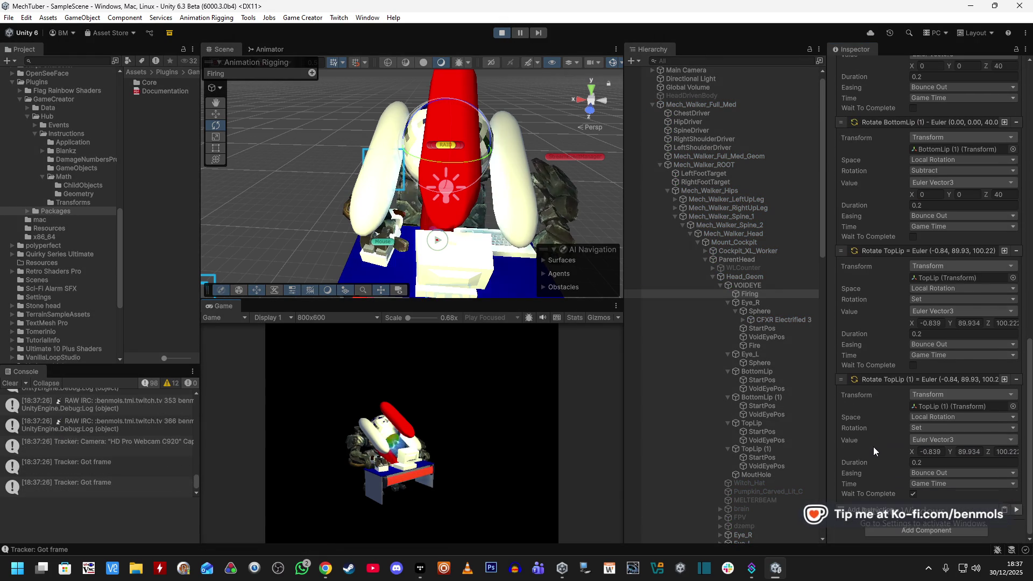
pyautogui.click(1016, 510)
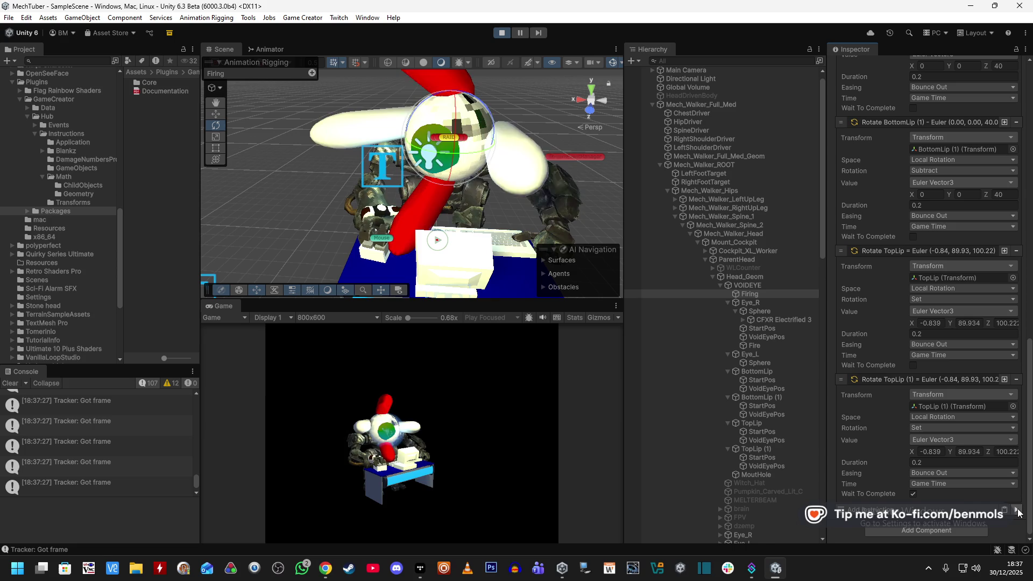
pyautogui.scroll(10, 905, 360)
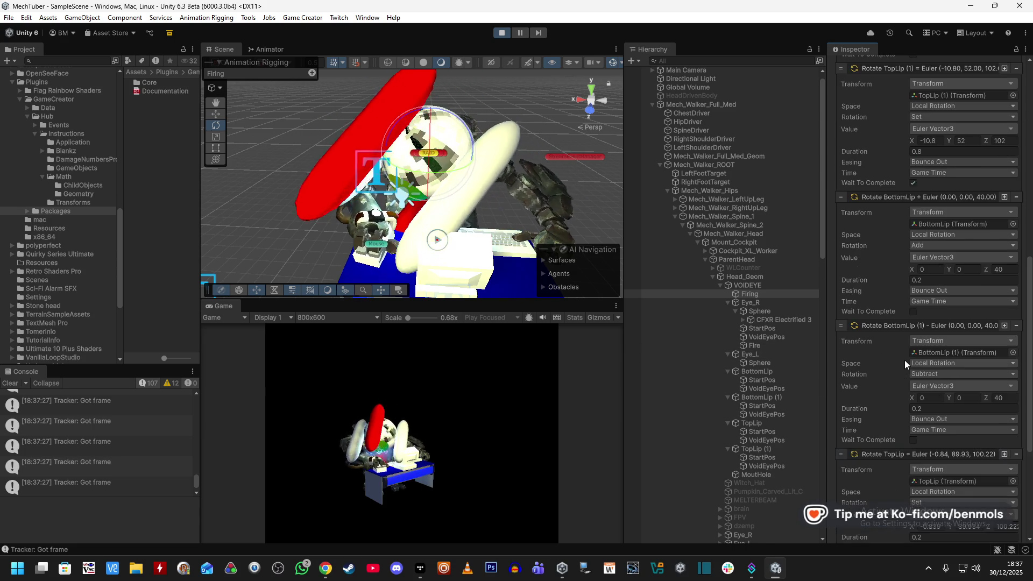
pyautogui.scroll(10, 903, 361)
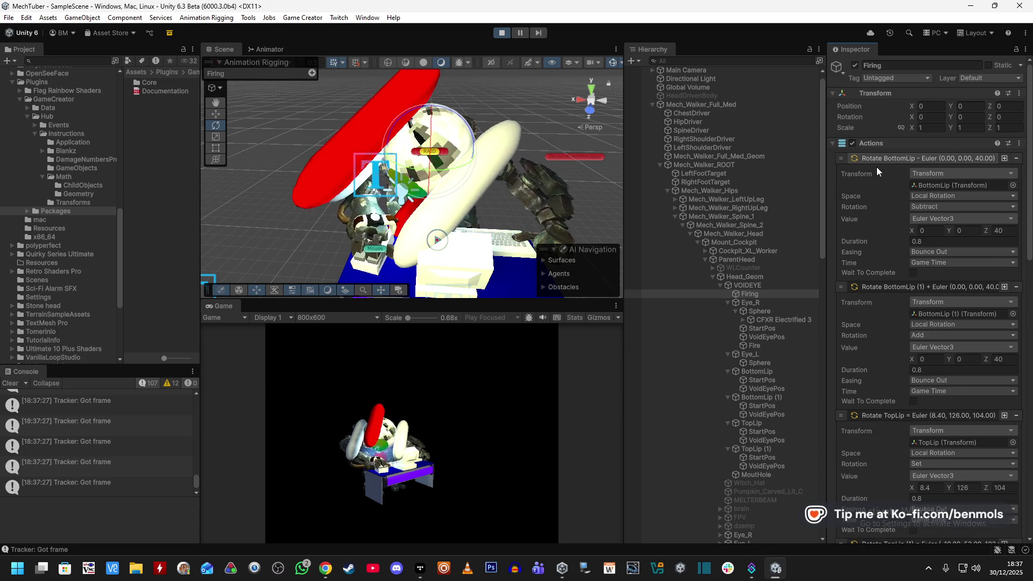
pyautogui.click(499, 33)
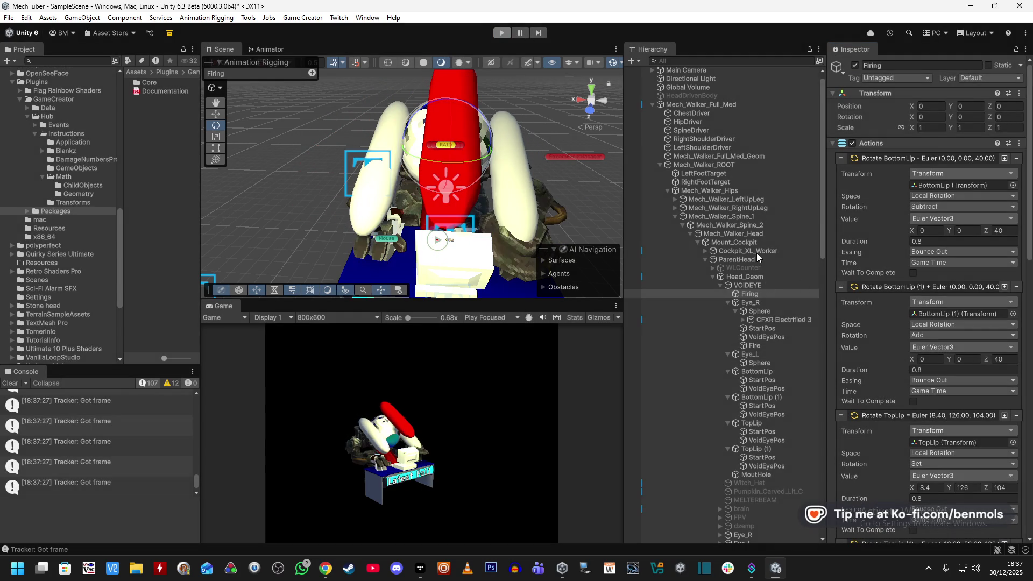
# - Select CFXR Electrified 3 and set its Transform scale to 0.1 on all axes
pyautogui.click(706, 250)
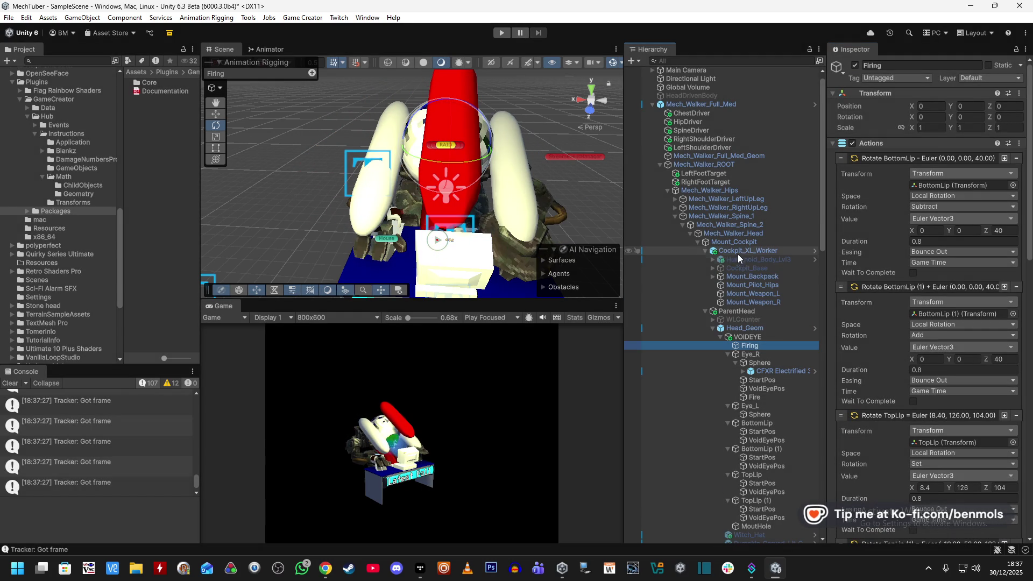
pyautogui.click(704, 250)
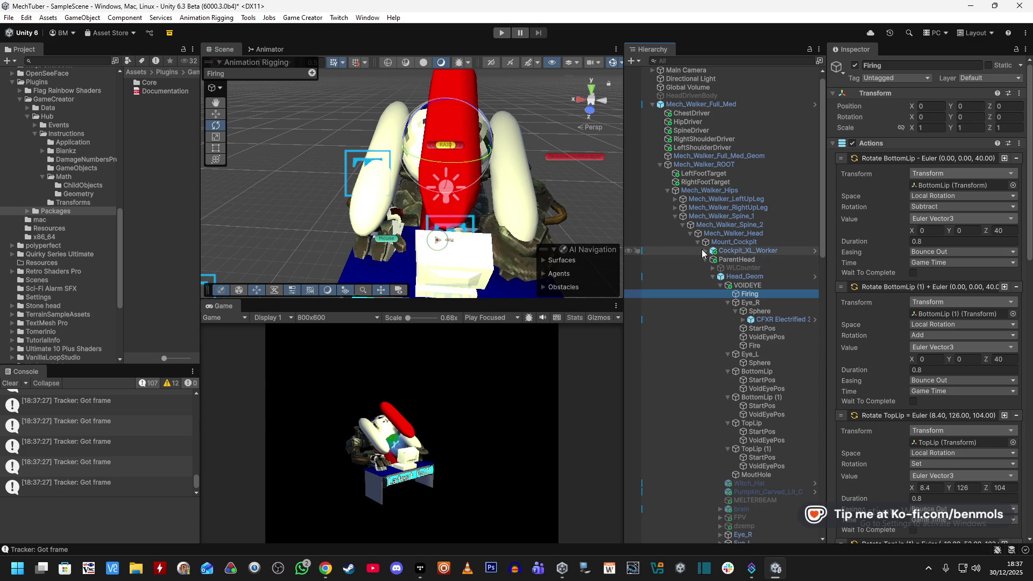
pyautogui.click(761, 319)
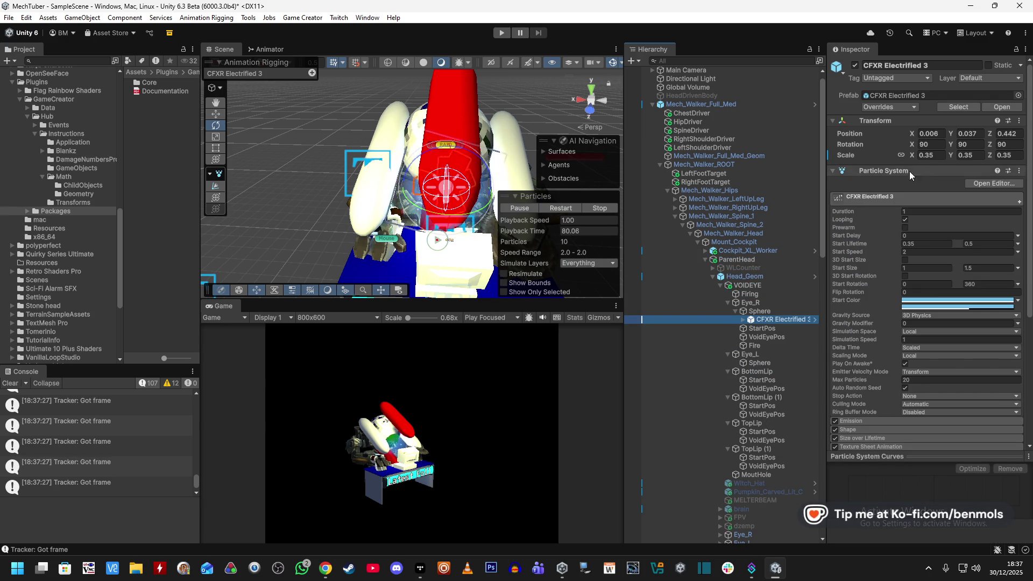
pyautogui.click(928, 155)
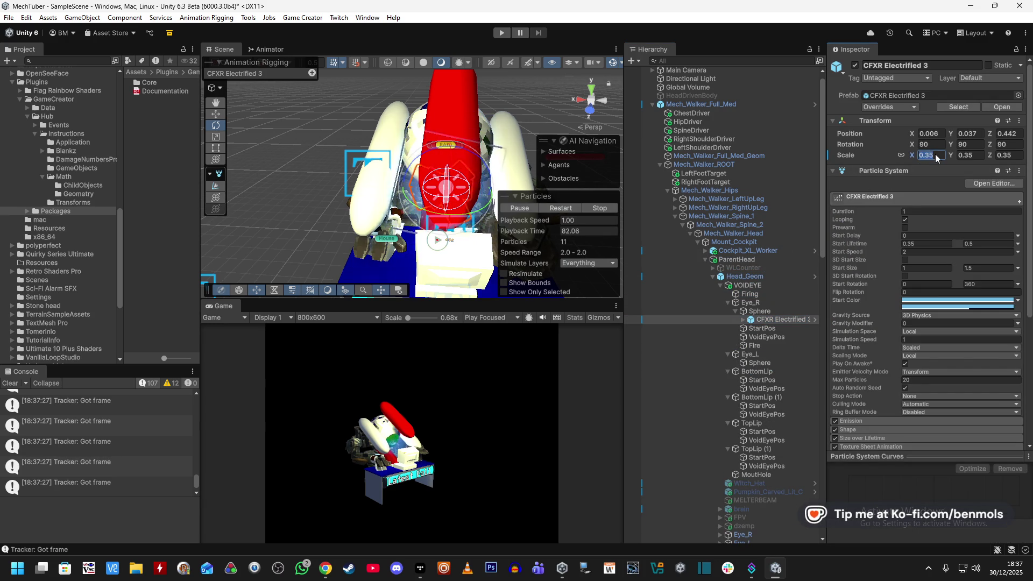
pyautogui.write('0.1')
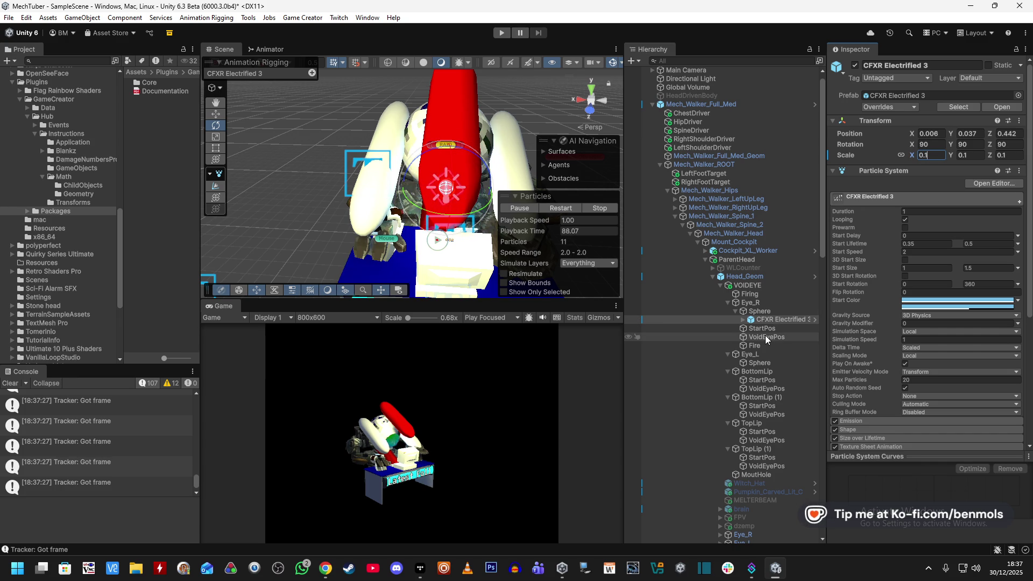
# - Insert a new, untargeted Rotate action after the first one in Firing and reorder it
pyautogui.click(764, 293)
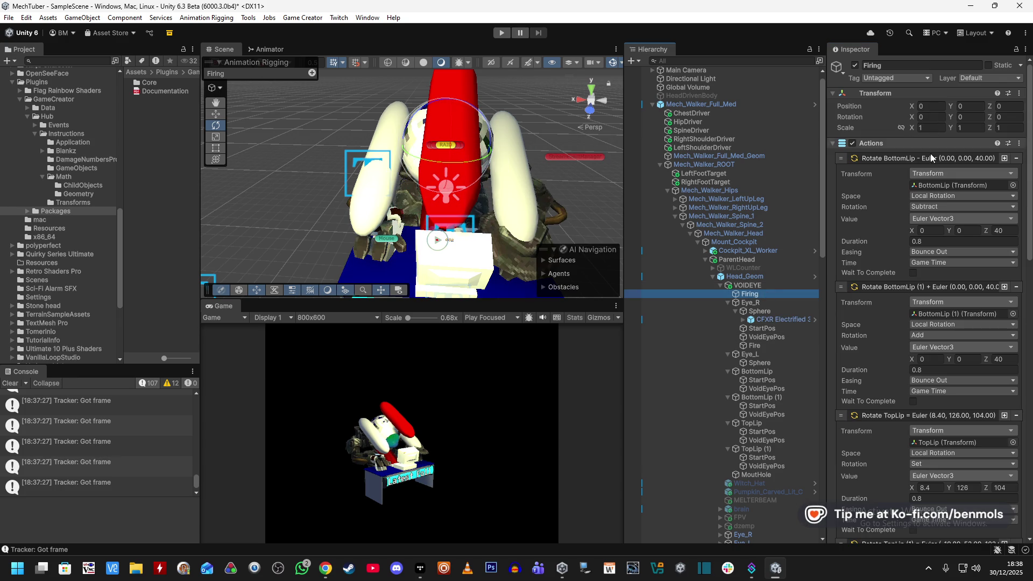
pyautogui.click(1005, 159)
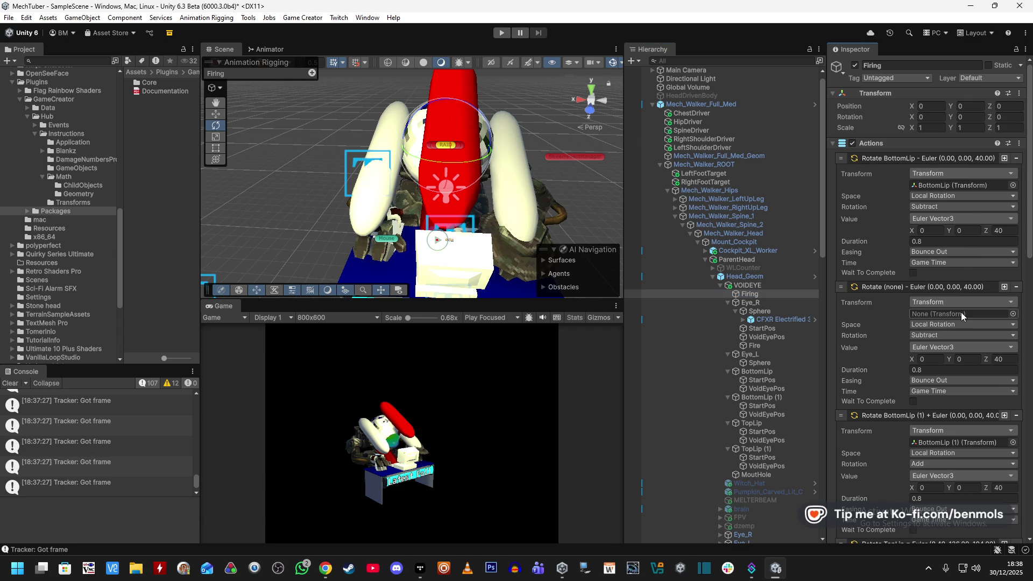
pyautogui.moveTo(854, 290); pyautogui.dragTo(849, 283)
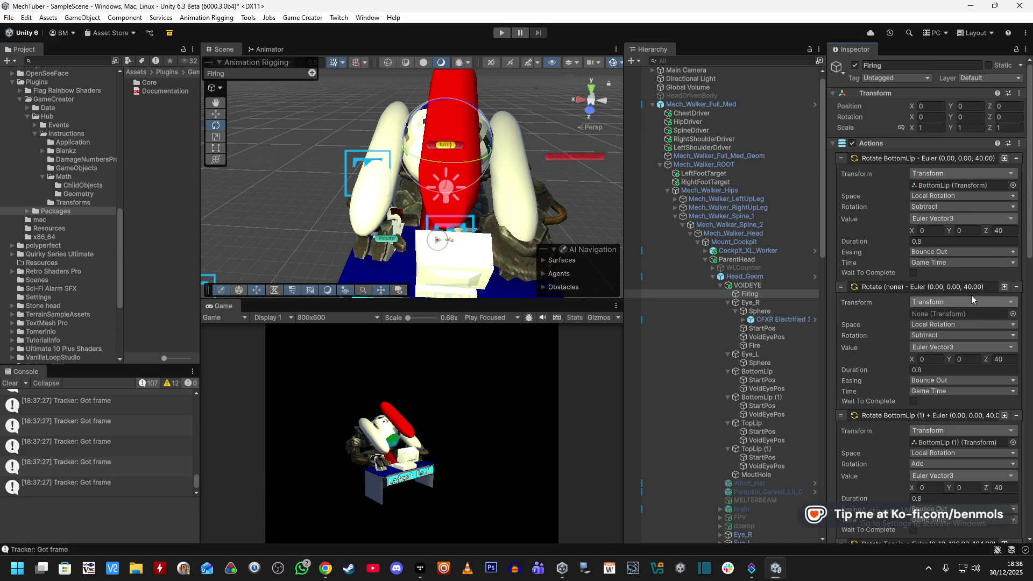
pyautogui.scroll(-10, 955, 315)
pyautogui.scroll(-5, 939, 397)
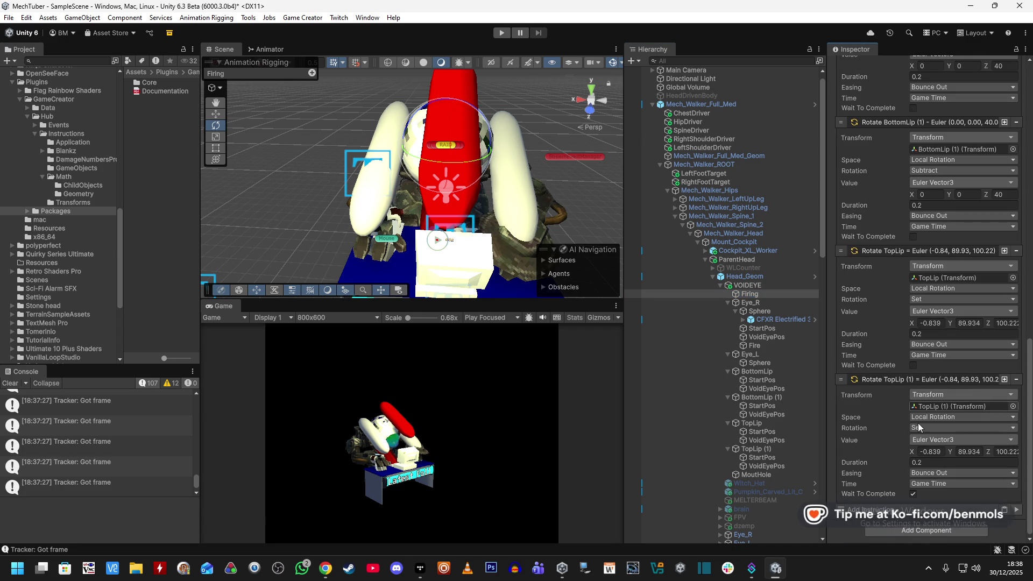
pyautogui.click(903, 512)
# - Add a Scale instruction setting 0.1 on all axes over 0.2 seconds with Elastic In Out easing
pyautogui.write('scale')
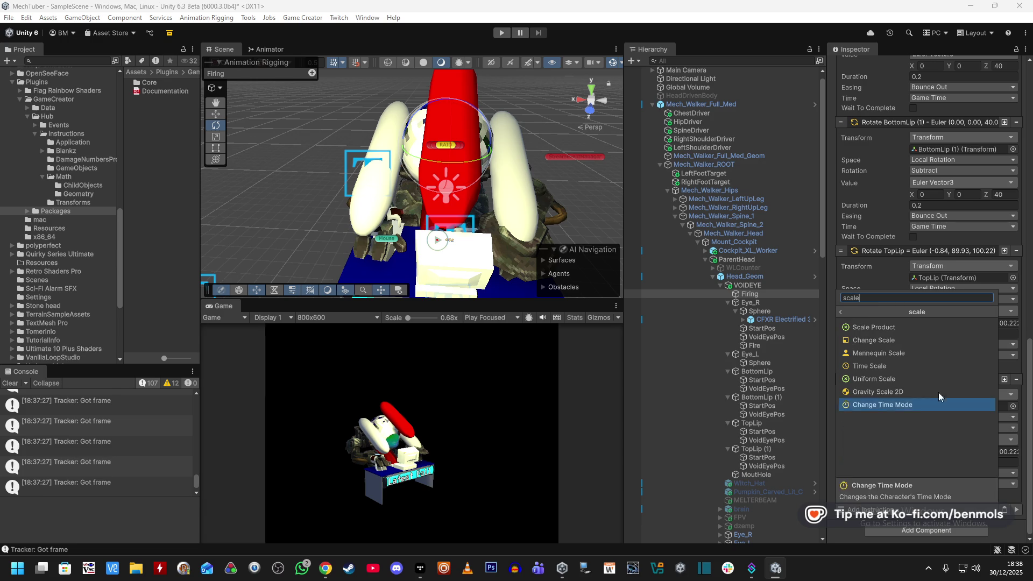
pyautogui.click(892, 341)
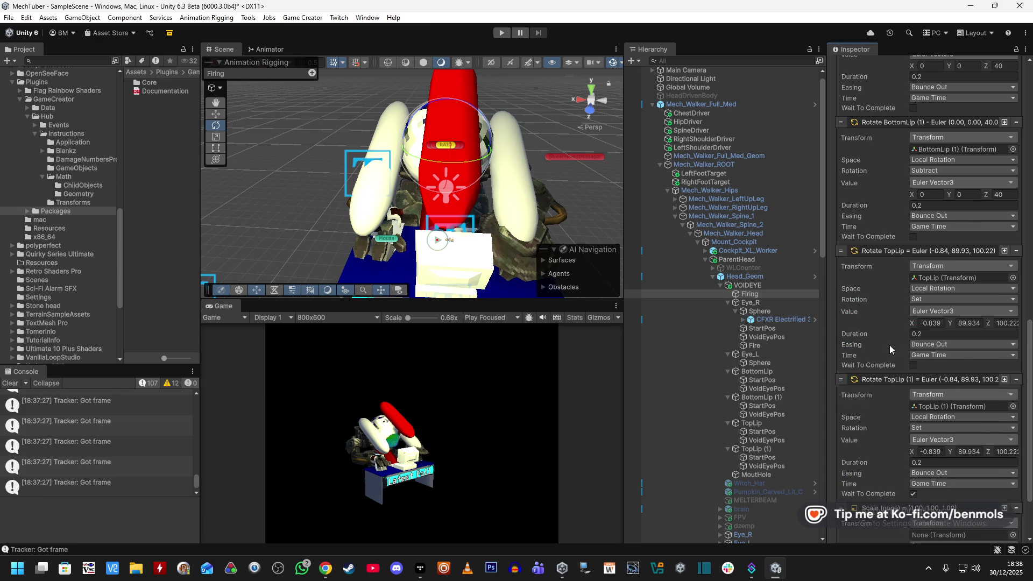
pyautogui.scroll(-3, 887, 350)
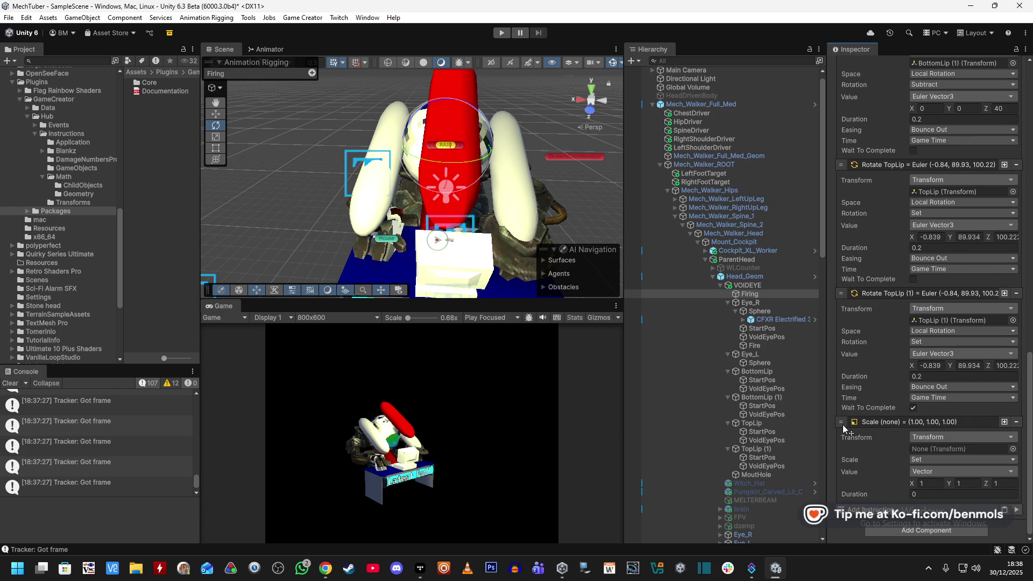
pyautogui.click(939, 484)
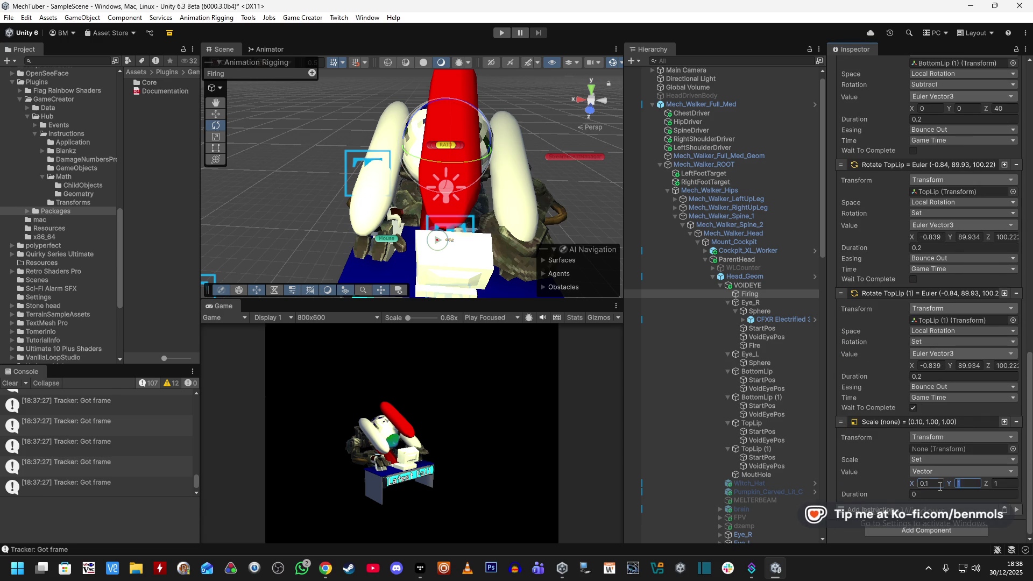
pyautogui.write('0.1')
pyautogui.click(936, 495)
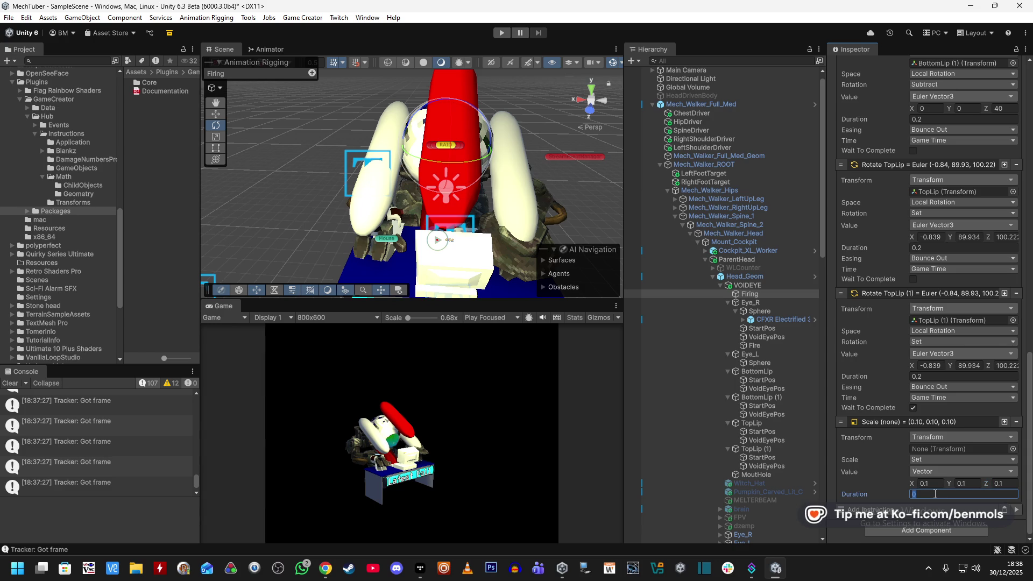
pyautogui.write('.2')
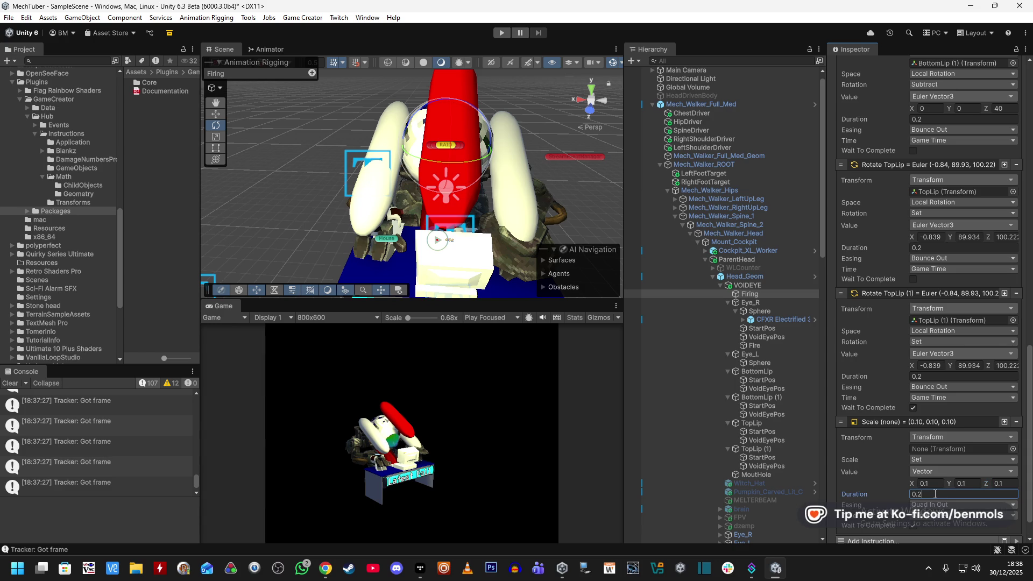
pyautogui.click(960, 504)
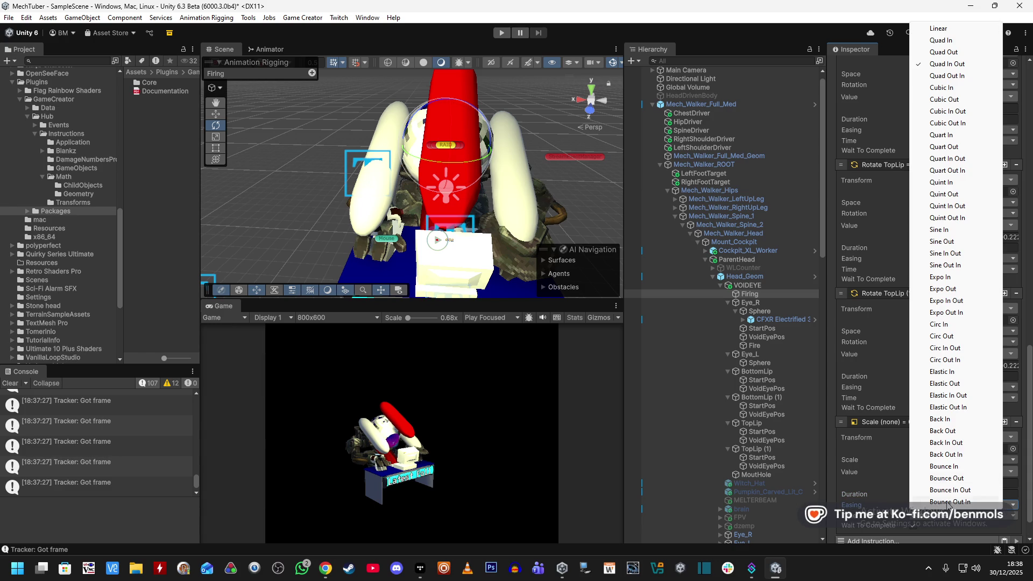
pyautogui.click(964, 396)
pyautogui.scroll(-2, 872, 476)
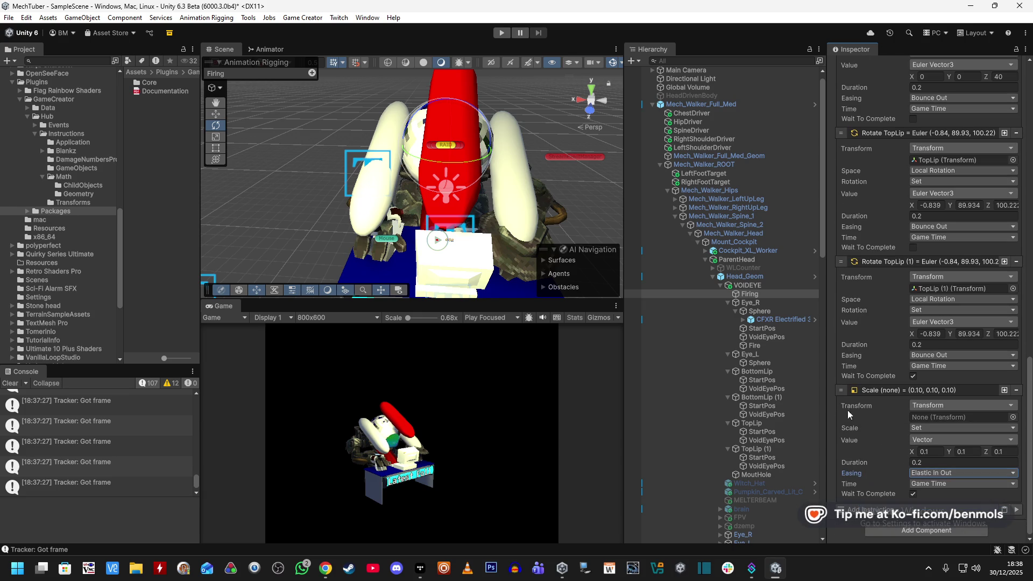
pyautogui.scroll(15, 847, 275)
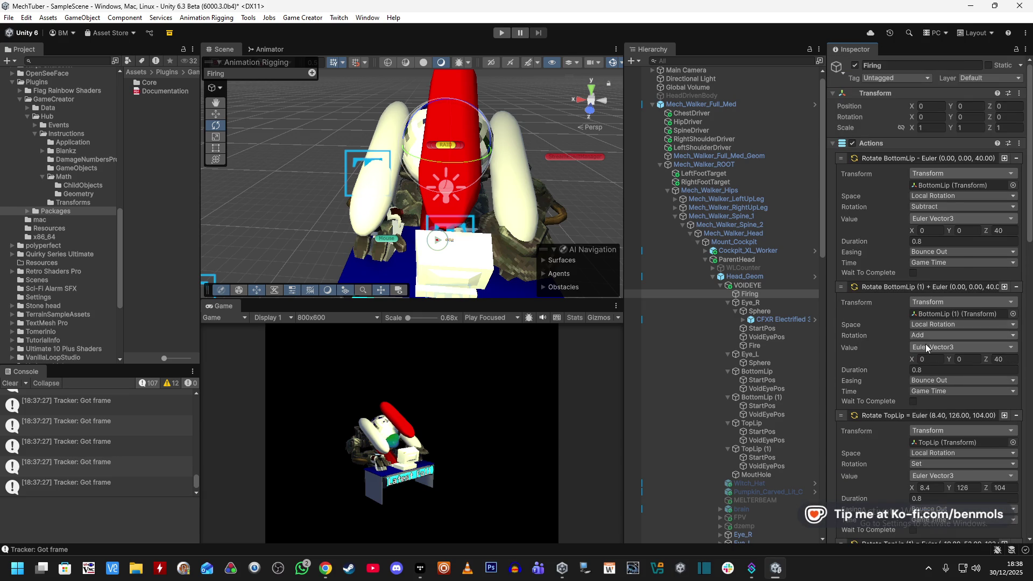
pyautogui.scroll(-10, 883, 412)
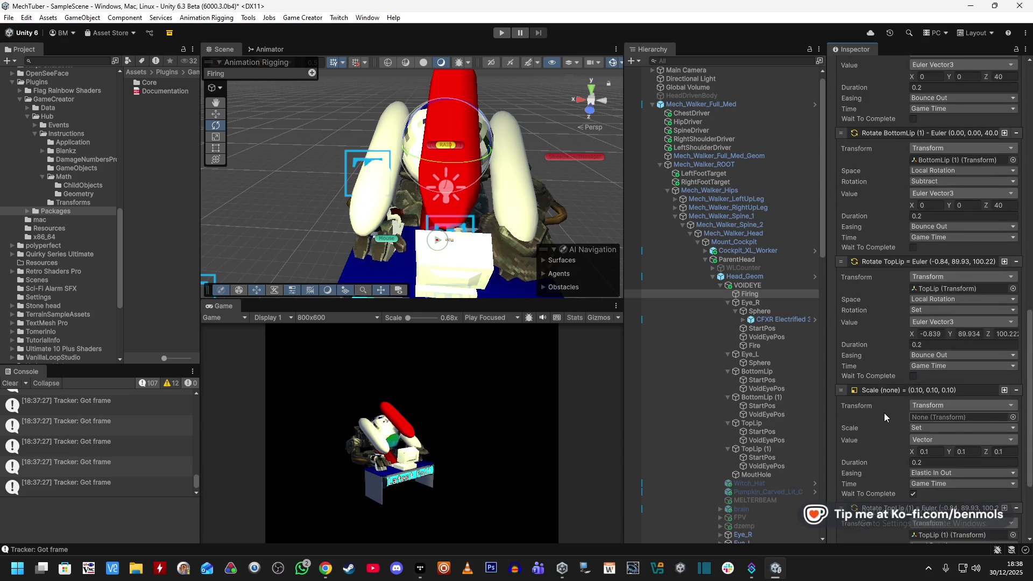
pyautogui.scroll(5, 885, 393)
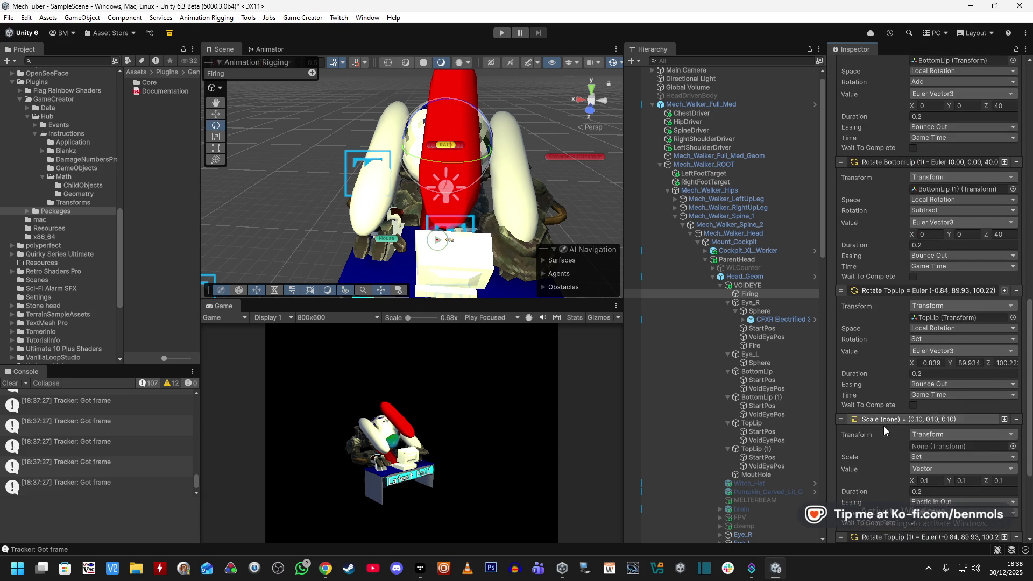
# - Move the Scale action above Rotate BottomLip and target CFXR Electrified 3, keeping Set mode
pyautogui.click(842, 420)
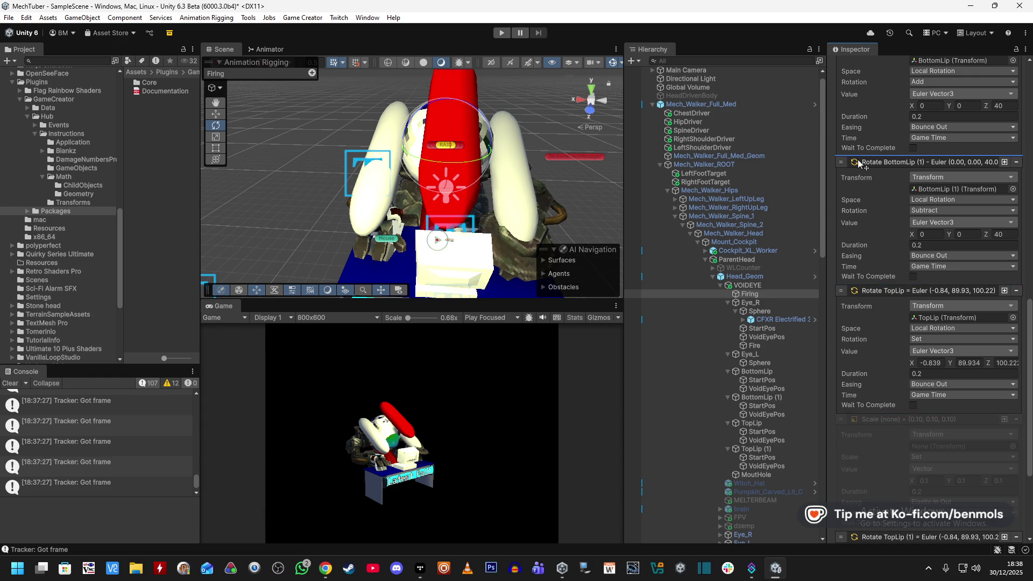
pyautogui.scroll(2, 857, 160)
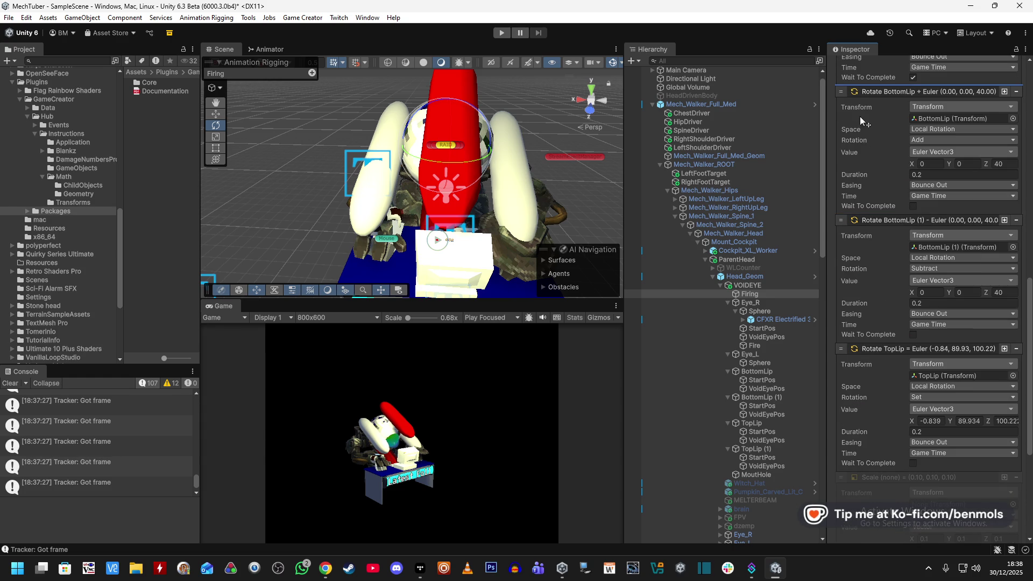
pyautogui.moveTo(856, 95); pyautogui.dragTo(855, 99)
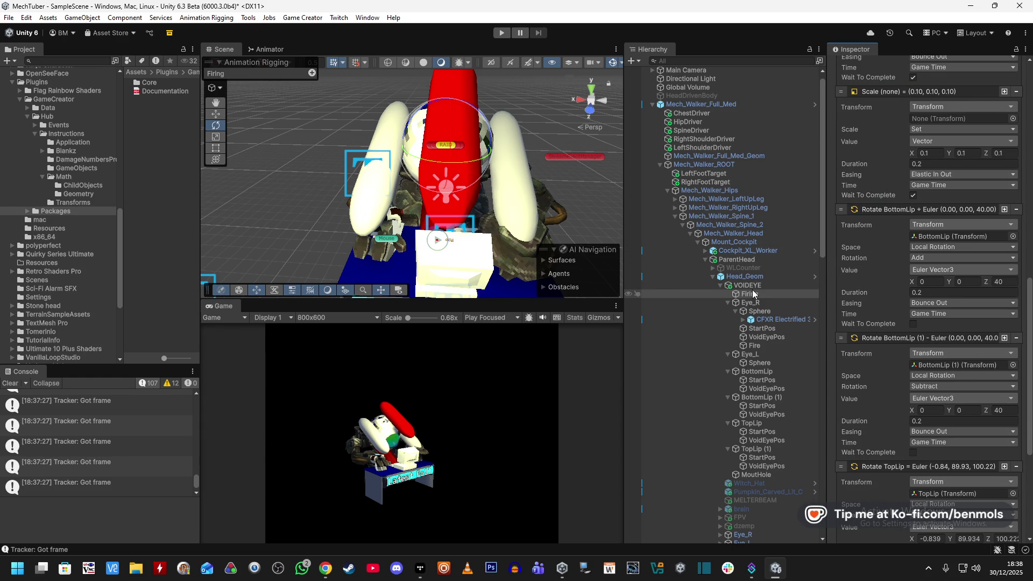
pyautogui.moveTo(773, 318)
pyautogui.mouseDown()
pyautogui.moveTo(825, 317)
pyautogui.moveTo(963, 226)
pyautogui.moveTo(962, 118)
pyautogui.mouseUp()
pyautogui.click(949, 130)
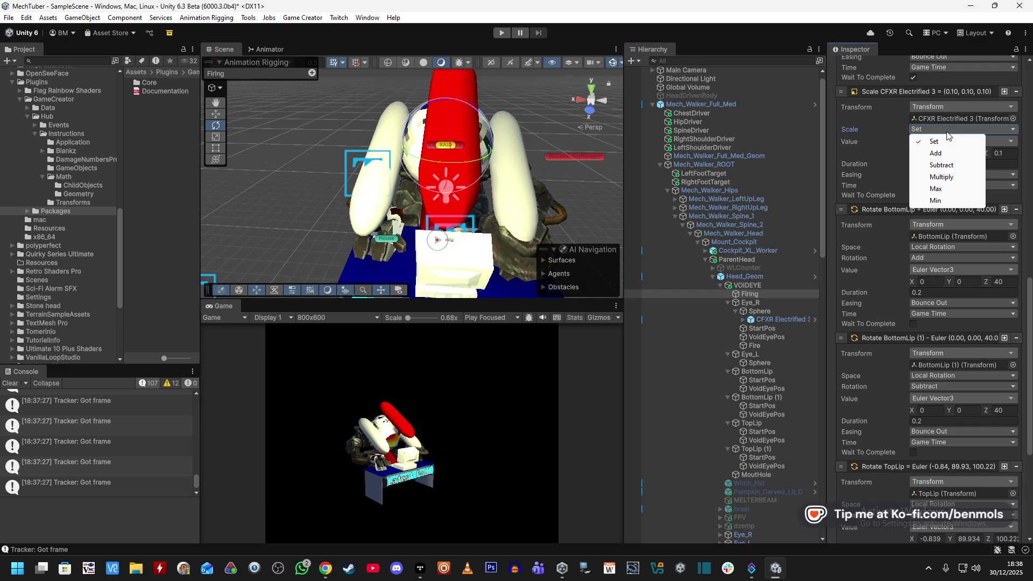
pyautogui.click(886, 152)
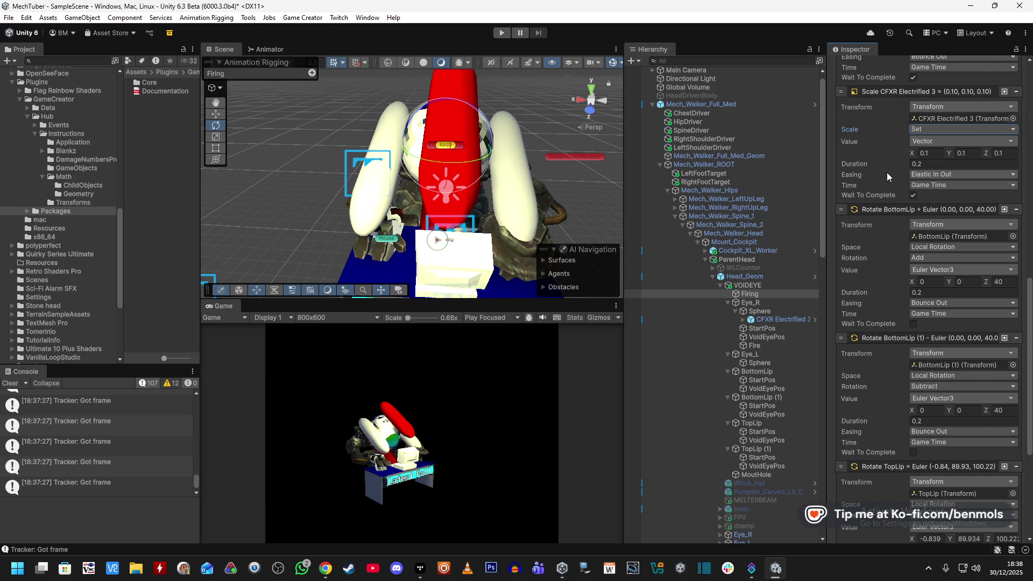
pyautogui.scroll(3, 886, 172)
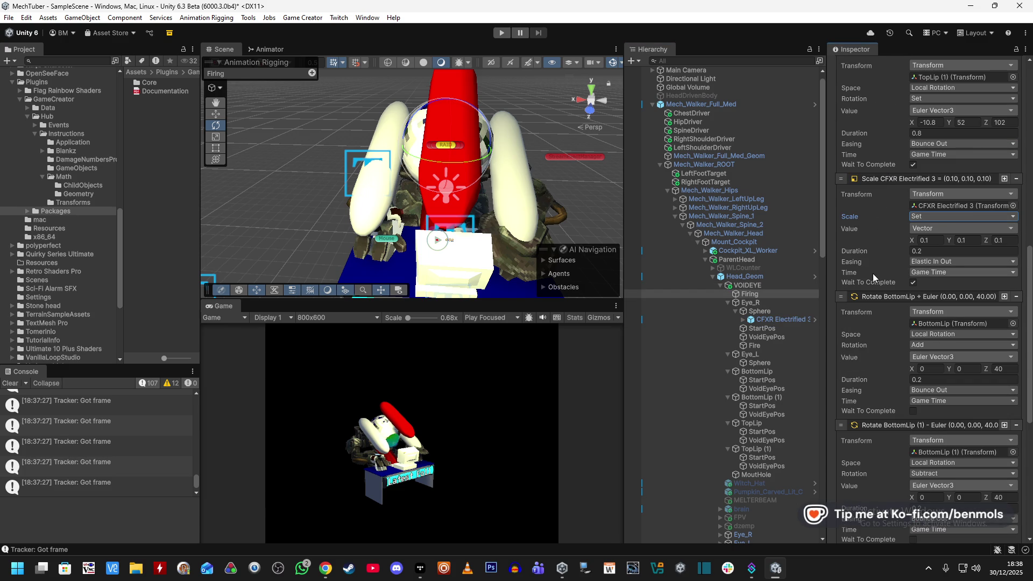
pyautogui.scroll(-4, 873, 273)
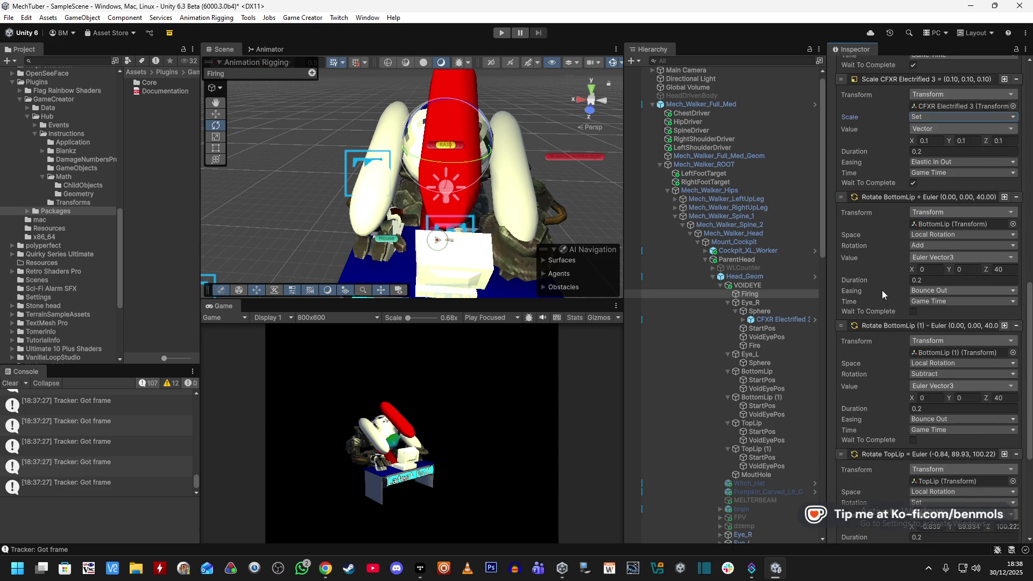
pyautogui.scroll(3, 882, 290)
# - Add a second Scale action at the top of Firing, also targeting CFXR Electrified 3
pyautogui.click(1004, 167)
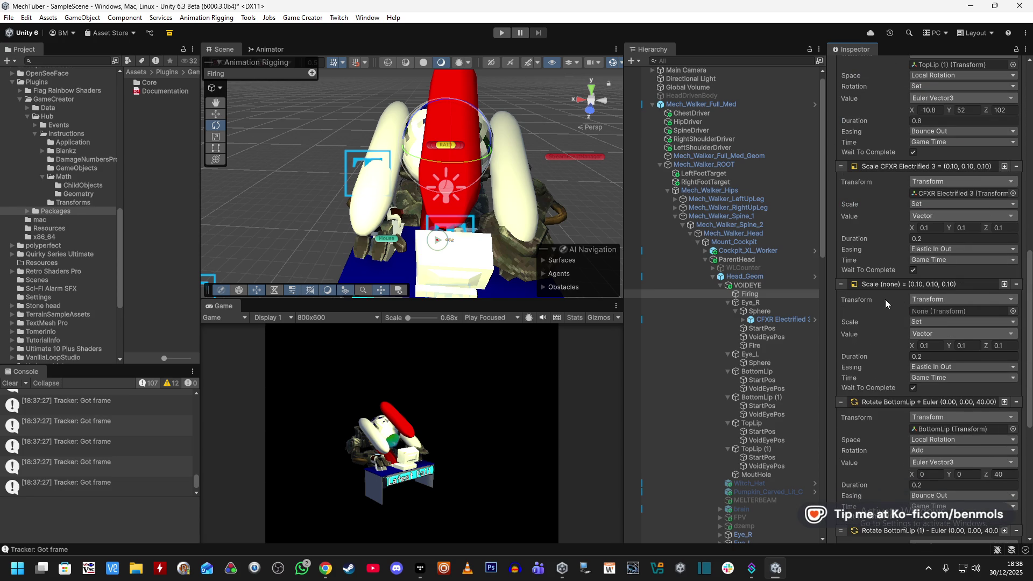
pyautogui.moveTo(846, 282)
pyautogui.mouseDown()
pyautogui.moveTo(869, 89)
pyautogui.moveTo(886, 98)
pyautogui.moveTo(867, 159)
pyautogui.moveTo(877, 154)
pyautogui.mouseUp()
pyautogui.moveTo(780, 319); pyautogui.dragTo(954, 189)
pyautogui.click(935, 232)
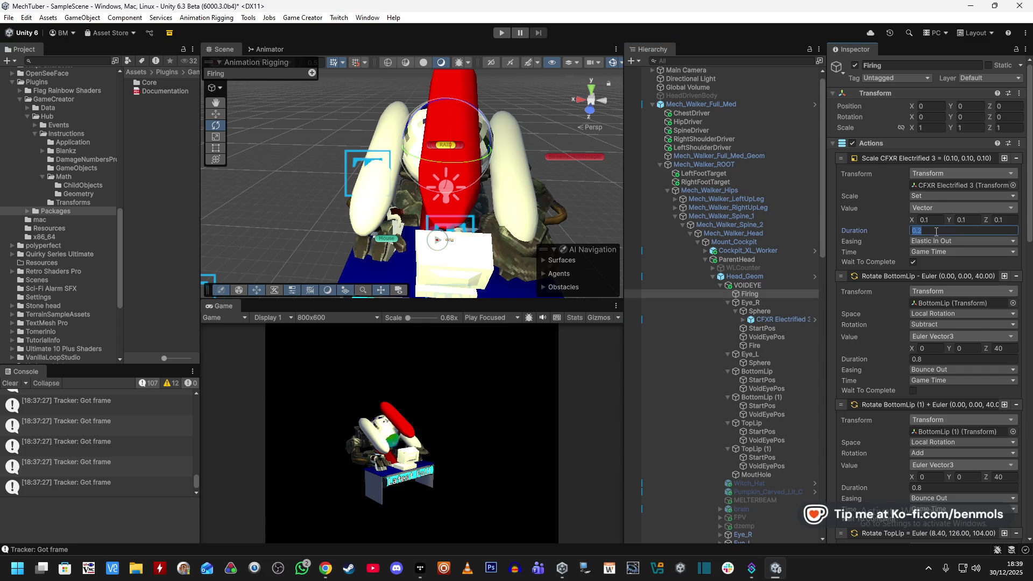
# - Give the first Scale action a 0.8-second duration, previewing a bigger effect then restoring 0.1 scale
pyautogui.write('0.')
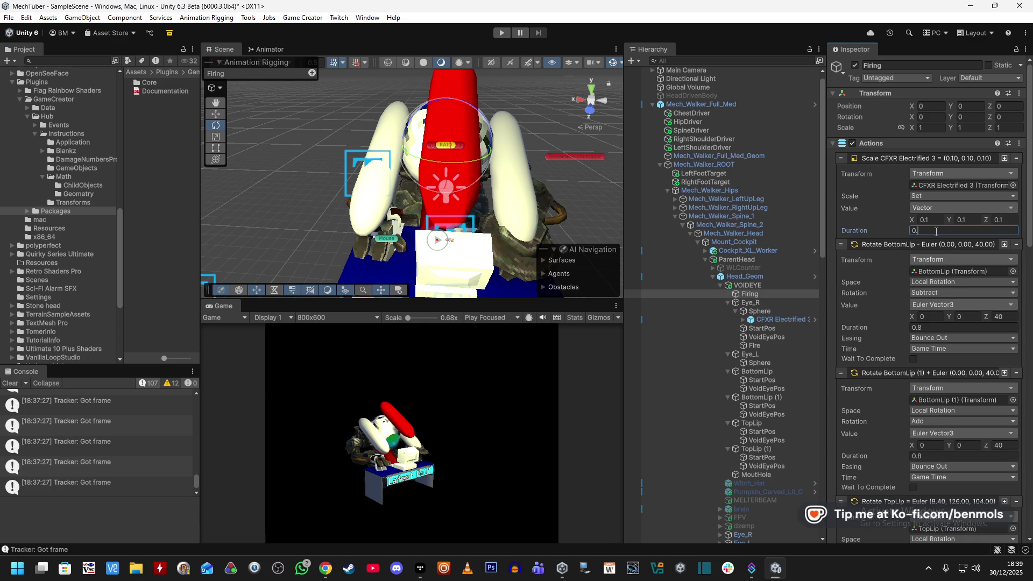
pyautogui.write('8')
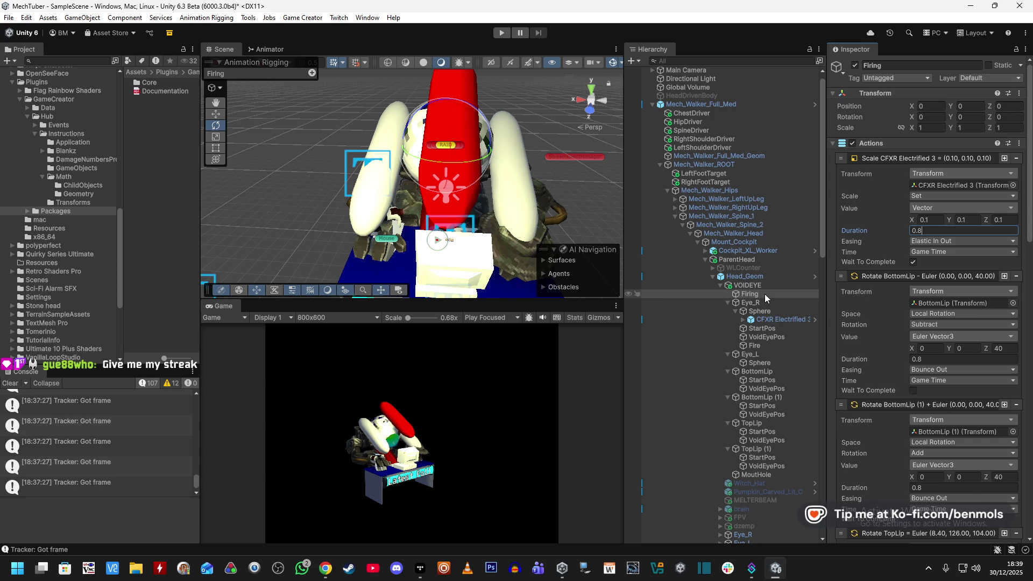
pyautogui.click(780, 320)
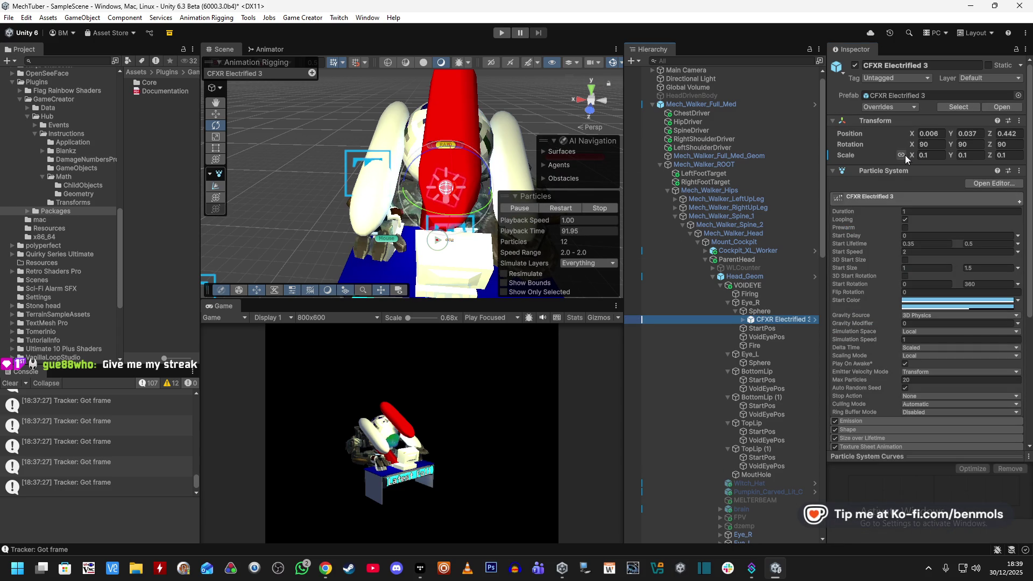
pyautogui.moveTo(913, 156); pyautogui.dragTo(927, 156)
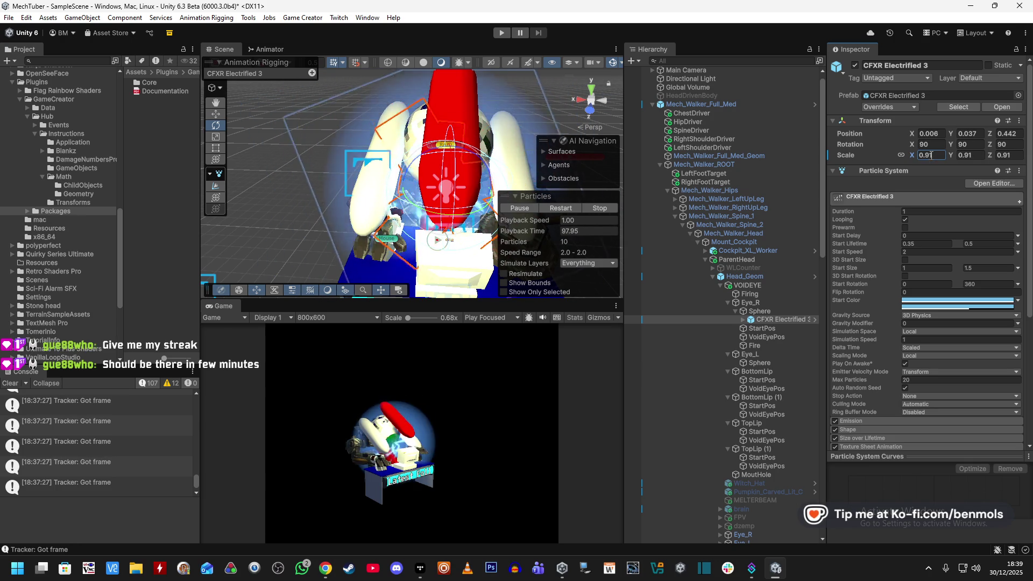
pyautogui.doubleClick(930, 155)
pyautogui.write('0.1')
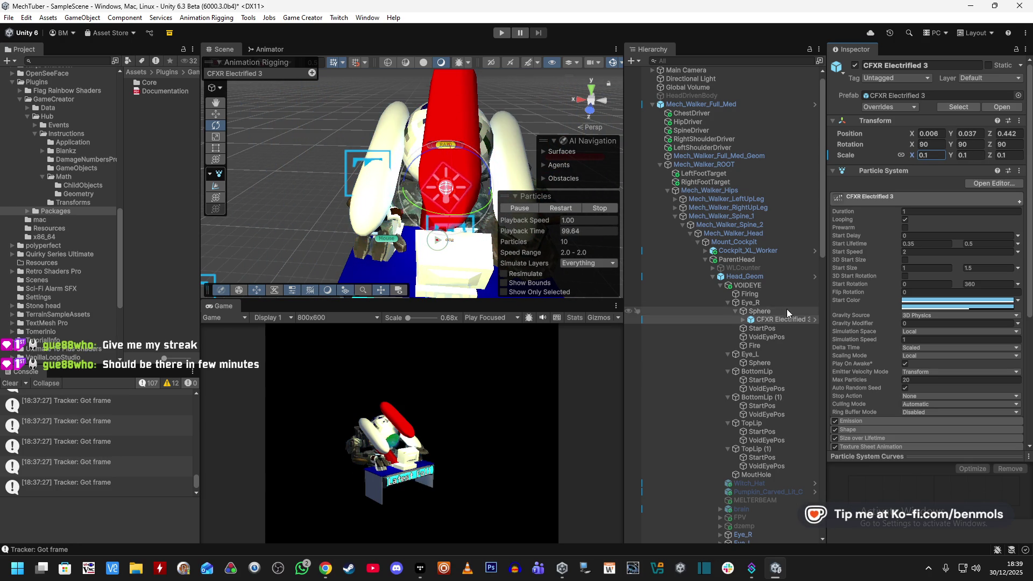
pyautogui.click(781, 294)
pyautogui.click(935, 219)
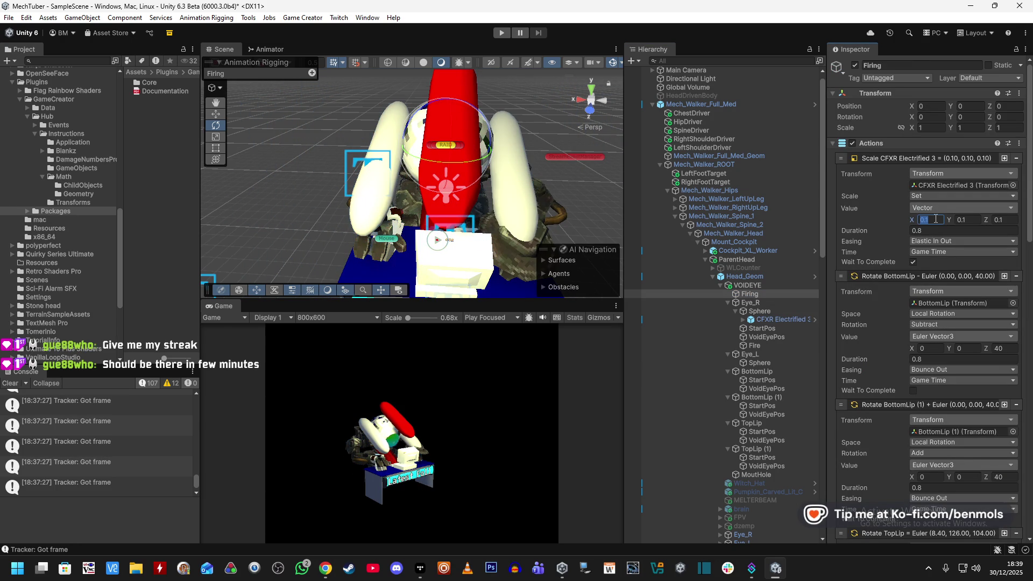
# - Set the first Scale action to 0.9 on all axes with Elastic In Out, without Wait To Complete
pyautogui.write('0.9')
pyautogui.press('Tab')
pyautogui.write('0.9')
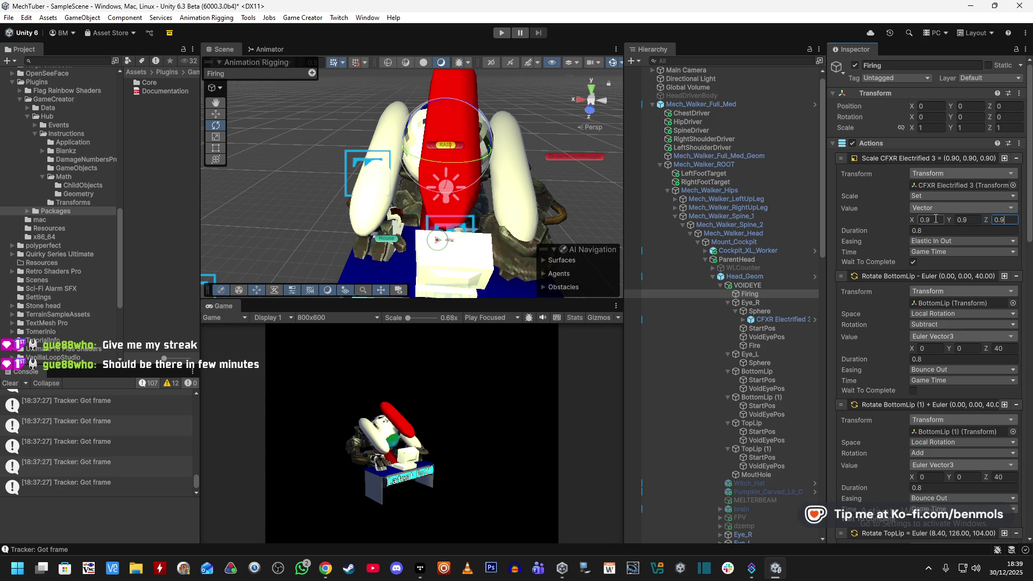
pyautogui.click(933, 242)
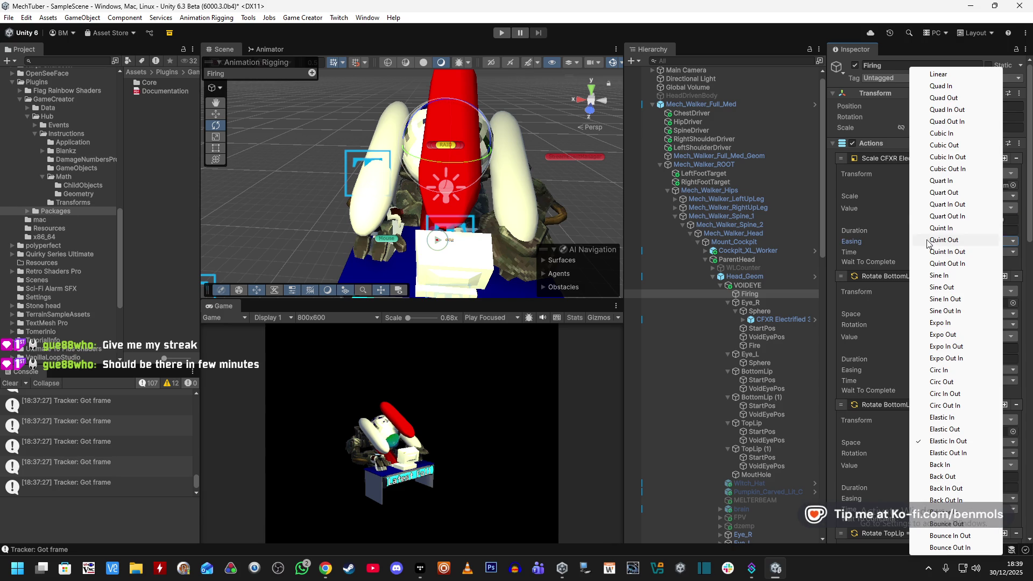
pyautogui.click(871, 229)
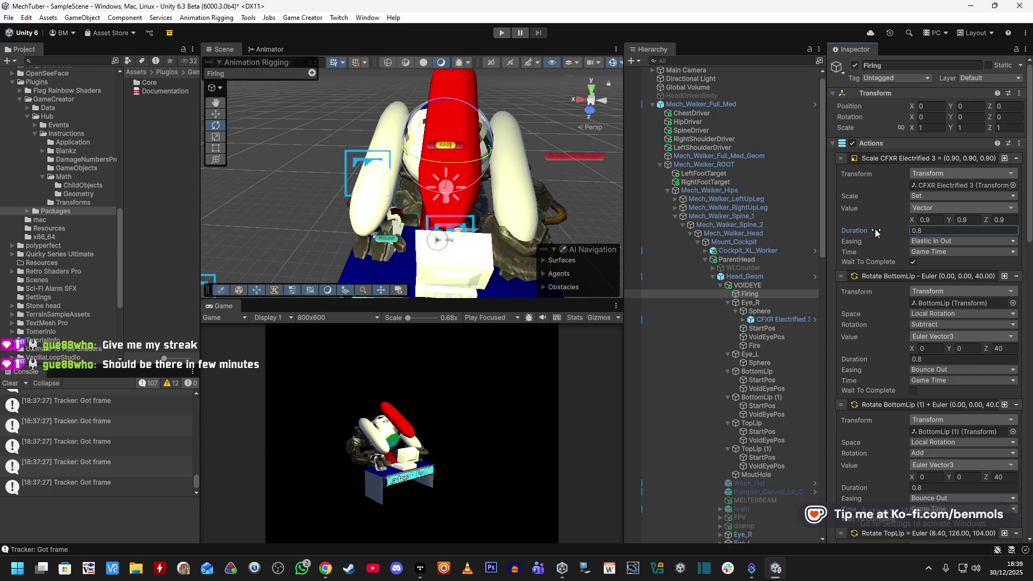
pyautogui.click(913, 263)
pyautogui.scroll(-10, 917, 242)
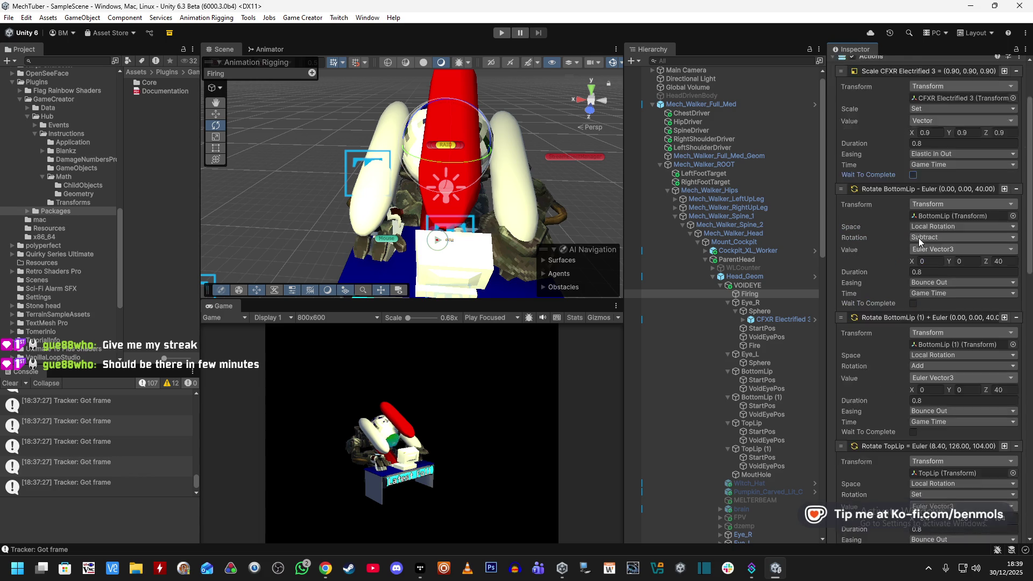
pyautogui.click(913, 252)
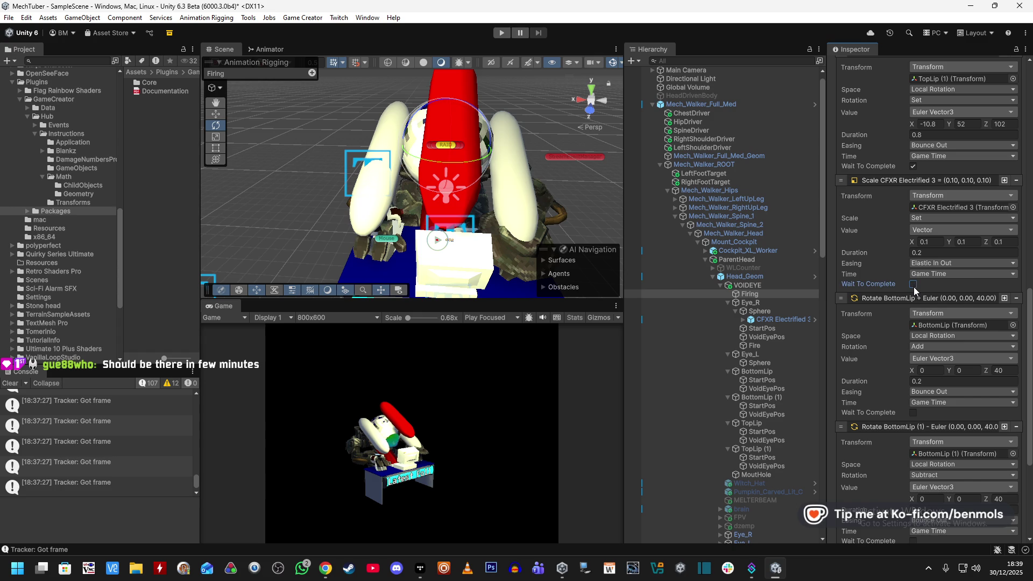
pyautogui.scroll(-9, 888, 267)
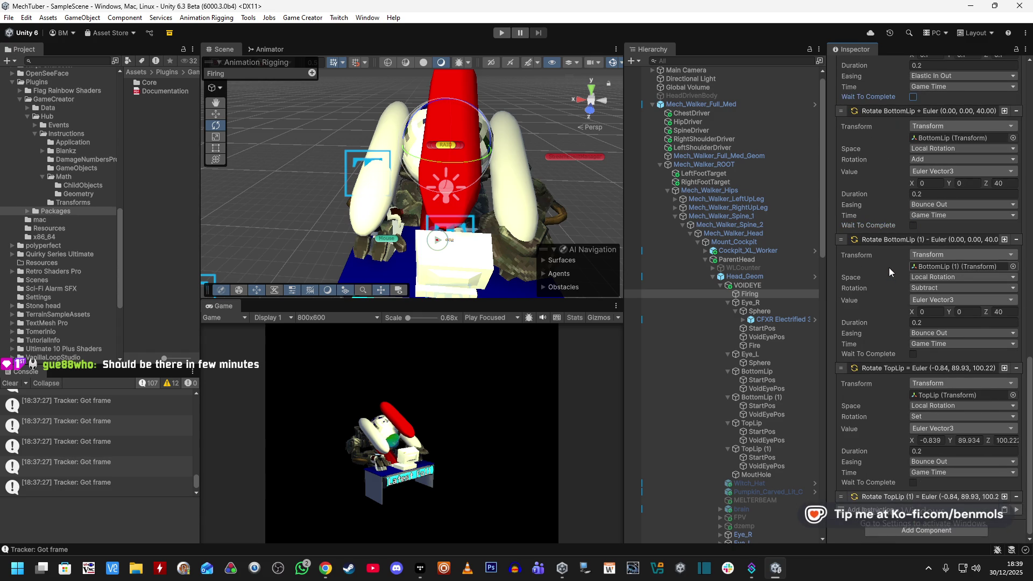
pyautogui.scroll(4, 879, 406)
pyautogui.click(501, 32)
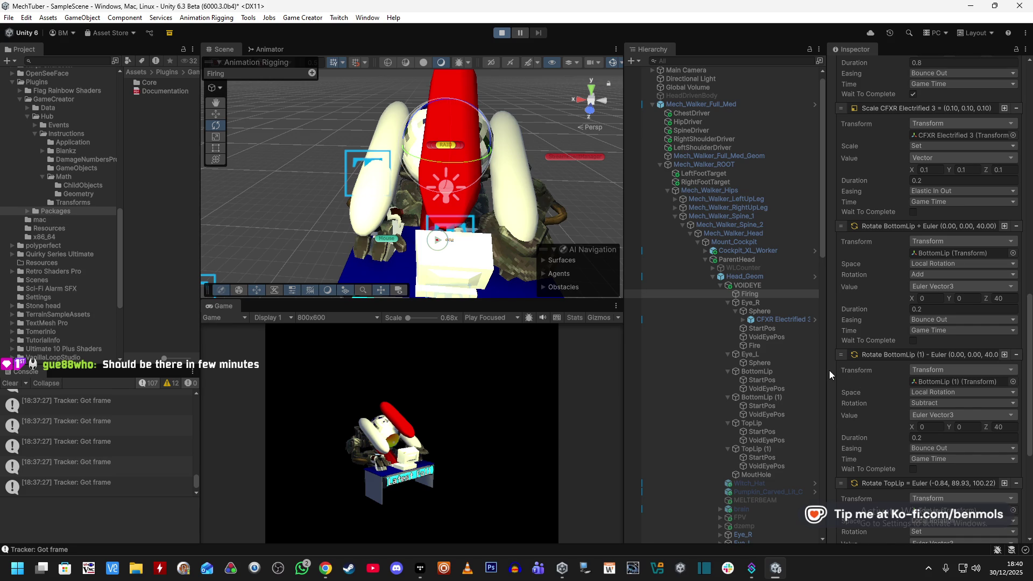
# - In Play mode, run the Firing actions and review the Scale easing options without changing them
pyautogui.scroll(-8, 830, 369)
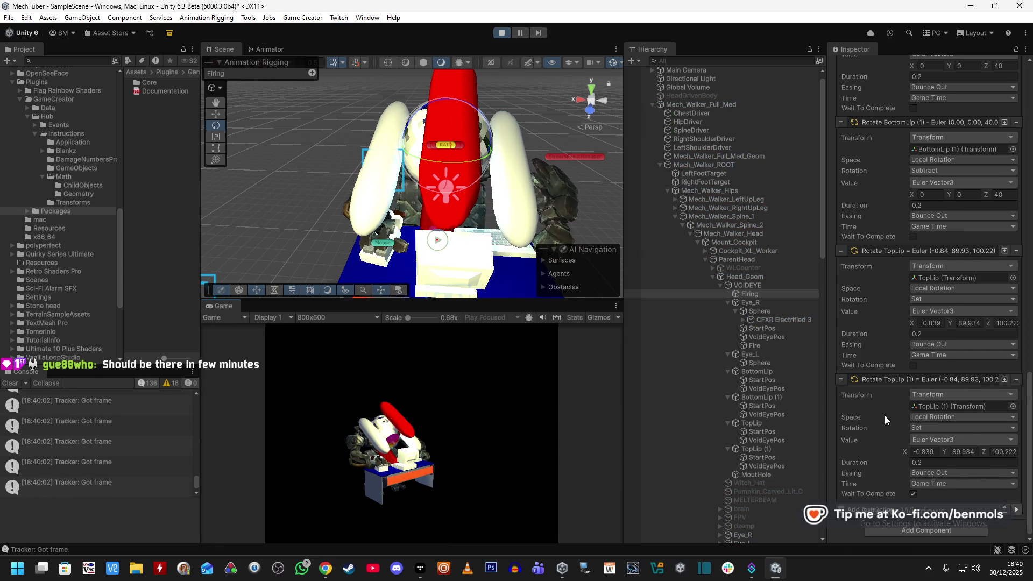
pyautogui.click(1016, 510)
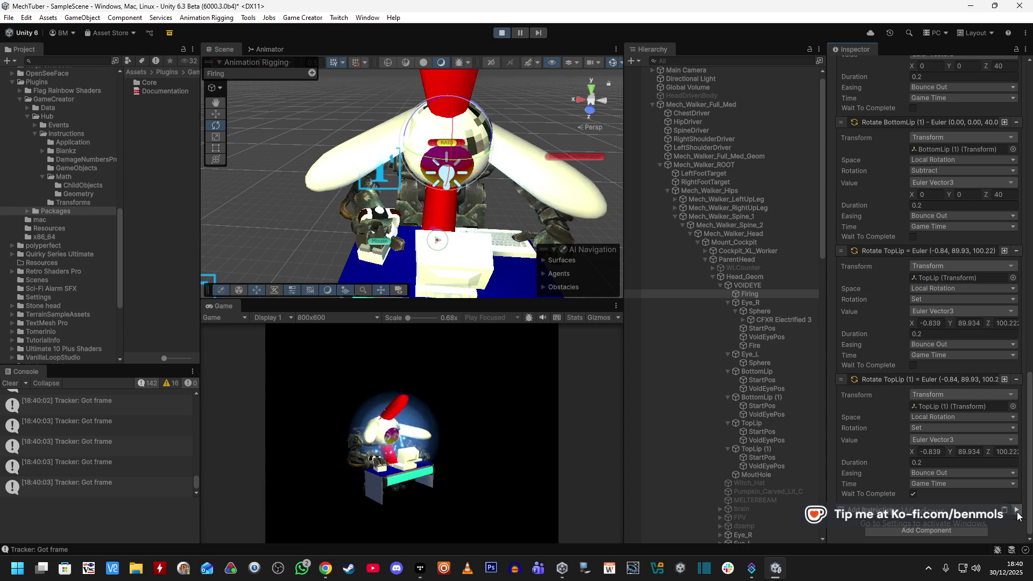
pyautogui.scroll(10, 951, 330)
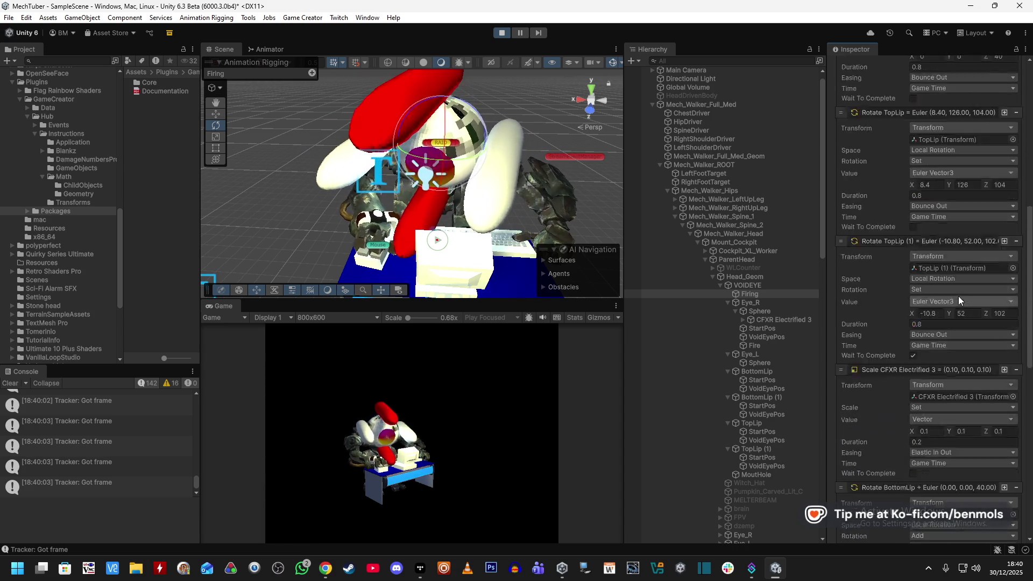
pyautogui.scroll(5, 941, 189)
pyautogui.click(965, 242)
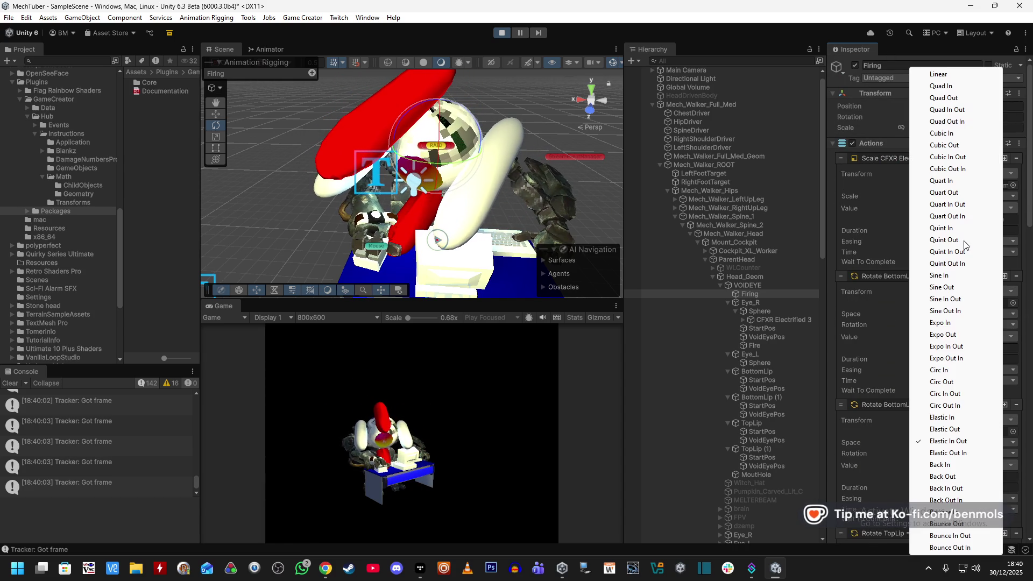
pyautogui.press('Escape')
# - Run the Firing actions a second time and bring up the instruction picker
pyautogui.scroll(-10, 880, 428)
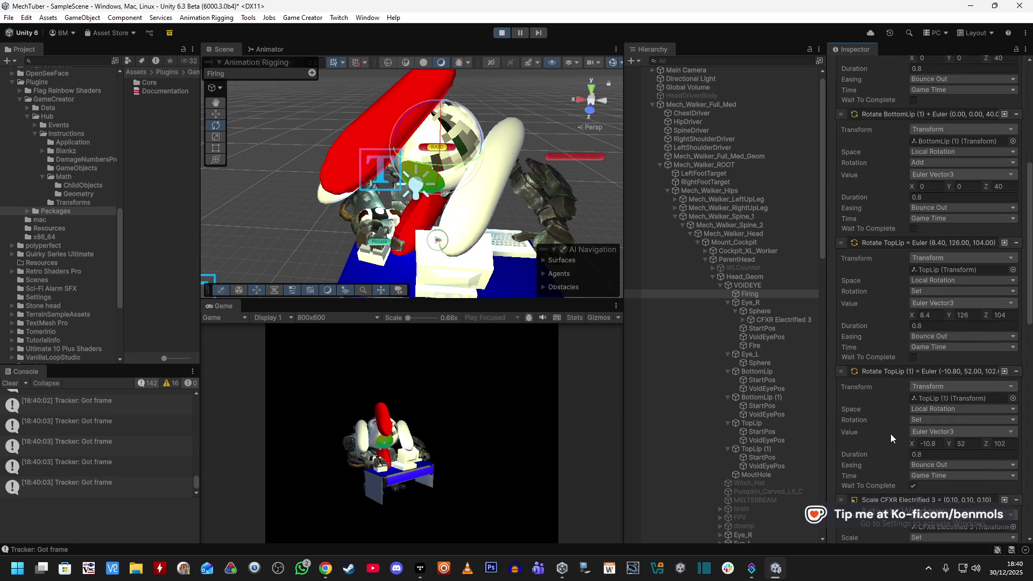
pyautogui.scroll(-5, 895, 435)
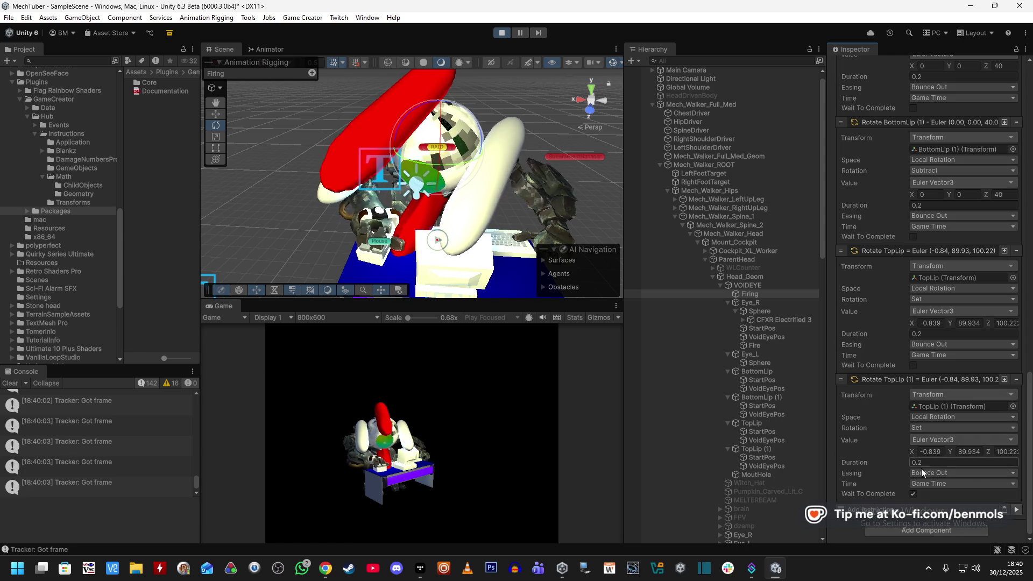
pyautogui.click(1017, 510)
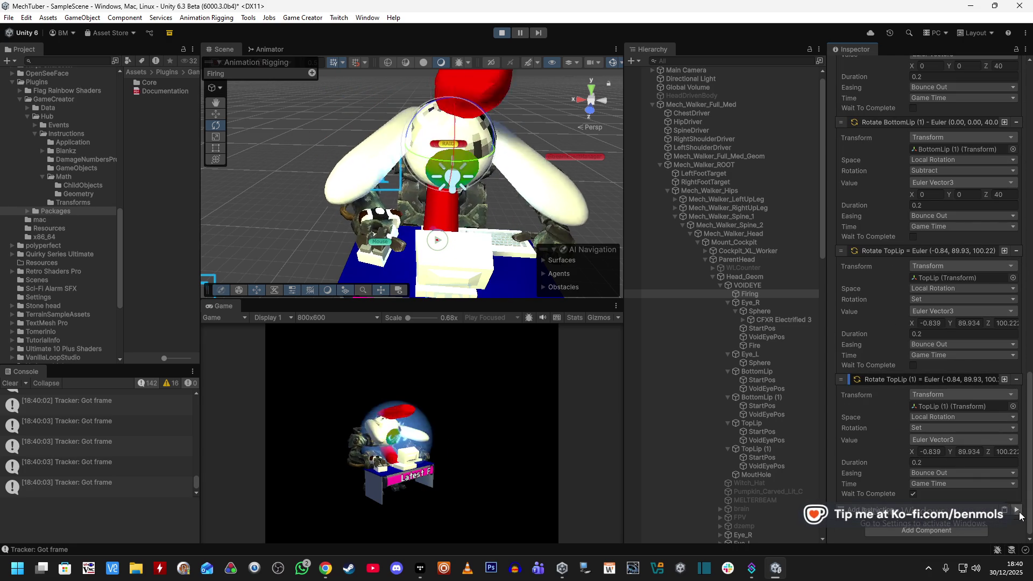
pyautogui.scroll(5, 938, 259)
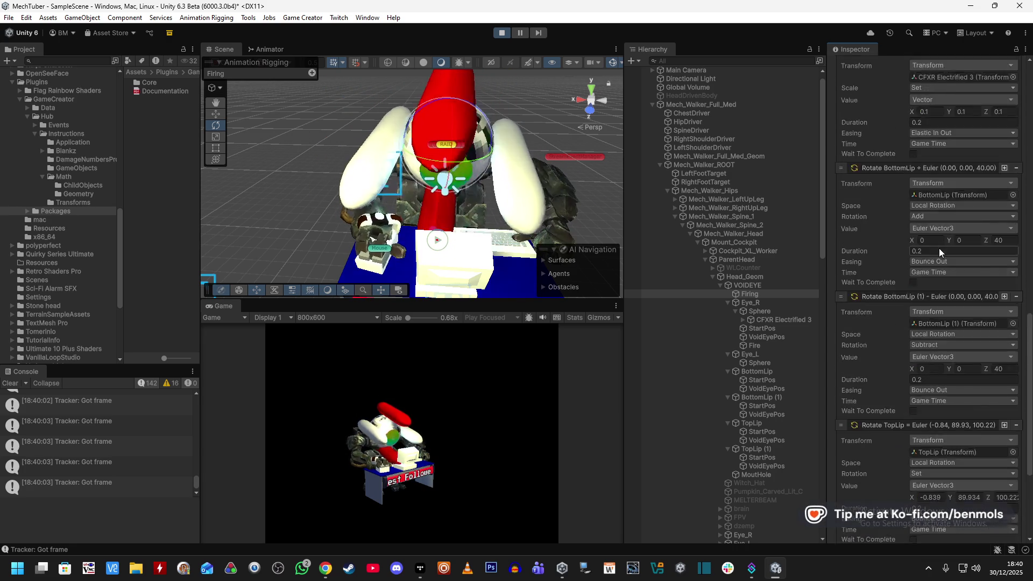
pyautogui.scroll(8, 946, 307)
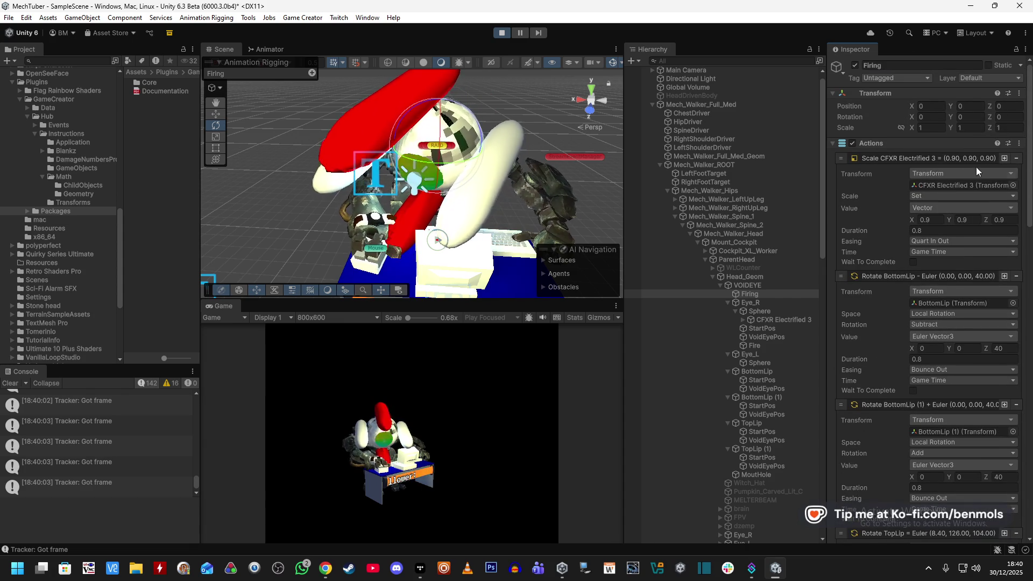
pyautogui.scroll(-10, 899, 425)
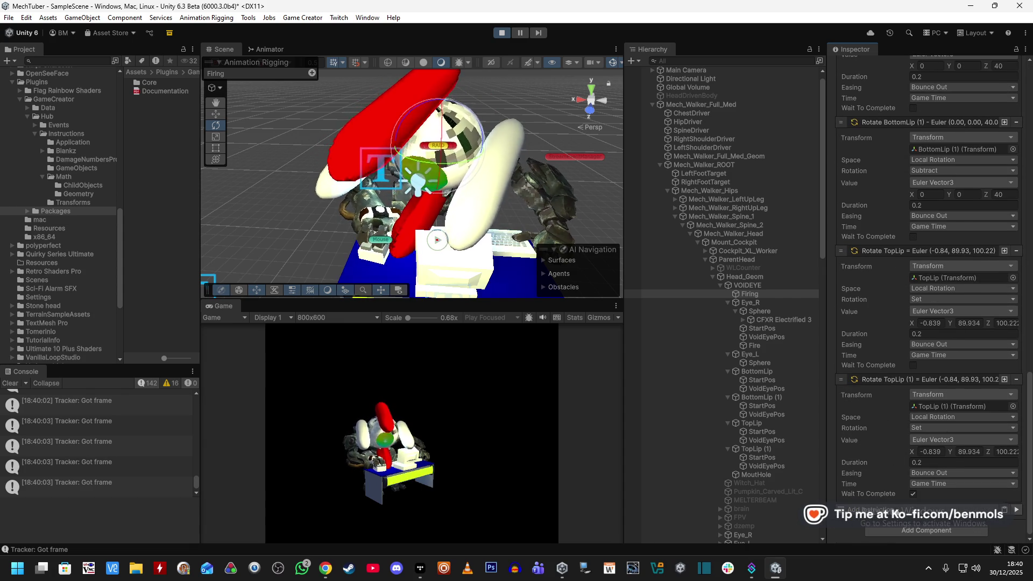
pyautogui.click(907, 514)
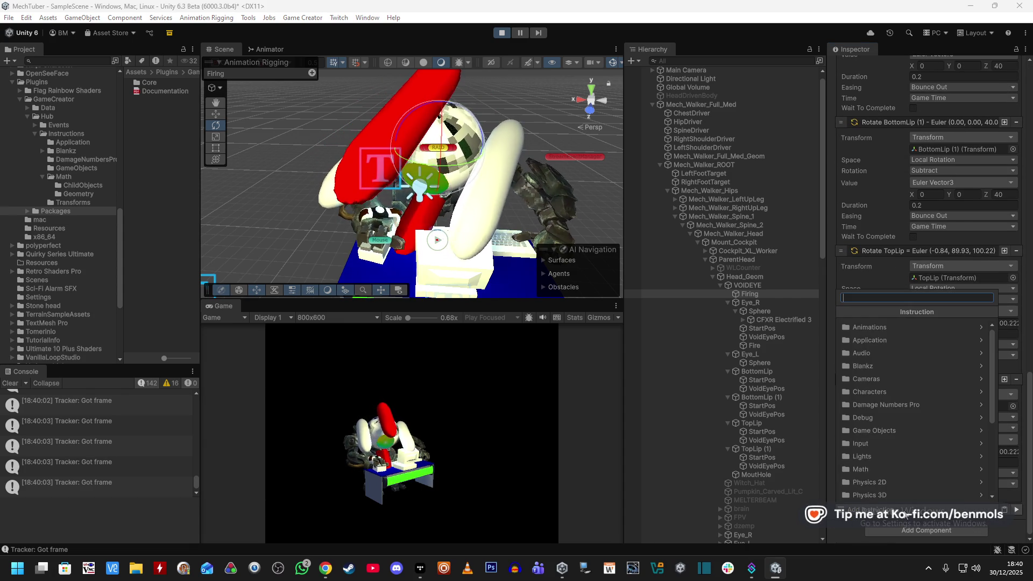
# - Exit Play mode and set the first Scale action's easing to Quart In Out
pyautogui.write('play')
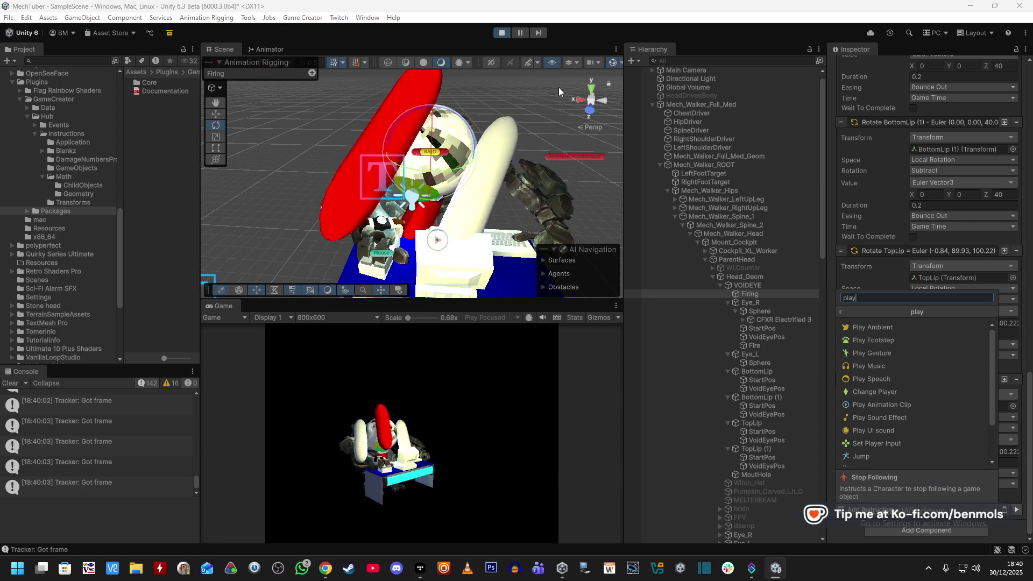
pyautogui.click(502, 32)
pyautogui.scroll(10, 908, 362)
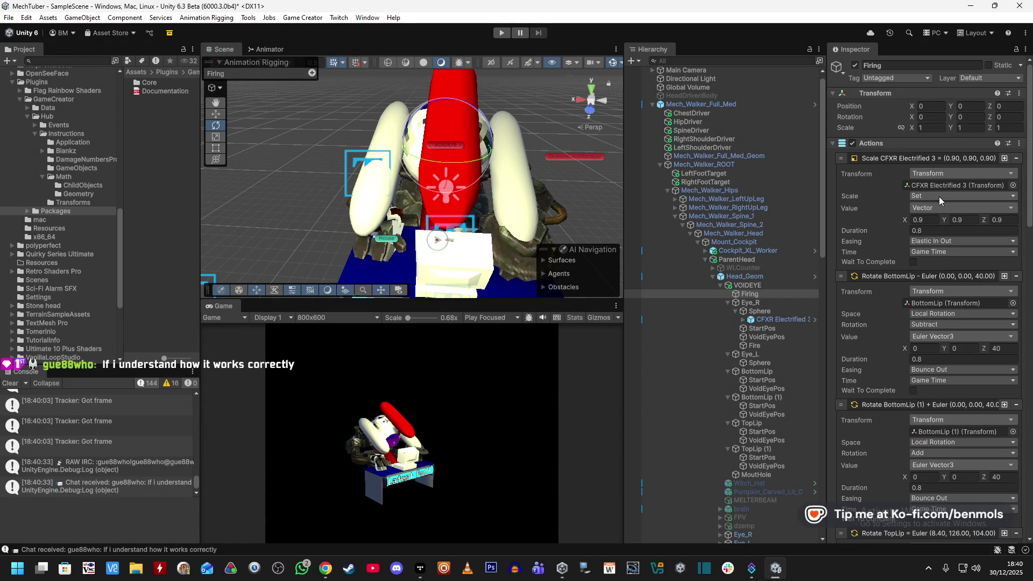
pyautogui.click(935, 242)
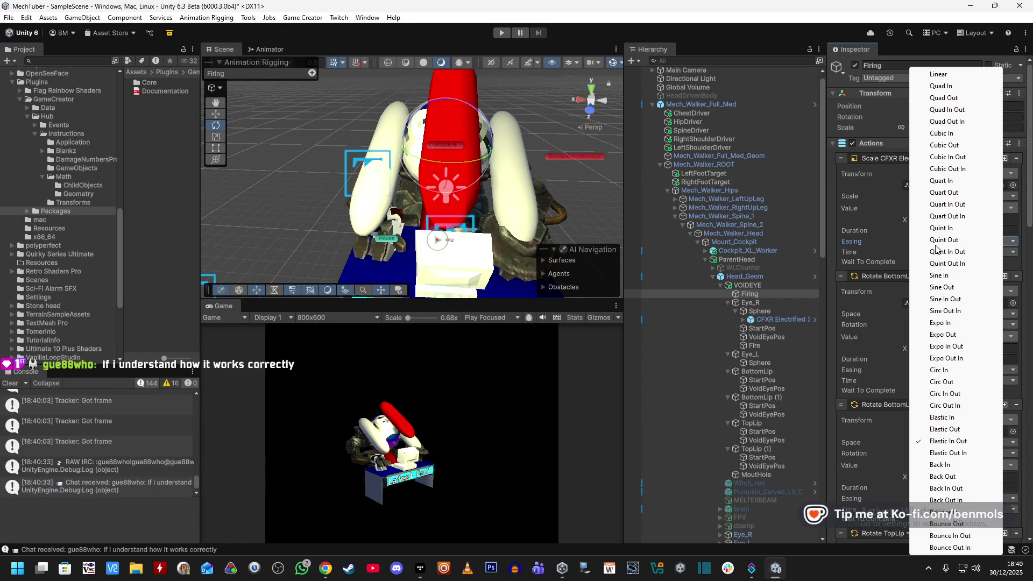
pyautogui.click(959, 204)
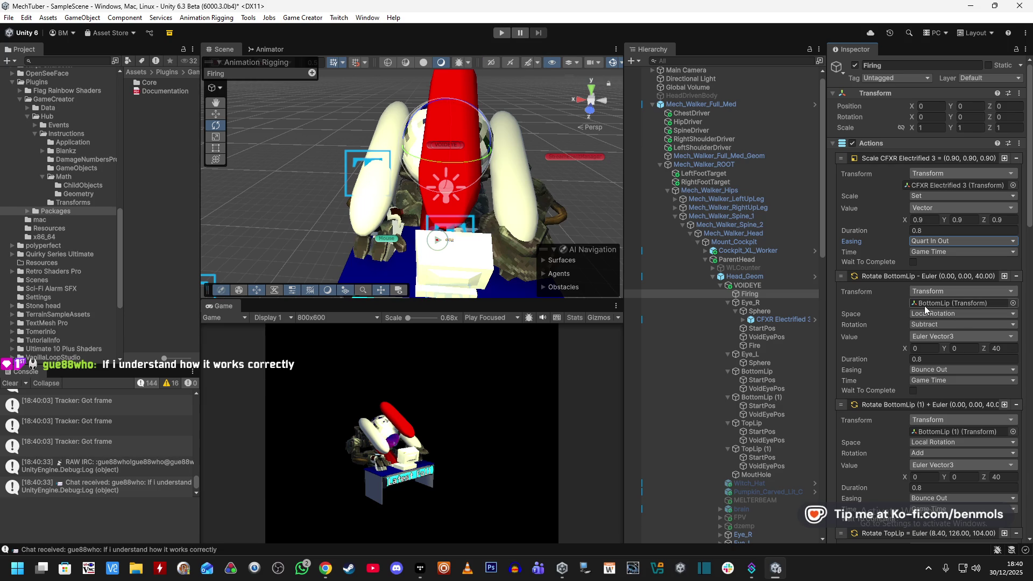
pyautogui.click(501, 48)
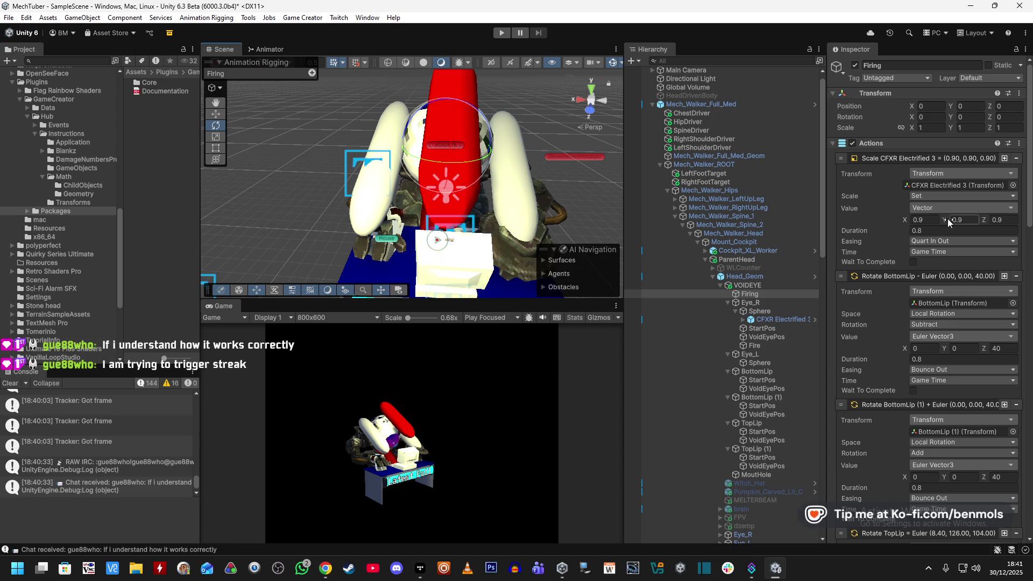
# - Set the first Scale action's target to 1.3 on X, Y and Z, then enter Play mode
pyautogui.click(925, 220)
pyautogui.write('1.3')
pyautogui.click(968, 220)
pyautogui.write('1')
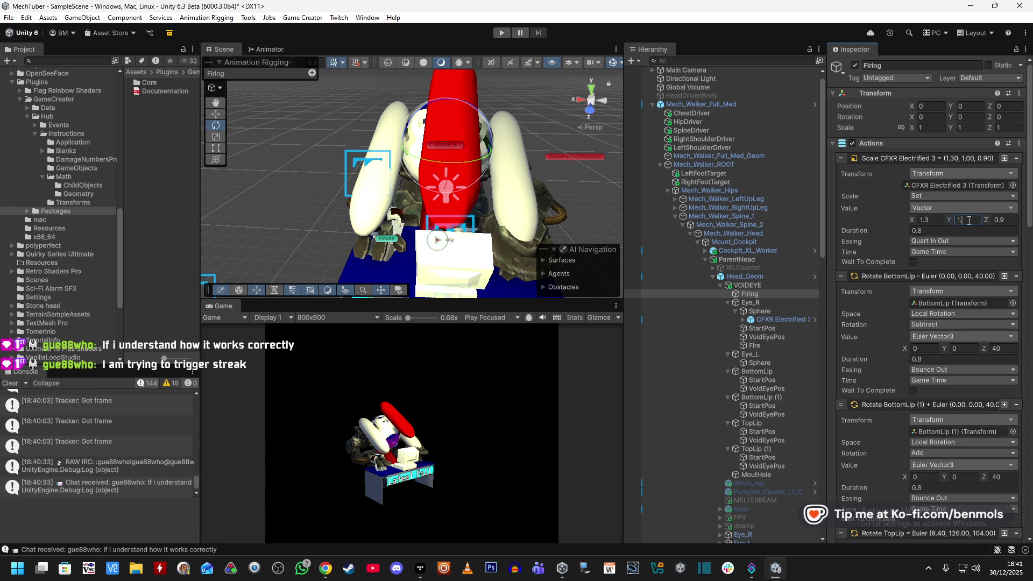
pyautogui.write('.3')
pyautogui.click(1003, 221)
pyautogui.write('1')
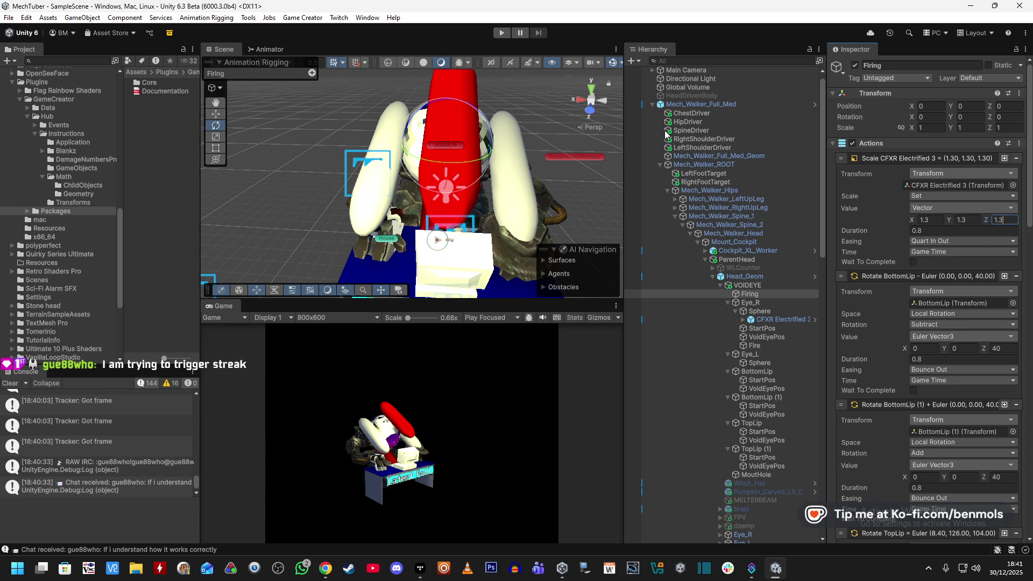
pyautogui.click(504, 34)
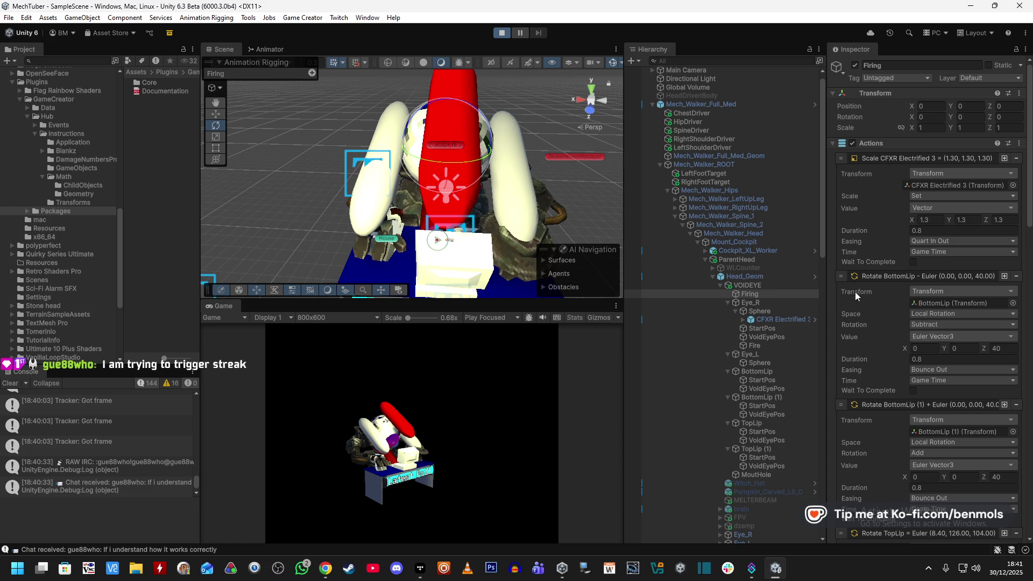
# - Collapse the Rotate BottomLip, Rotate TopLip and second Scale CFXR instructions in the Firing actions
pyautogui.click(876, 277)
pyautogui.click(878, 287)
pyautogui.click(878, 299)
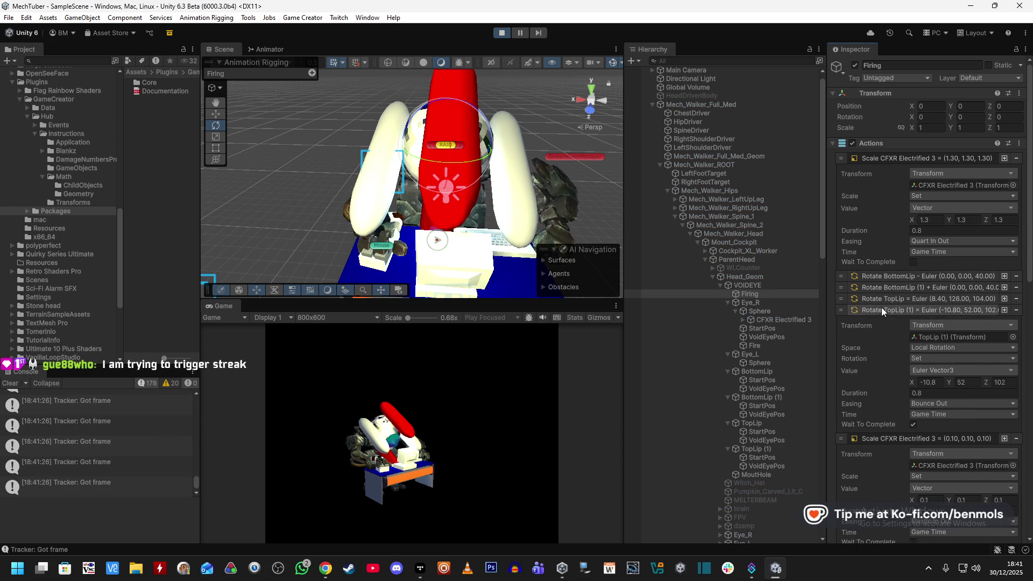
pyautogui.click(881, 310)
pyautogui.click(886, 321)
pyautogui.click(888, 333)
pyautogui.click(890, 344)
pyautogui.click(892, 355)
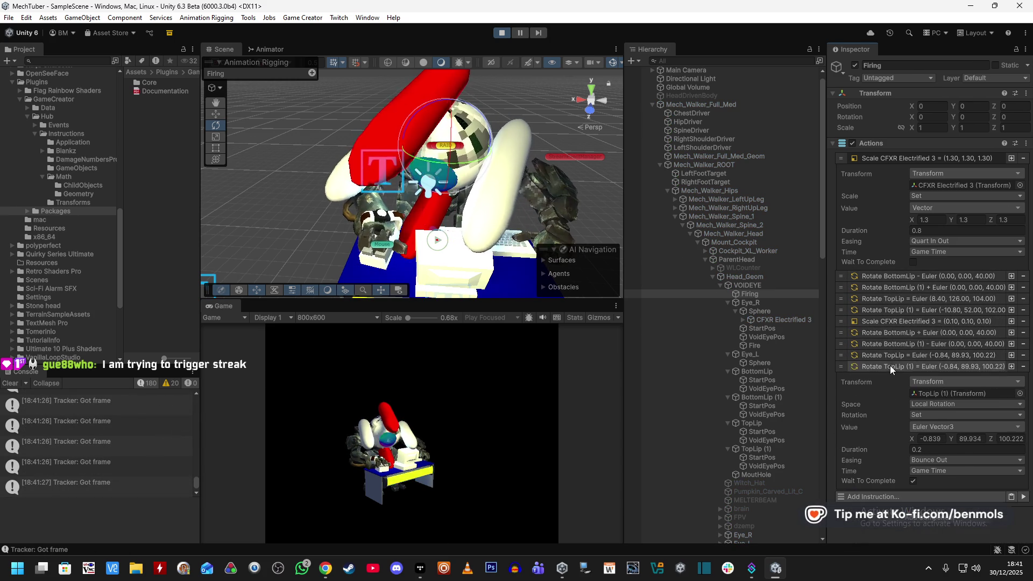
pyautogui.click(892, 366)
# - Run the Firing actions, try a 1.1 effect scale on X, Y and Z, then stop play mode
pyautogui.click(1025, 382)
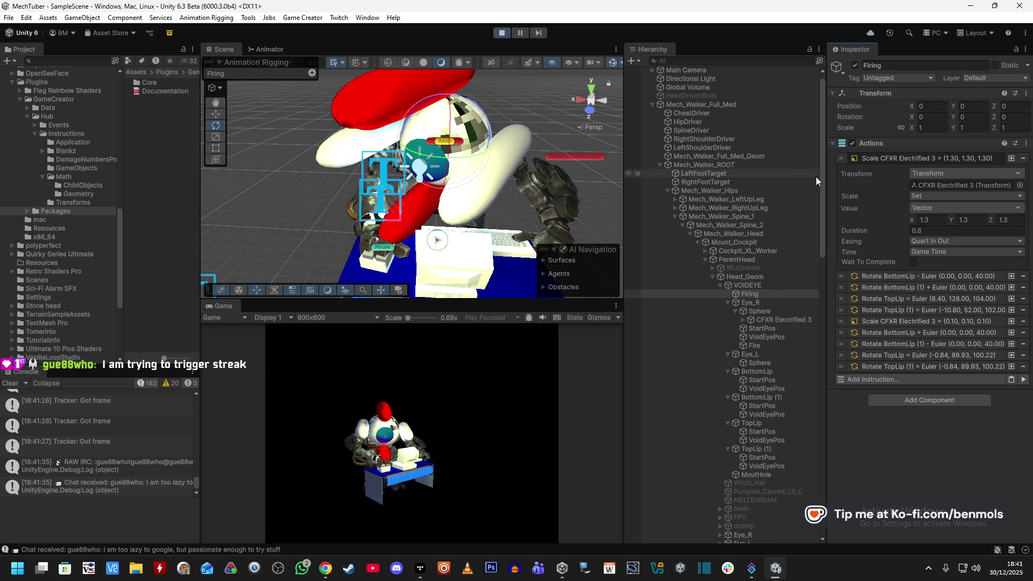
pyautogui.click(929, 220)
pyautogui.press('BackSpace')
pyautogui.write('1')
pyautogui.write('1.1')
pyautogui.click(1003, 219)
pyautogui.write('1.1')
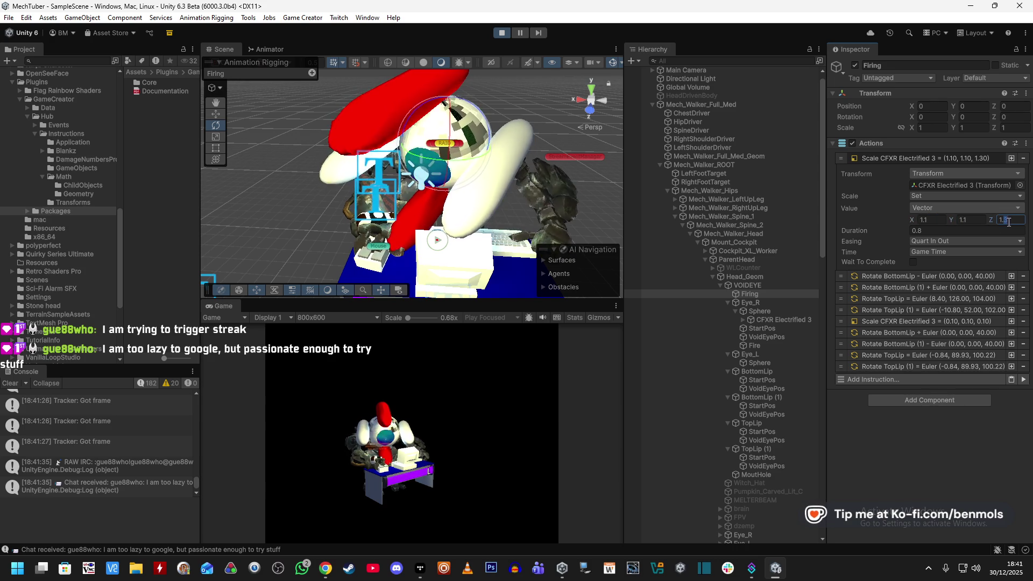
pyautogui.click(1024, 380)
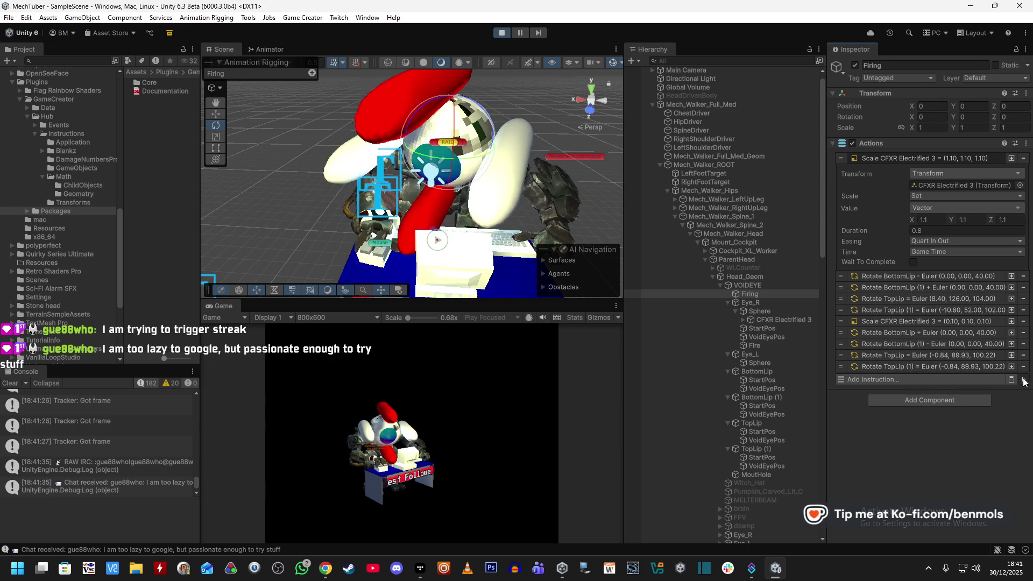
pyautogui.hotkey('ctrl', 'p')
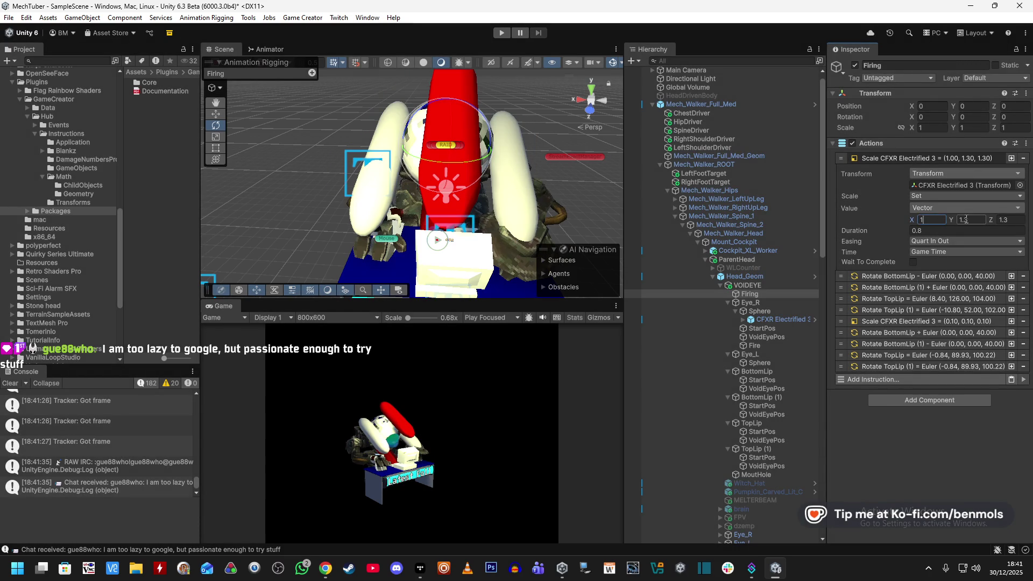
# - Add a Play Sound Effect instruction and move it to the top of the Firing actions
pyautogui.click(937, 379)
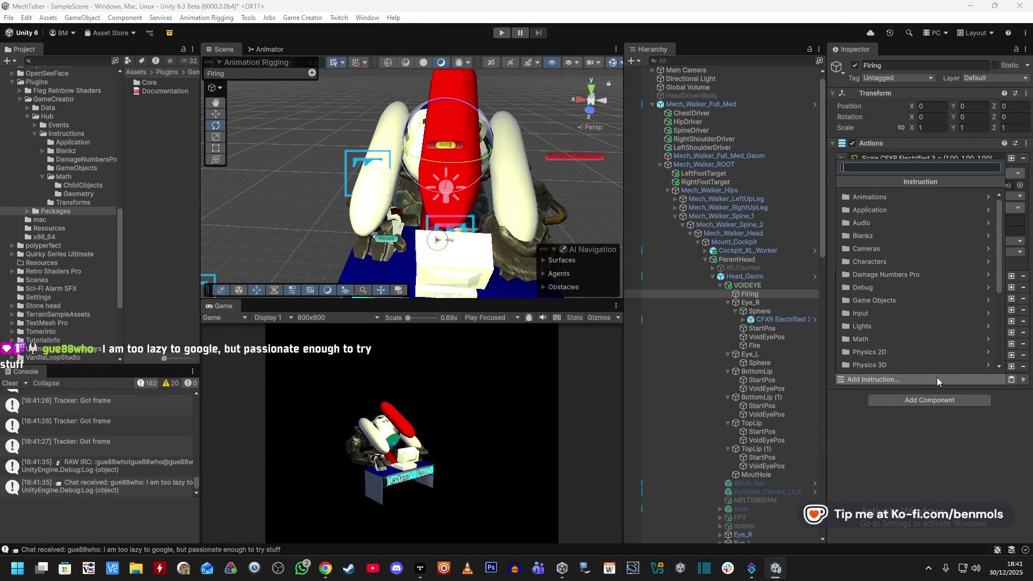
pyautogui.write('play soun')
pyautogui.click(907, 198)
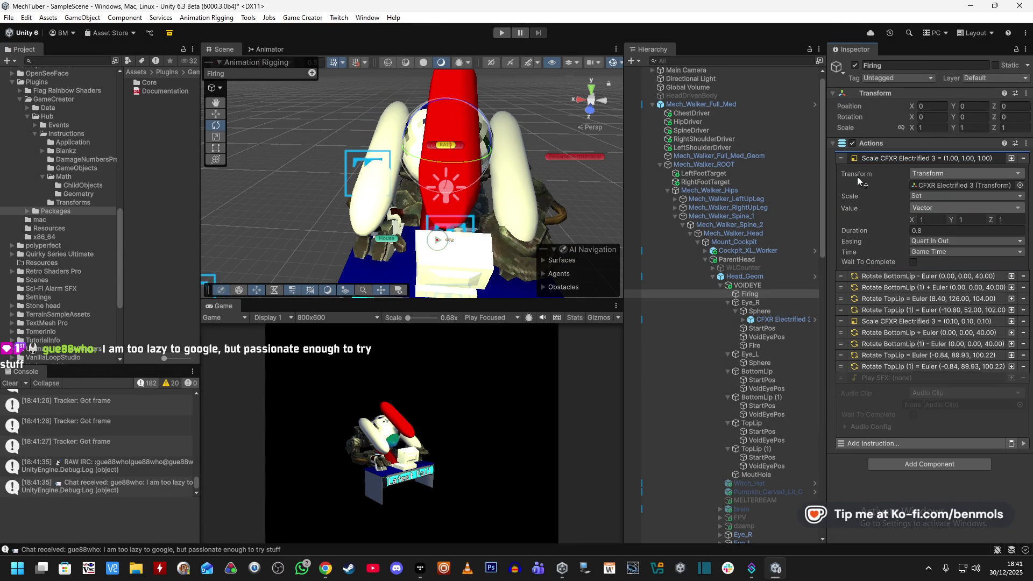
pyautogui.click(857, 158)
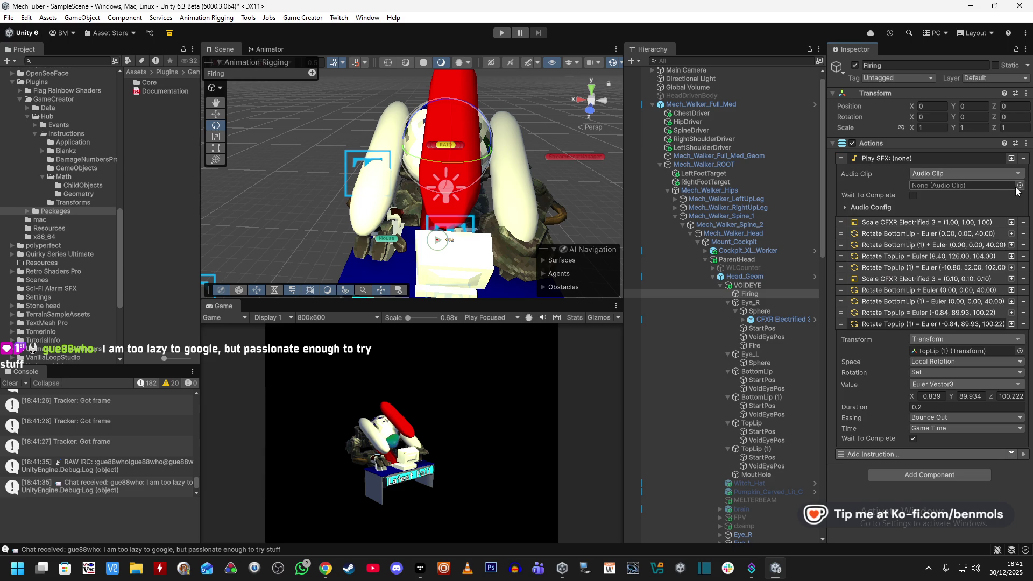
# - Search the audio clip picker and preview Deep Charge 1 and Deep Charge 2
pyautogui.click(1019, 186)
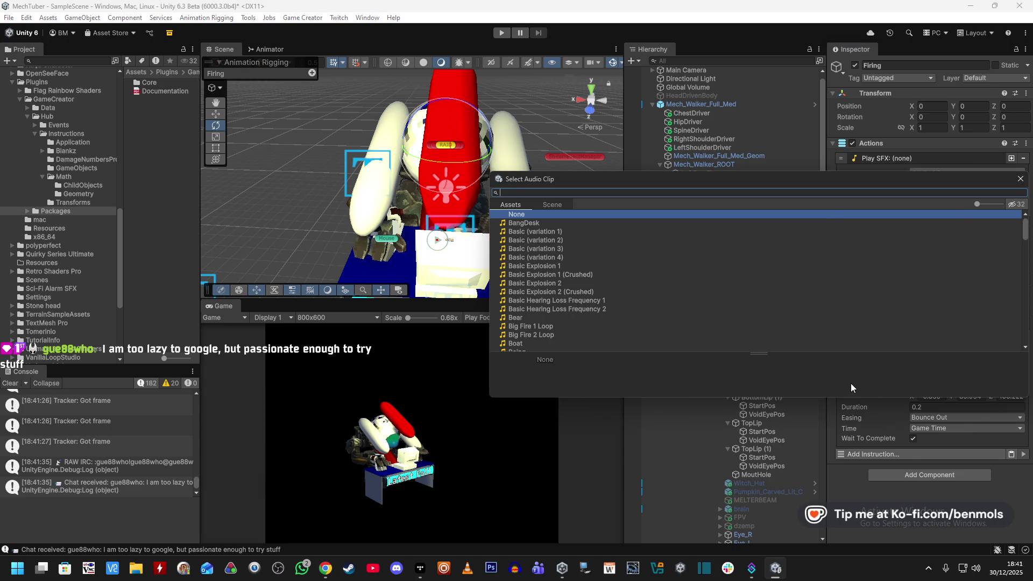
pyautogui.write('charg')
pyautogui.click(553, 224)
pyautogui.click(553, 229)
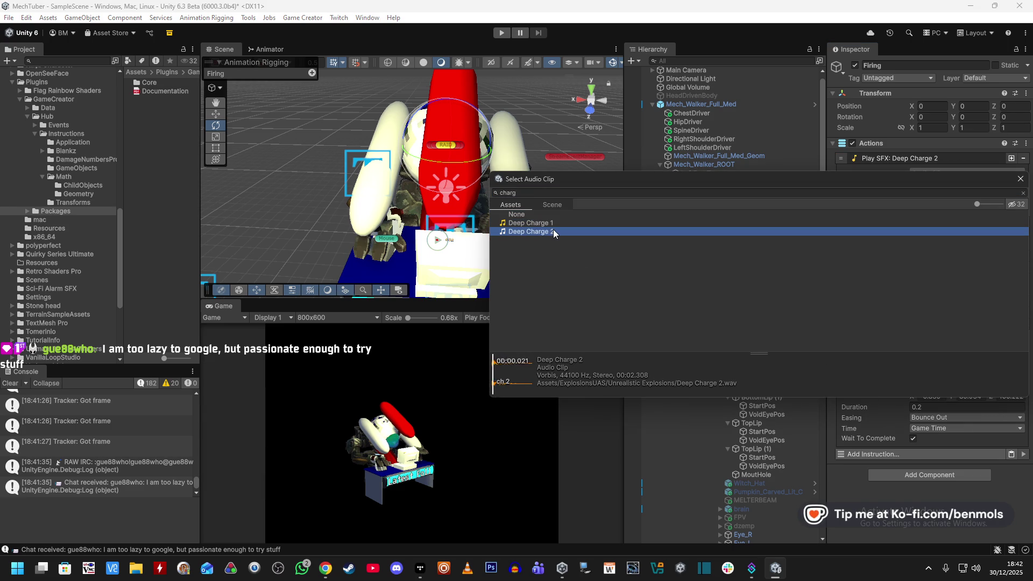
pyautogui.click(527, 189)
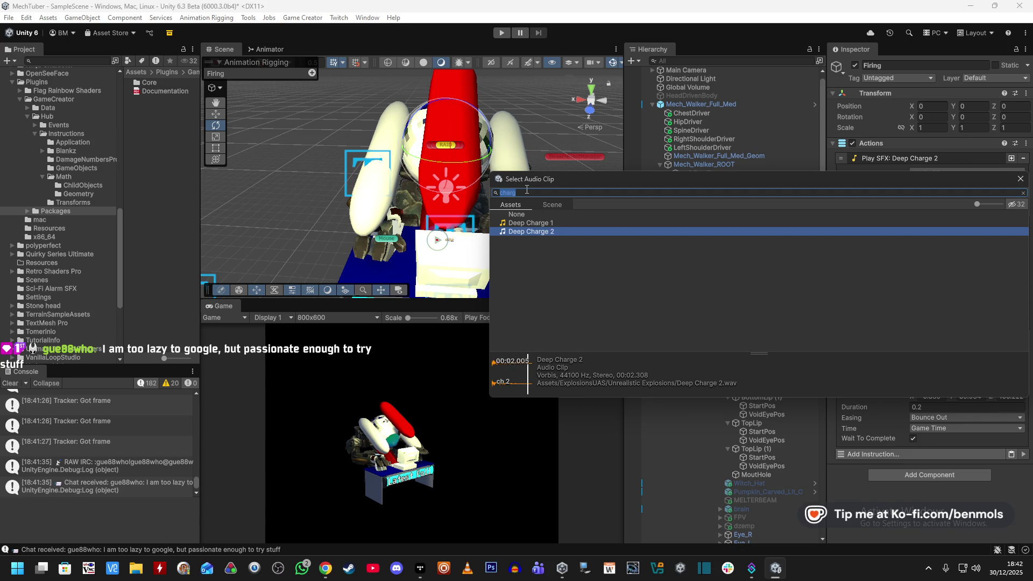
pyautogui.write('elec')
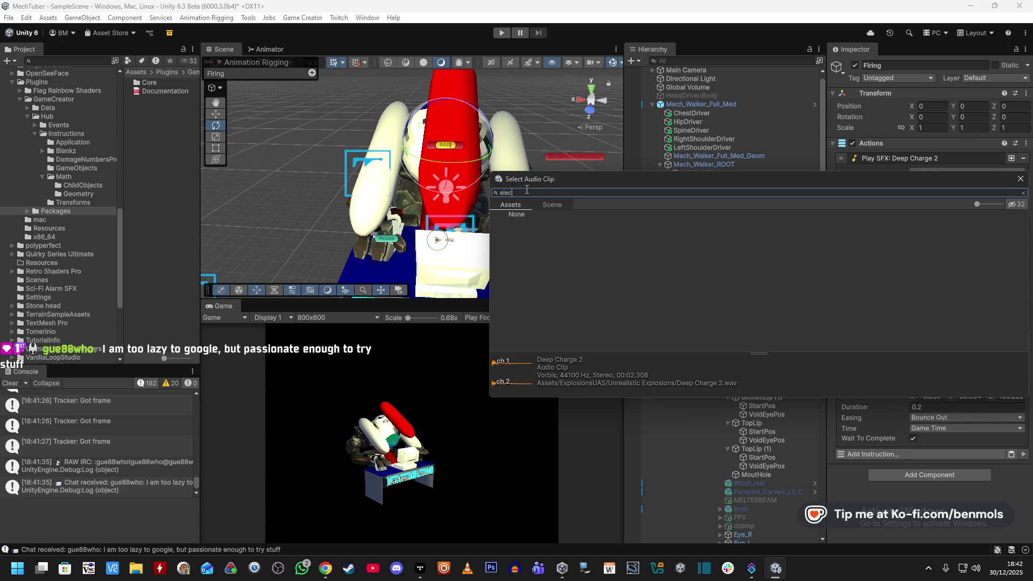
pyautogui.press('BackSpace')
pyautogui.press('BackSpace')
pyautogui.press('BackSpace')
pyautogui.write('fi')
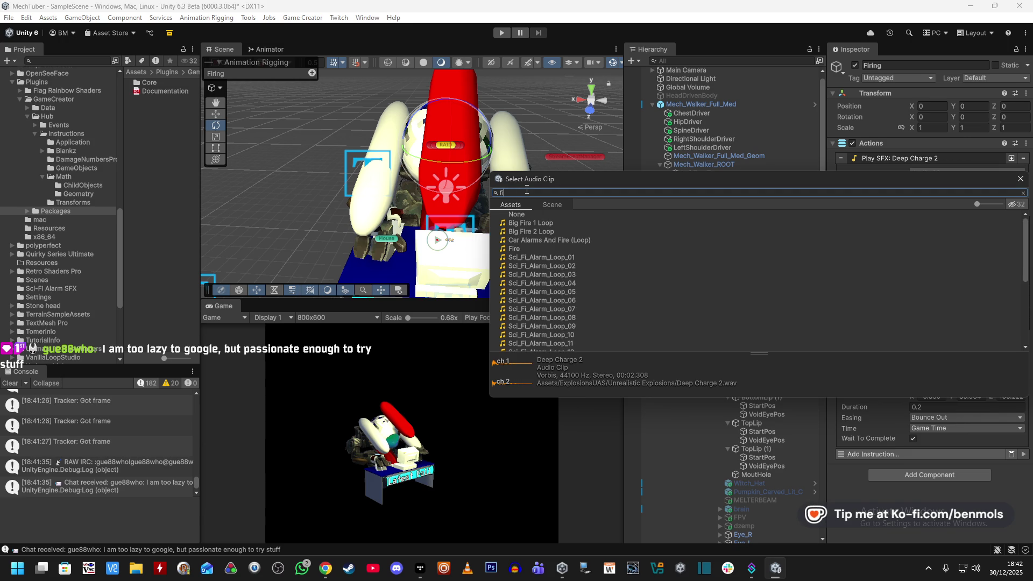
pyautogui.press('BackSpace')
pyautogui.press('BackSpace')
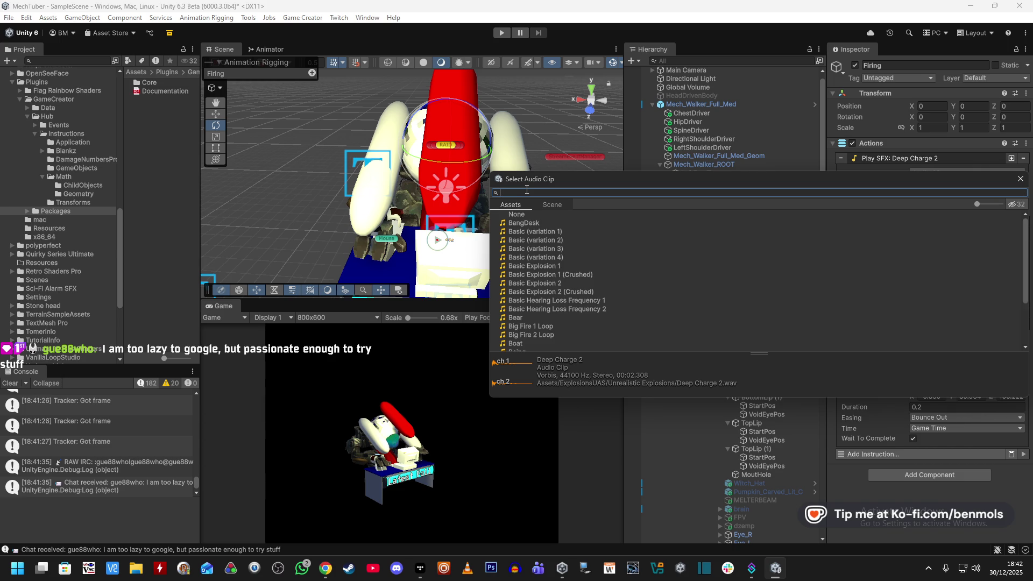
# - Audition clips from Crushed Large and Destroyed through Retro Explosions to Sci_Fi_Alarm_Loop_22
pyautogui.scroll(-4, 576, 262)
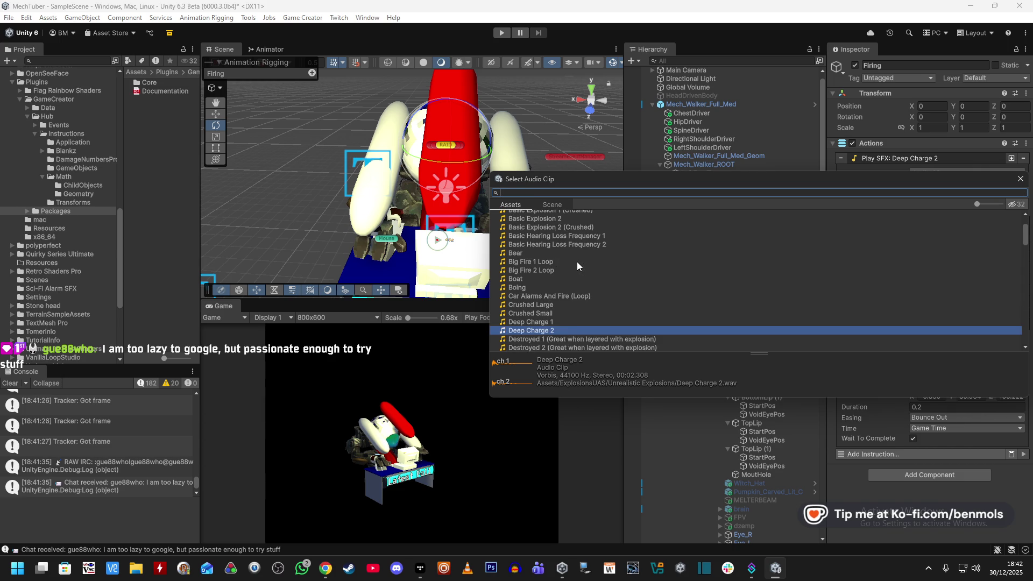
pyautogui.click(559, 272)
pyautogui.click(557, 279)
pyautogui.scroll(-1, 639, 306)
pyautogui.click(592, 292)
pyautogui.scroll(-1, 595, 310)
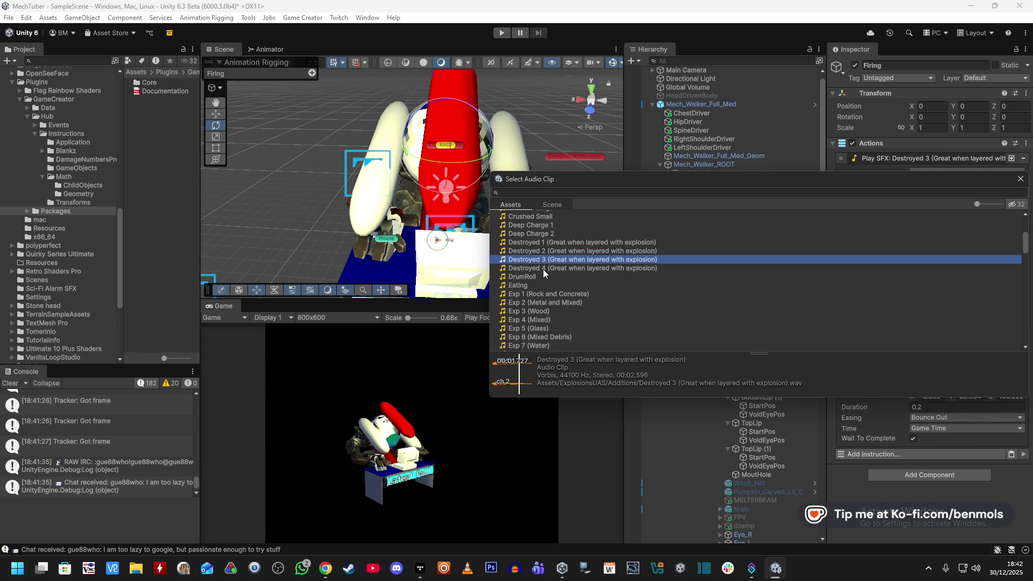
pyautogui.click(543, 268)
pyautogui.scroll(-1, 544, 268)
pyautogui.click(544, 279)
pyautogui.scroll(-3, 569, 286)
pyautogui.scroll(-3, 569, 286)
pyautogui.click(579, 317)
pyautogui.scroll(-3, 618, 315)
pyautogui.click(581, 289)
pyautogui.click(552, 264)
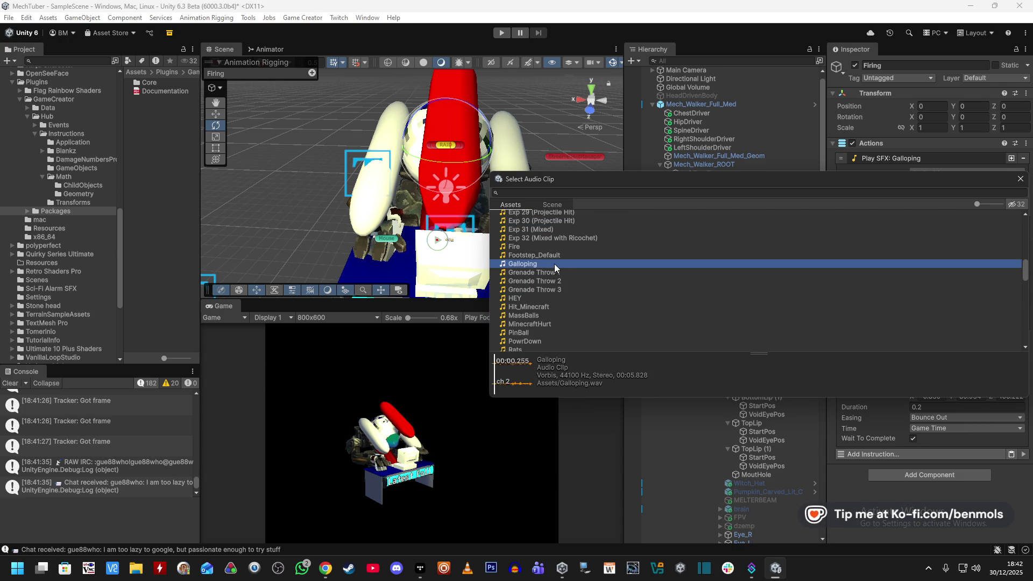
pyautogui.click(564, 256)
pyautogui.scroll(2, 570, 296)
pyautogui.click(545, 284)
pyautogui.scroll(-3, 588, 314)
pyautogui.click(559, 294)
pyautogui.scroll(-3, 619, 318)
pyautogui.click(576, 304)
pyautogui.click(584, 287)
pyautogui.click(592, 322)
pyautogui.scroll(-3, 593, 309)
pyautogui.click(562, 275)
pyautogui.scroll(-3, 570, 299)
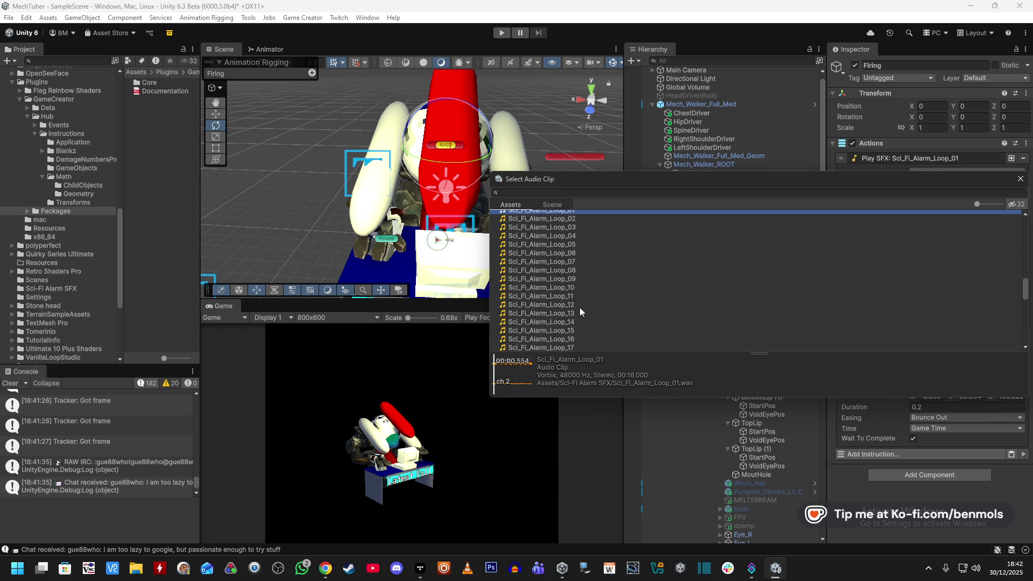
pyautogui.click(587, 288)
pyautogui.scroll(-5, 612, 310)
pyautogui.click(635, 294)
pyautogui.scroll(-10, 644, 312)
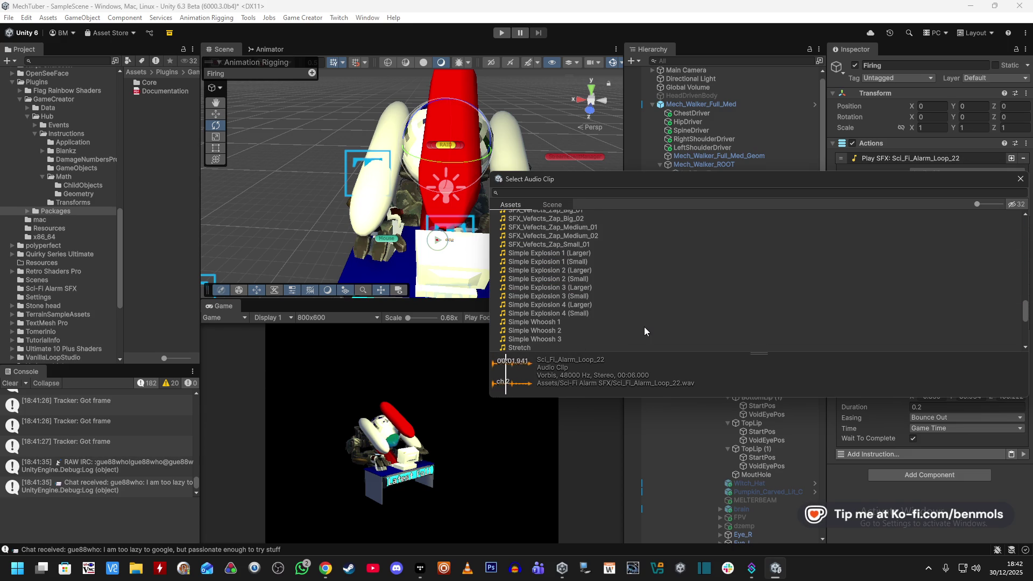
pyautogui.scroll(-5, 644, 327)
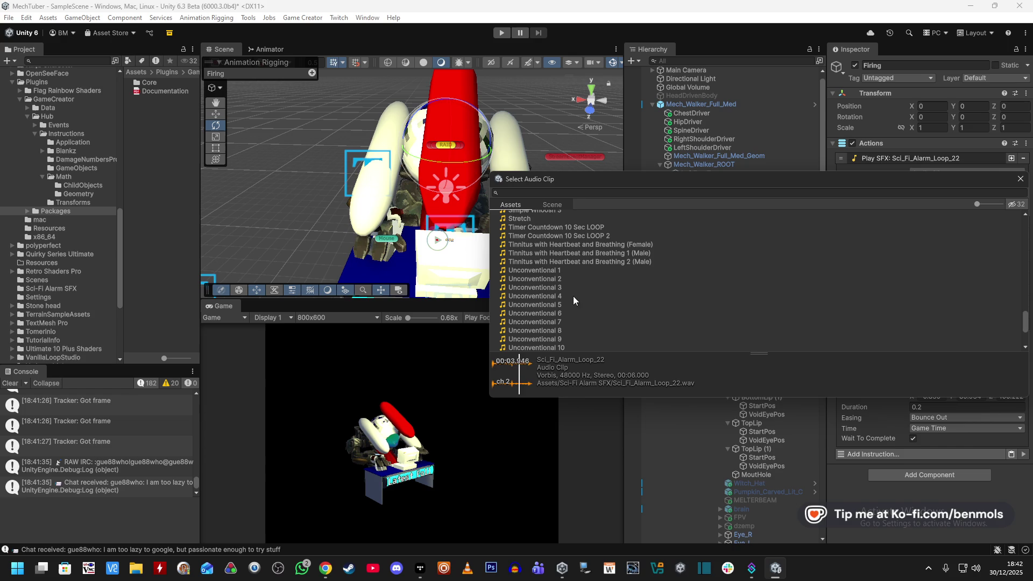
# - Preview Timer Countdown, Stretch, Simple Whoosh and Unconventional 20, then assign Unconventional 19
pyautogui.click(554, 262)
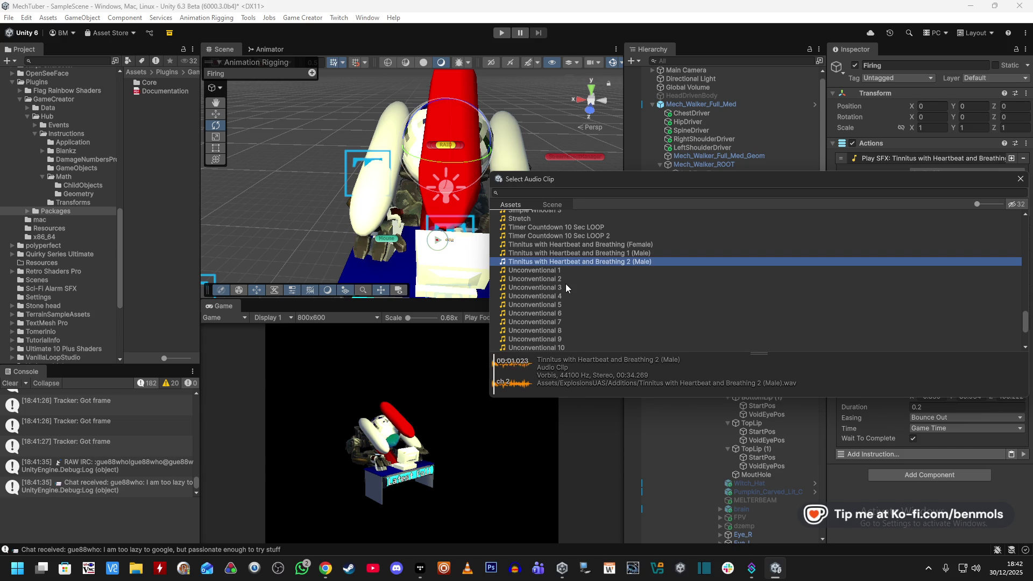
pyautogui.click(559, 237)
pyautogui.press('Up')
pyautogui.scroll(3, 580, 273)
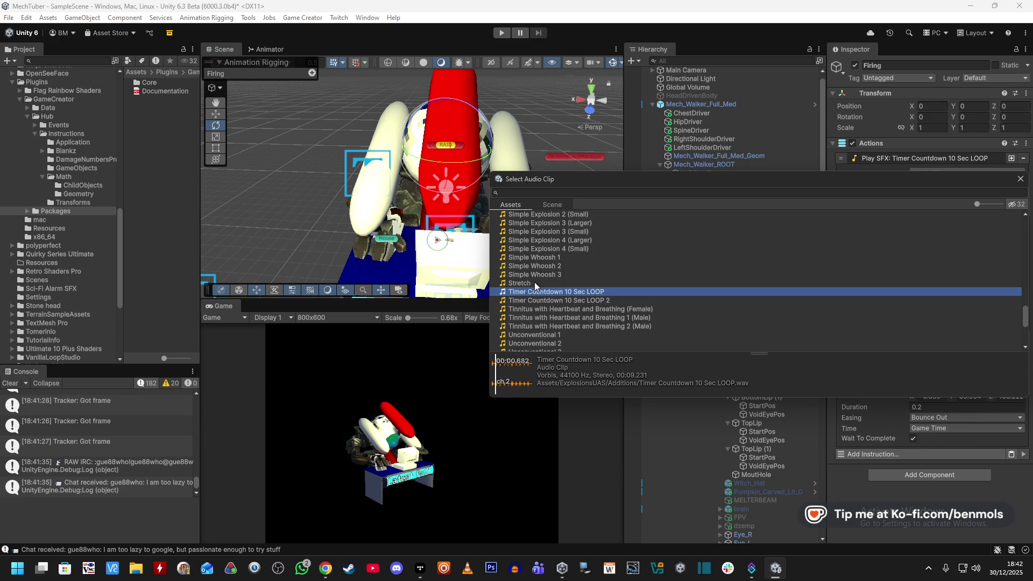
pyautogui.click(537, 284)
pyautogui.click(542, 272)
pyautogui.click(546, 265)
pyautogui.press('Up')
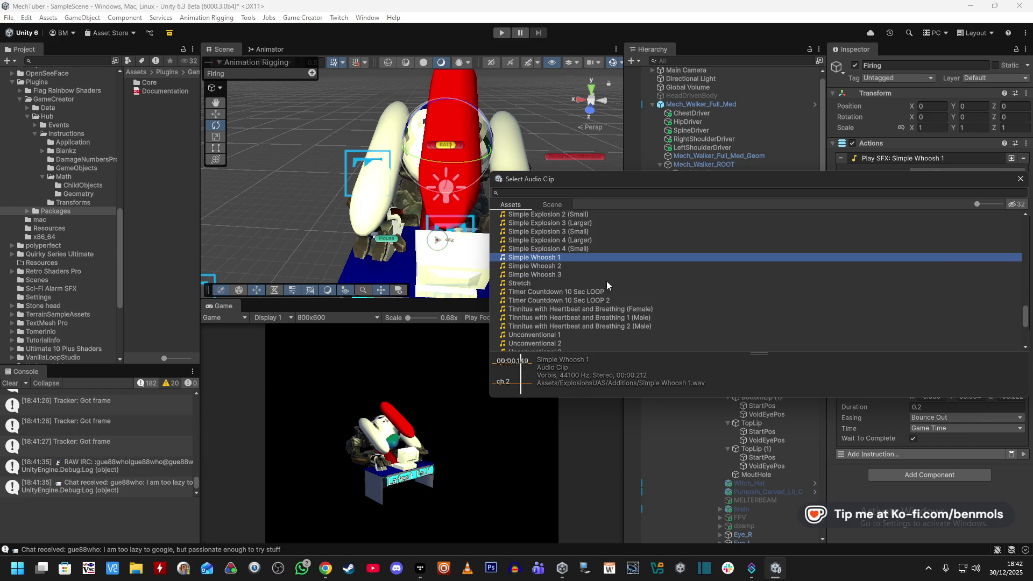
pyautogui.scroll(-8, 572, 269)
pyautogui.click(586, 271)
pyautogui.click(583, 305)
pyautogui.click(576, 310)
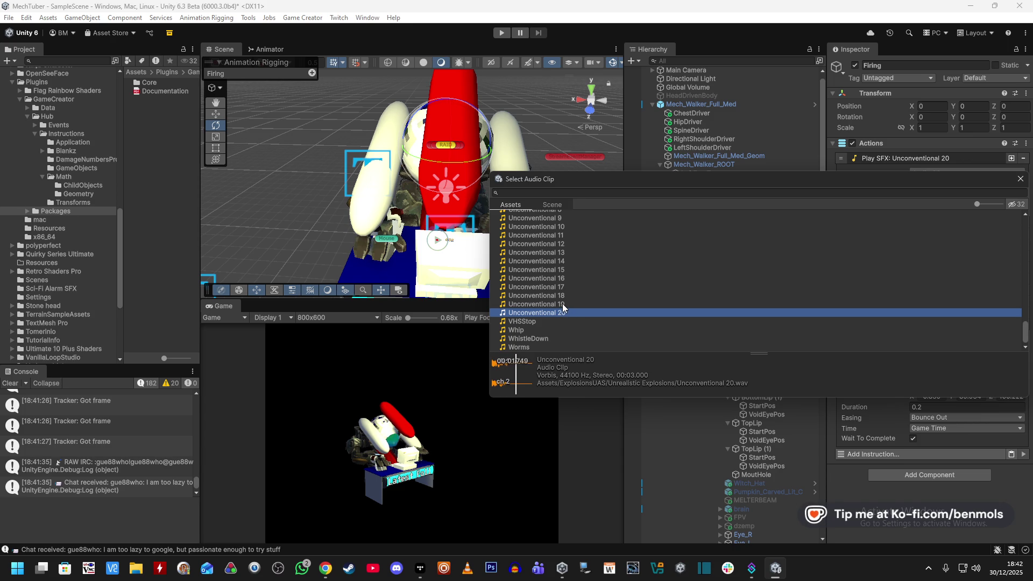
pyautogui.click(562, 305)
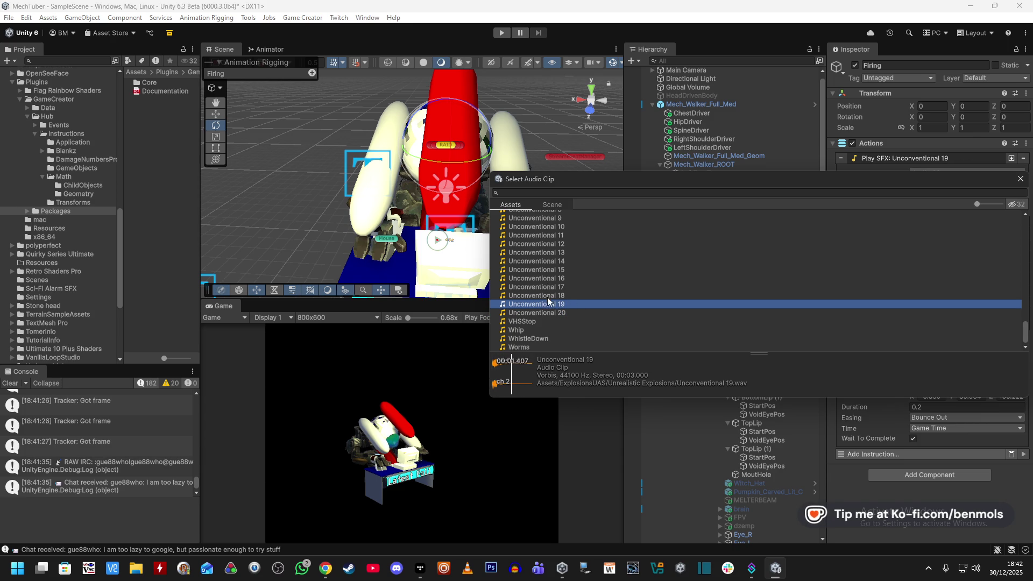
pyautogui.click(537, 304)
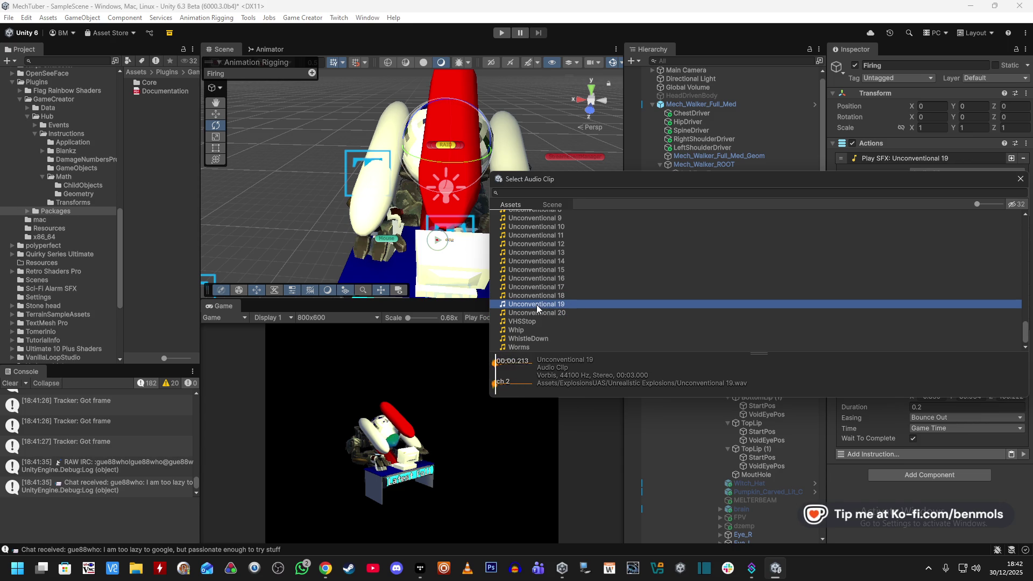
pyautogui.press('Up')
pyautogui.press('Up')
pyautogui.press('Up')
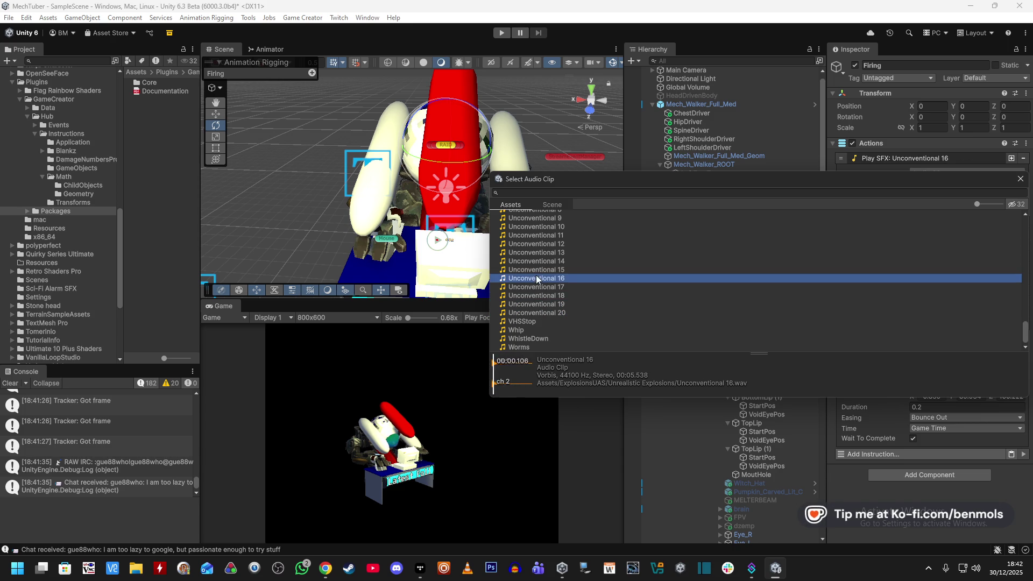
pyautogui.doubleClick(541, 305)
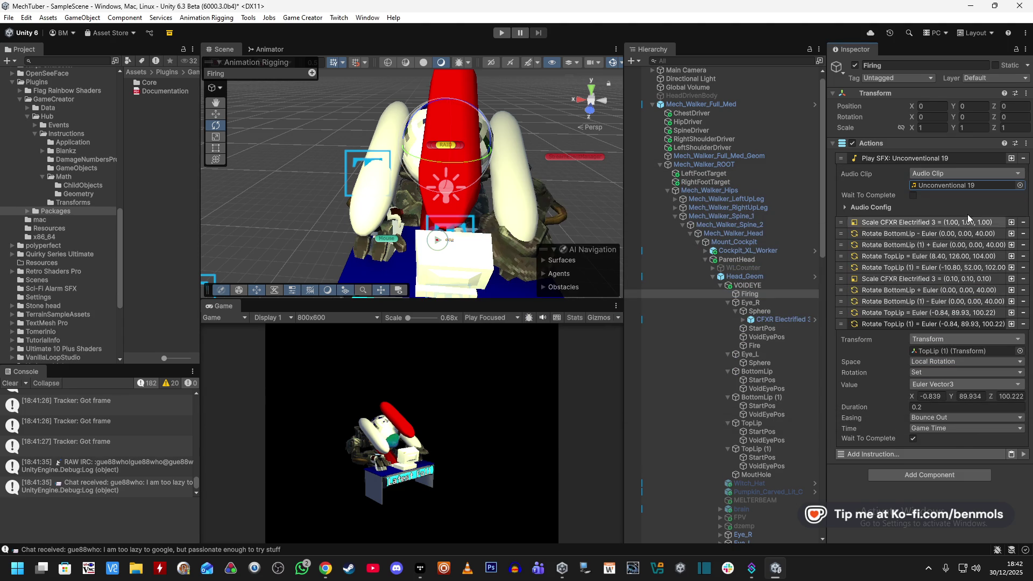
# - Give Unconventional 19 a pitch of 1.5 and volume 0.8, then enter play mode
pyautogui.click(843, 207)
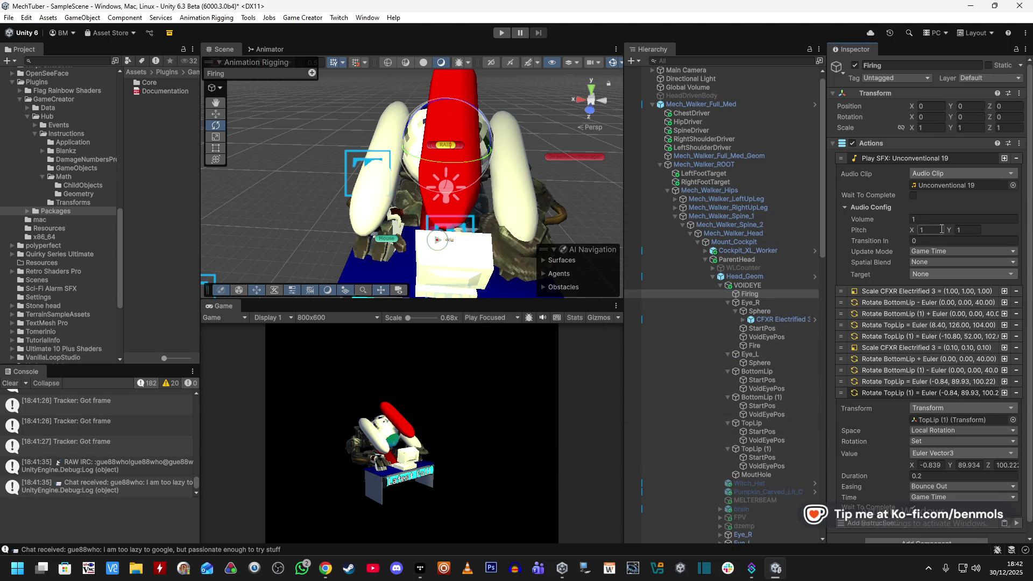
pyautogui.write('1.5')
pyautogui.click(949, 216)
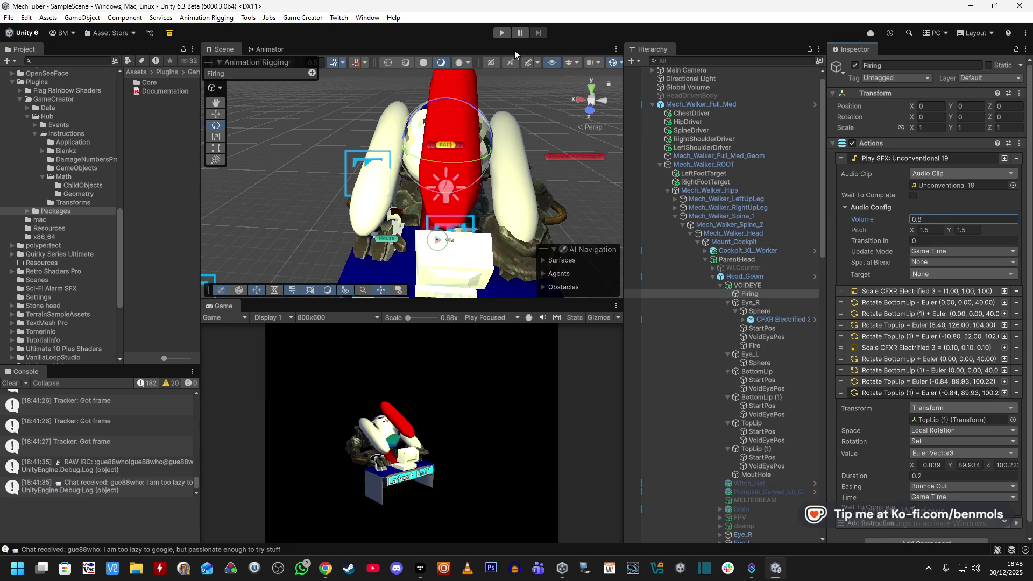
pyautogui.hotkey('ctrl', 'p')
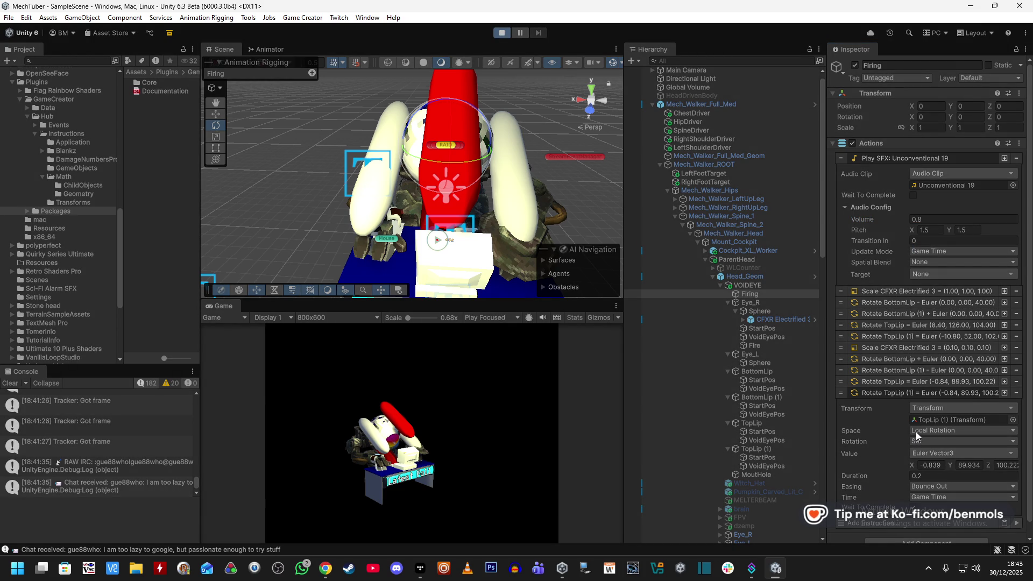
pyautogui.scroll(-1, 963, 479)
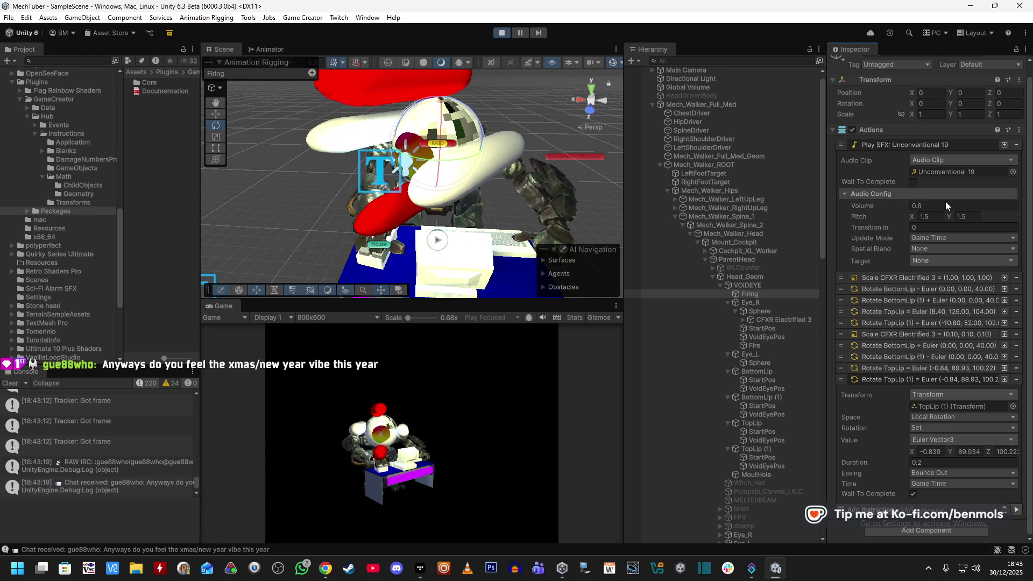
pyautogui.write('2')
# - Try Play SFX pitches of 3 and 0.8, settling on 0.85 for pitch X and Y
pyautogui.press('Return')
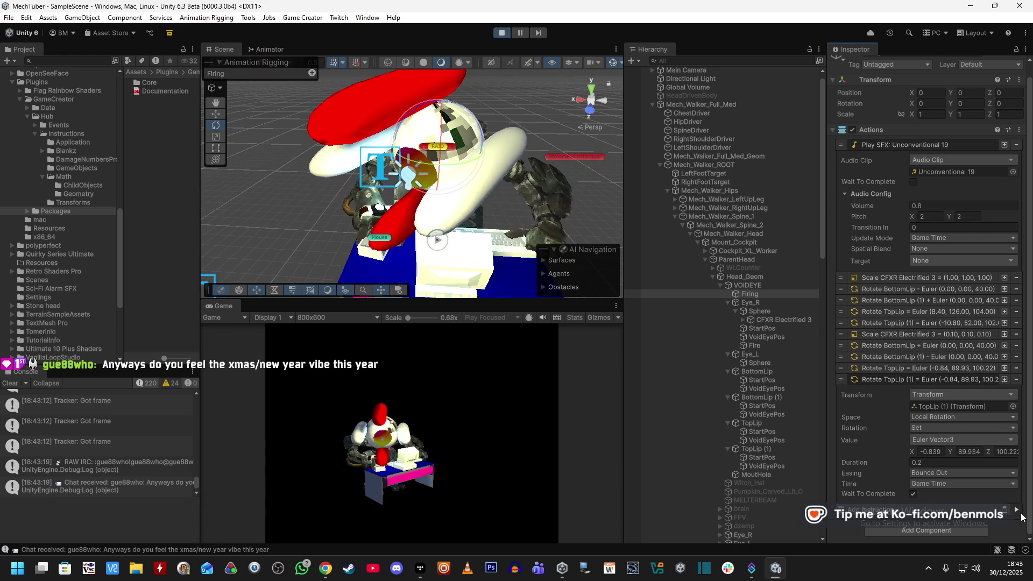
pyautogui.click(922, 216)
pyautogui.write('3')
pyautogui.press('Tab')
pyautogui.write('3')
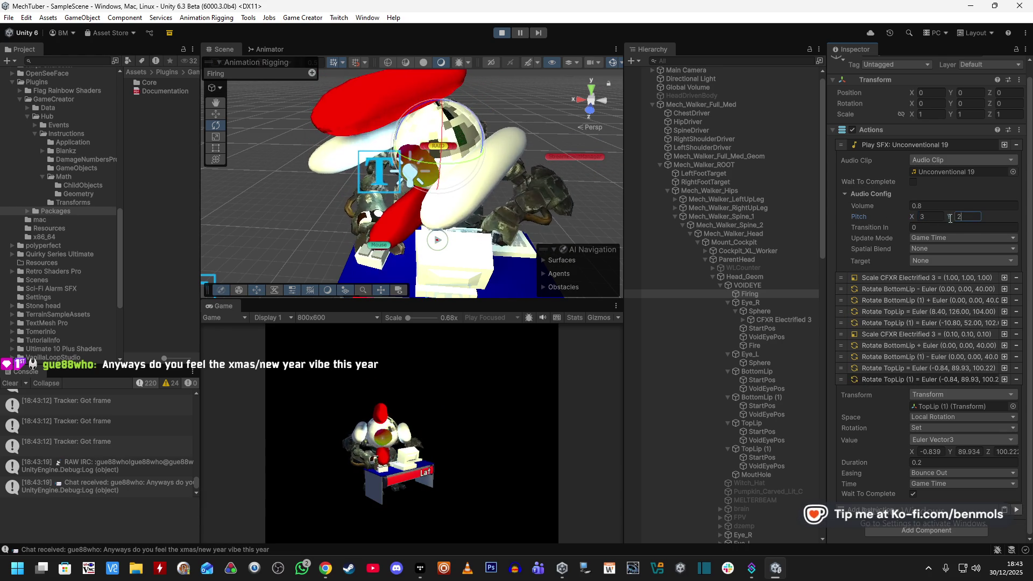
pyautogui.press('Return')
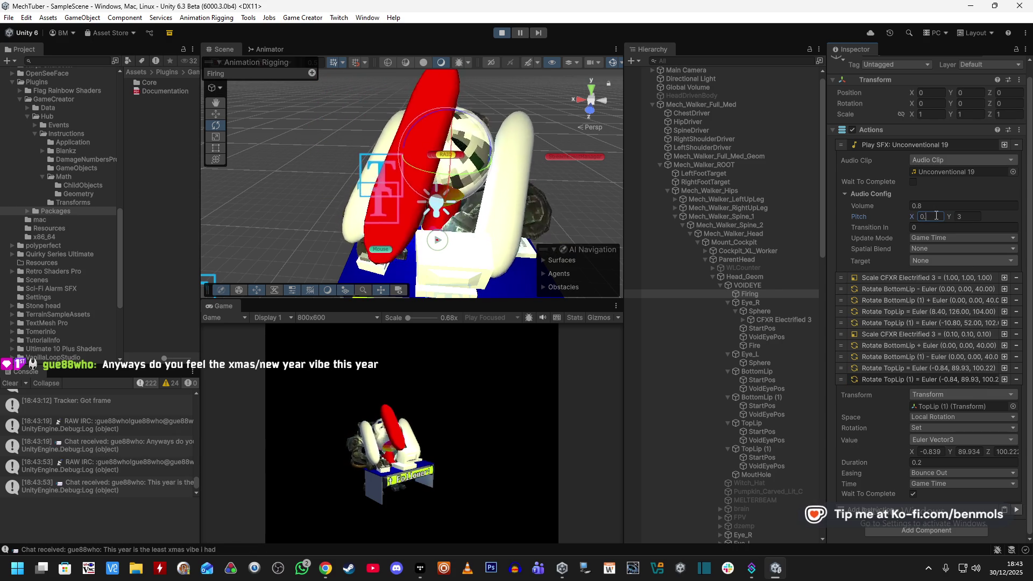
pyautogui.write('8')
pyautogui.press('Tab')
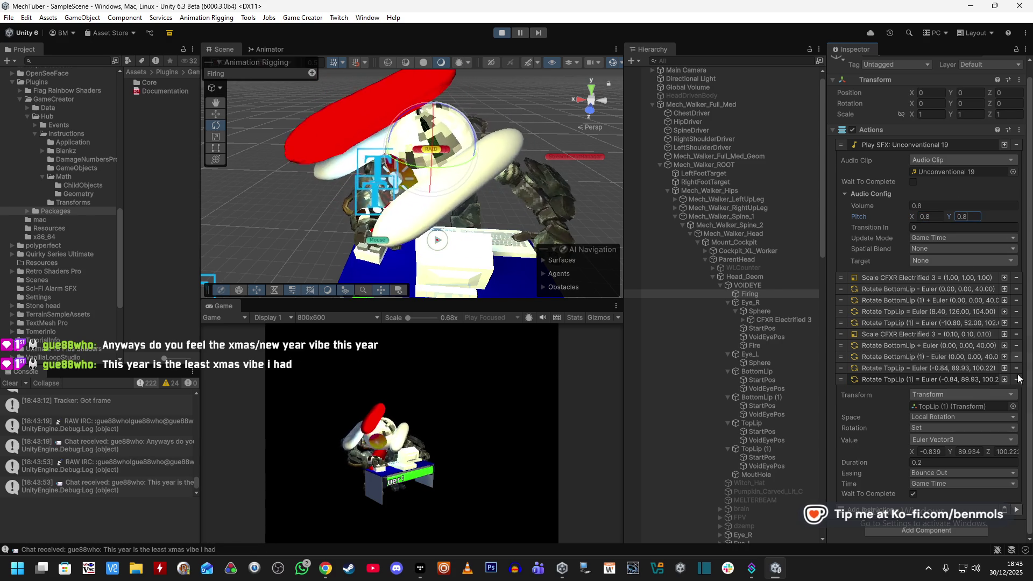
pyautogui.click(1017, 510)
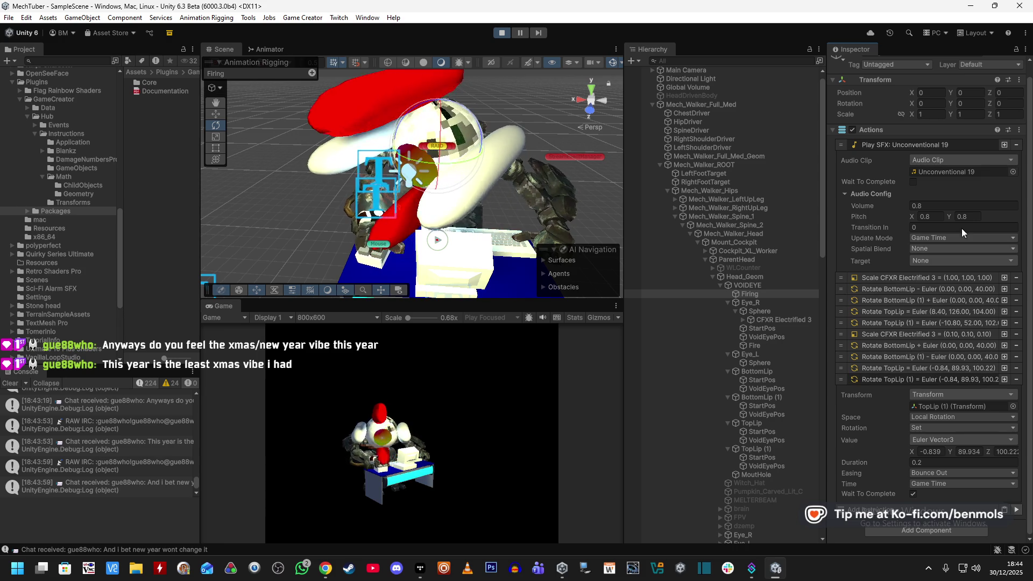
pyautogui.click(931, 217)
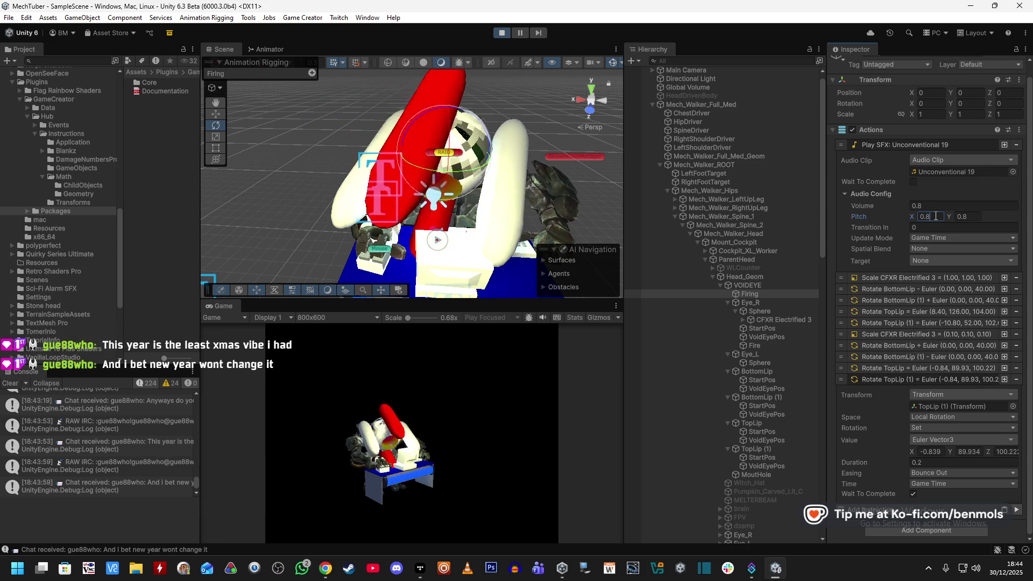
pyautogui.write('50.85')
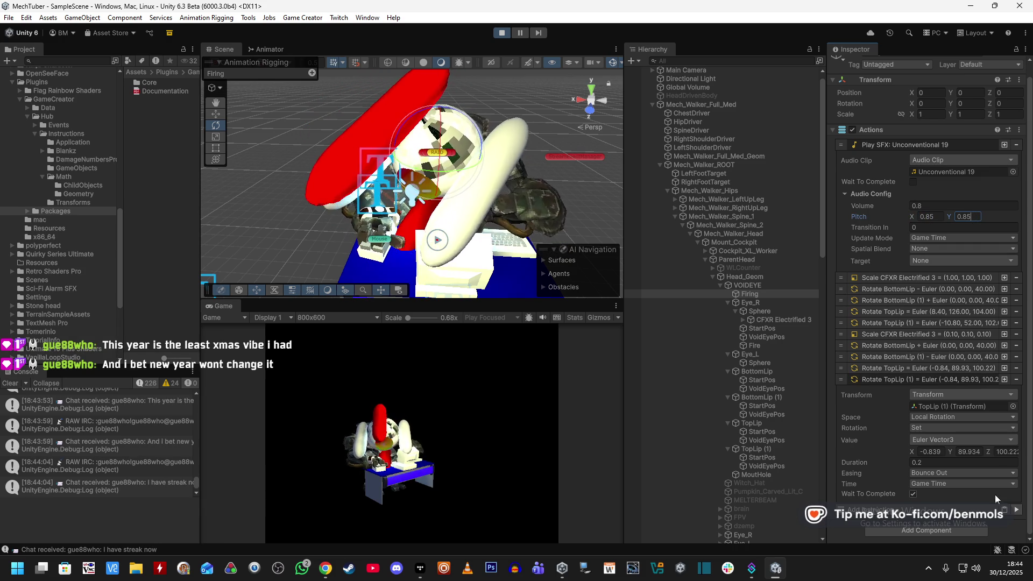
pyautogui.press('Return')
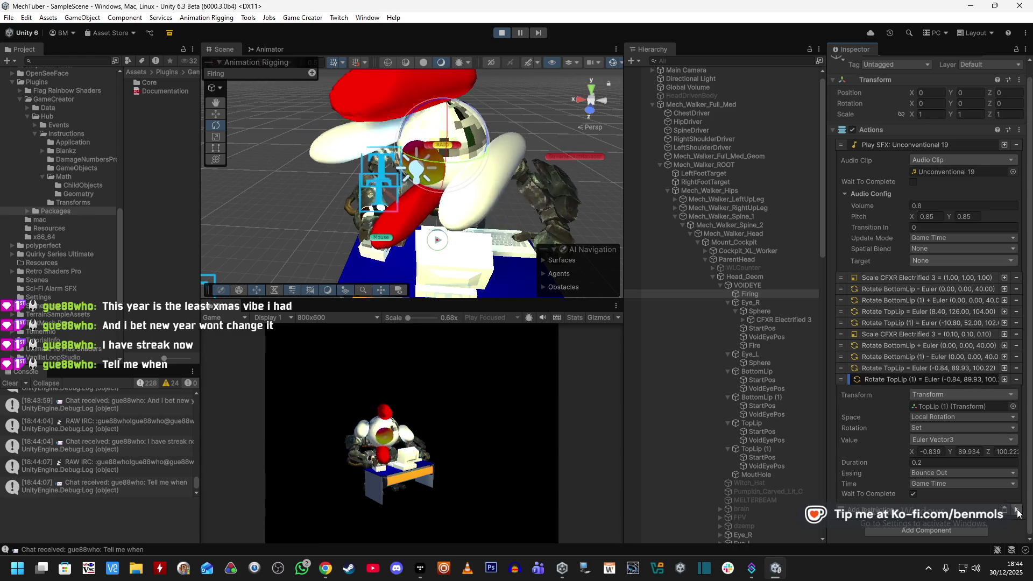
# - Select VOIDEYE, glance at Streamer.bot, then collapse Mech_Walker_Full_Med and select StreamEventManager
pyautogui.click(770, 286)
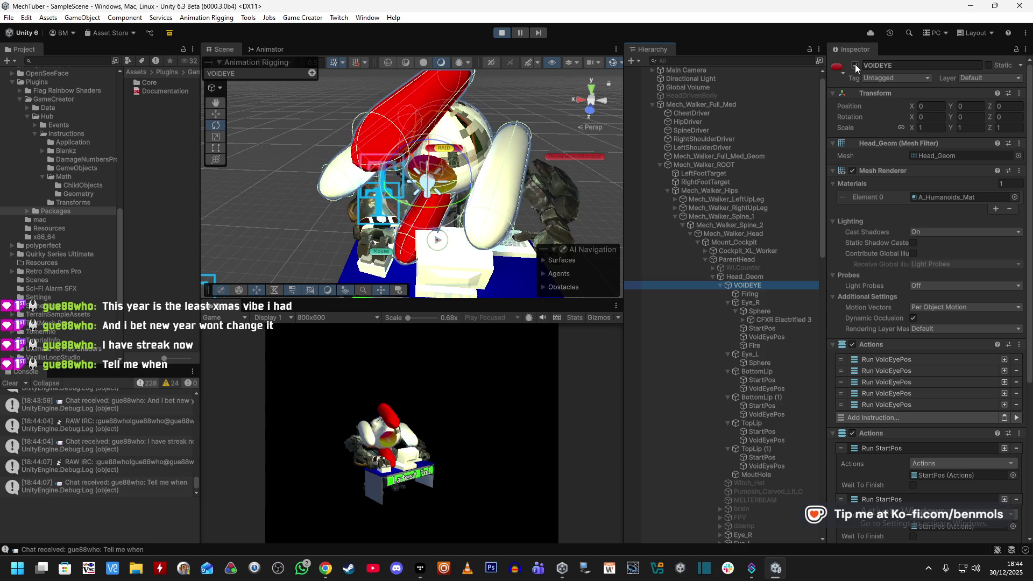
pyautogui.click(752, 569)
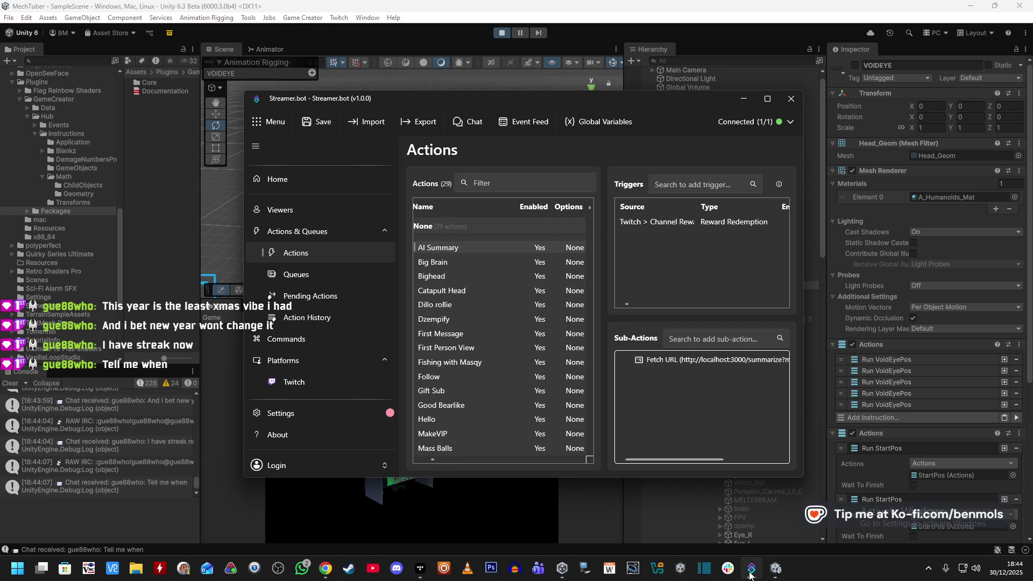
pyautogui.click(752, 569)
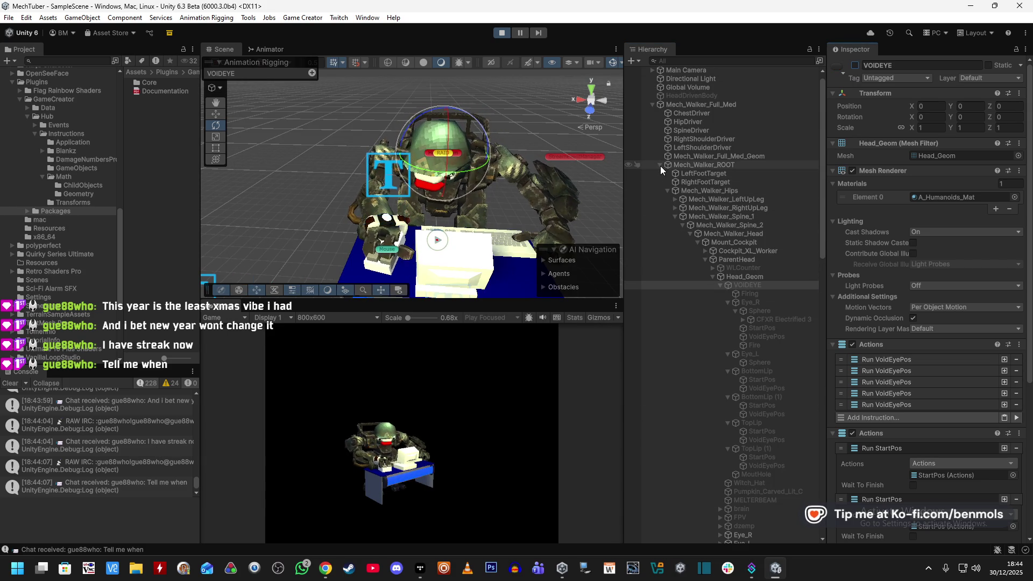
pyautogui.click(652, 104)
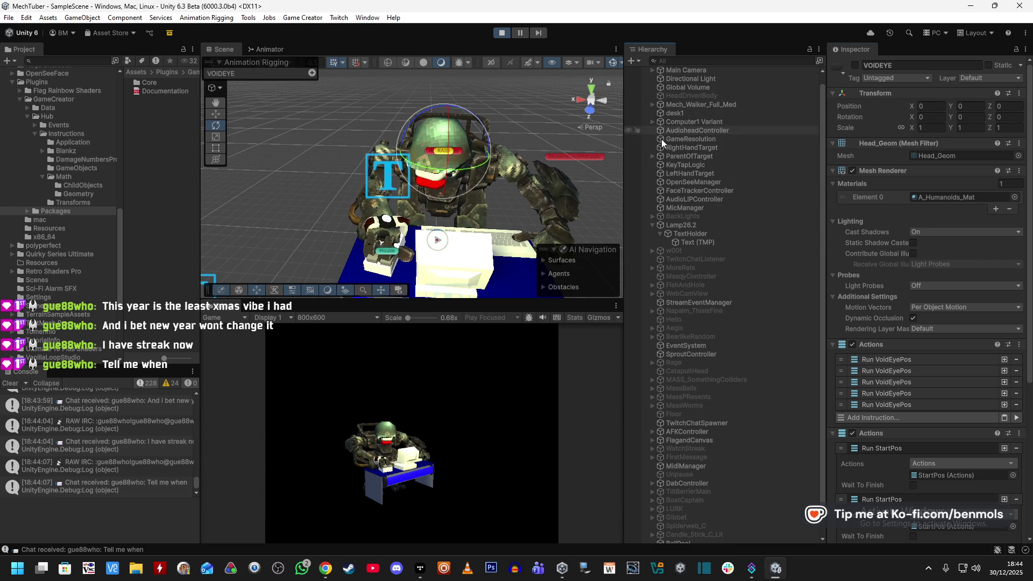
pyautogui.click(701, 303)
# - Expand WatchStreakUser in StreamEventManager's Local Name Variables and tilt the Scene camera higher
pyautogui.scroll(-10, 831, 334)
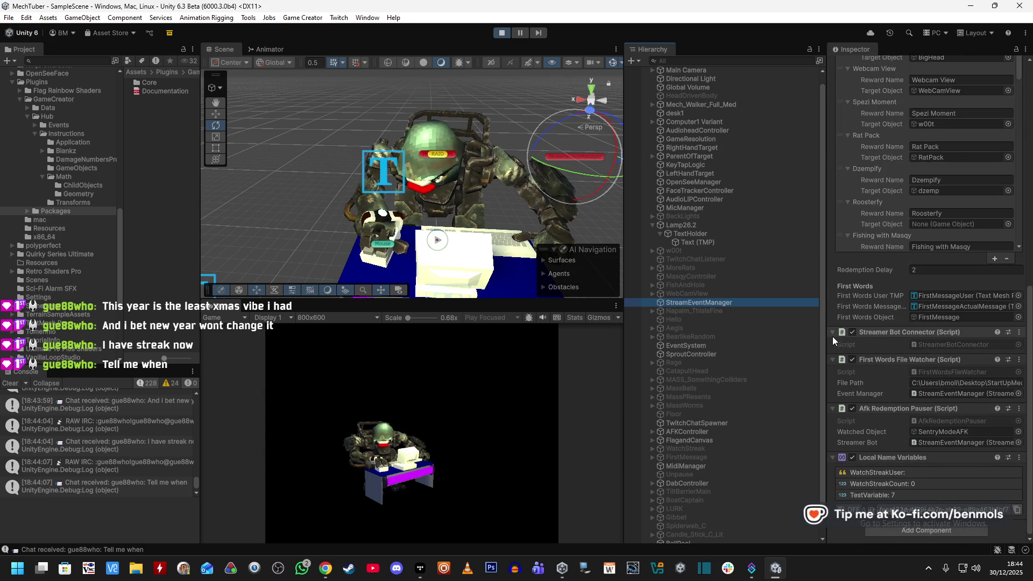
pyautogui.click(886, 472)
pyautogui.scroll(-1, 901, 525)
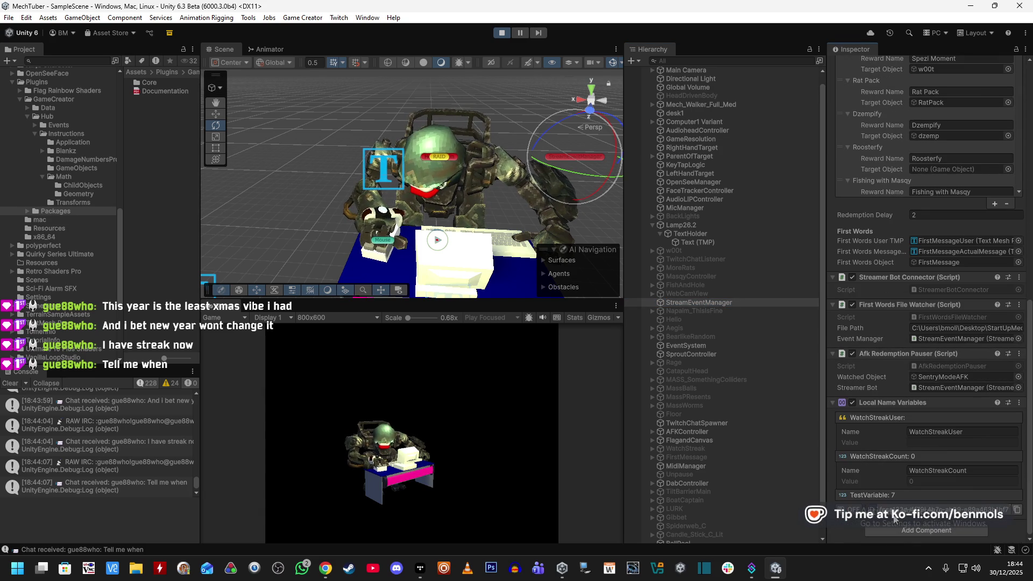
pyautogui.scroll(-1, 874, 442)
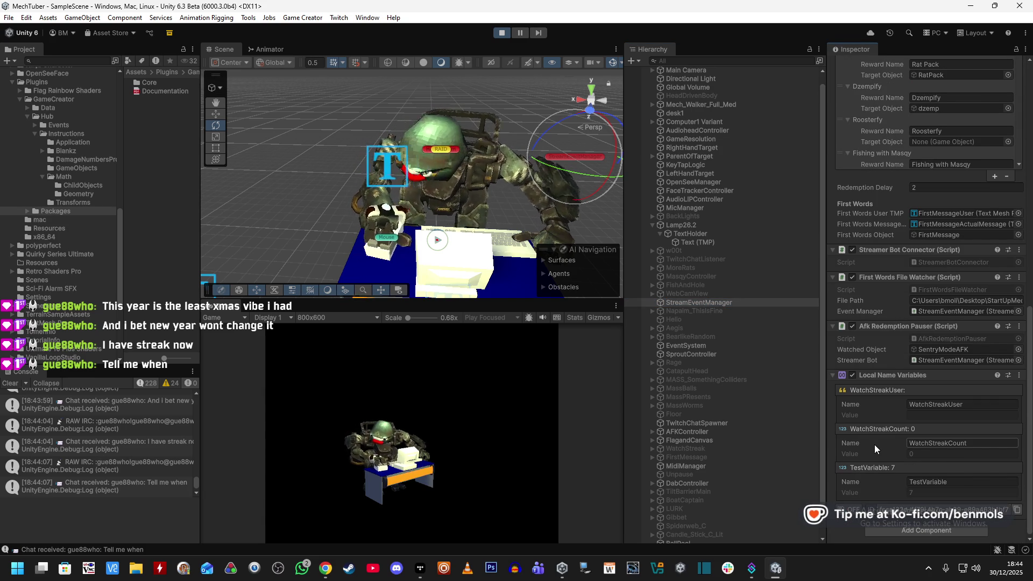
pyautogui.moveTo(437, 212); pyautogui.dragTo(441, 146)
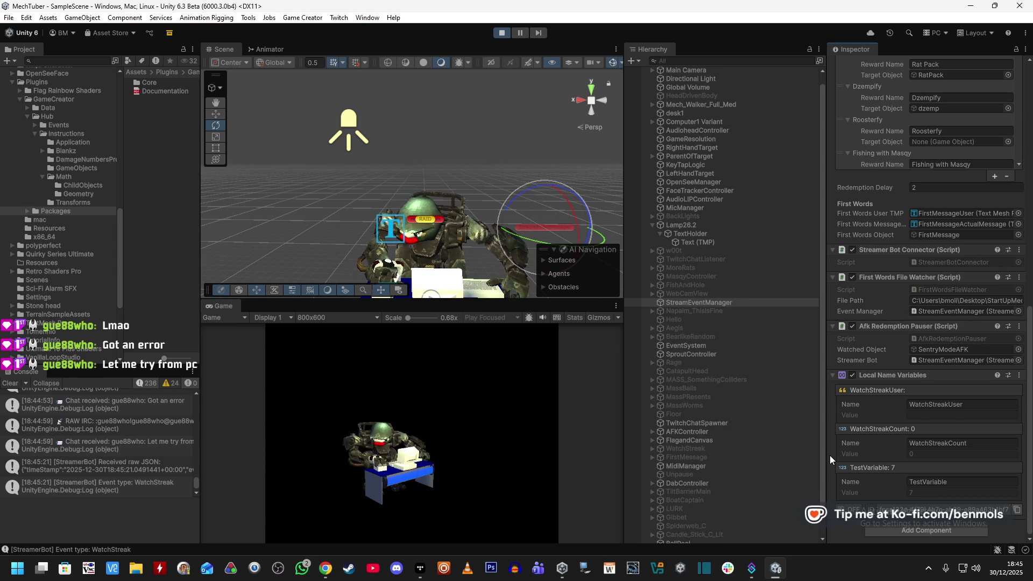
pyautogui.scroll(4, 829, 455)
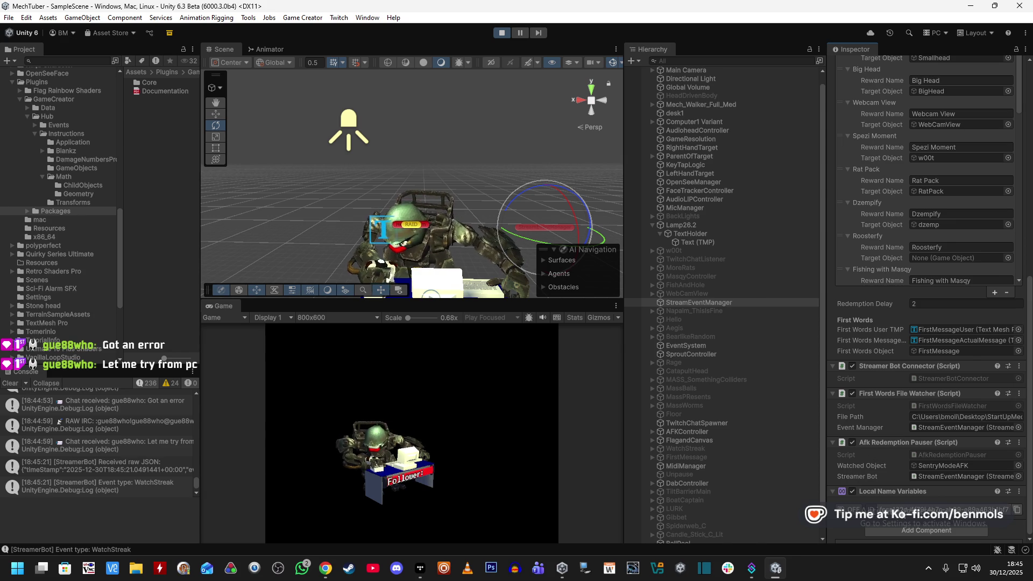
pyautogui.scroll(5, 886, 489)
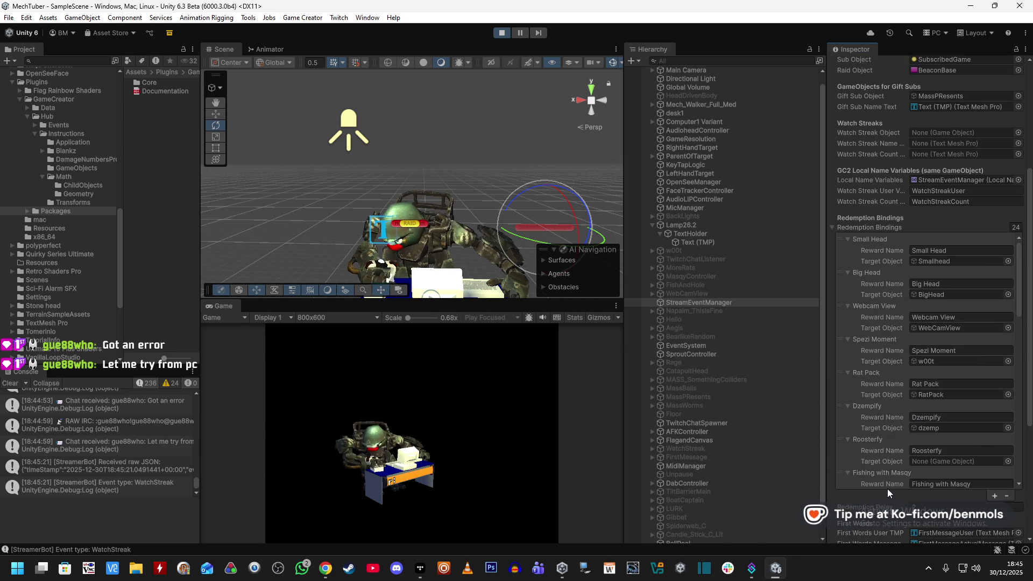
pyautogui.scroll(3, 886, 489)
pyautogui.click(953, 267)
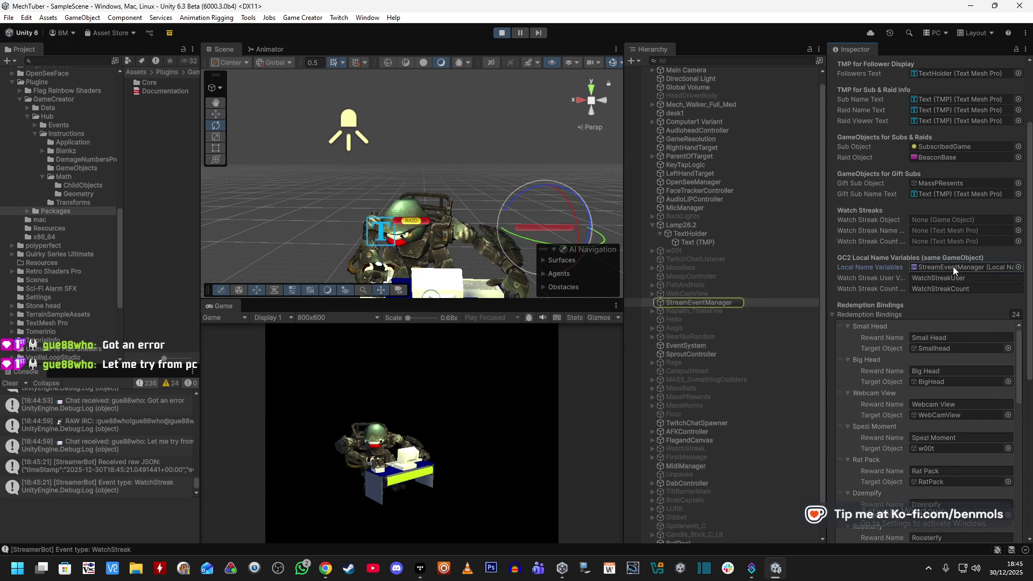
pyautogui.scroll(-8, 860, 299)
pyautogui.scroll(-10, 860, 300)
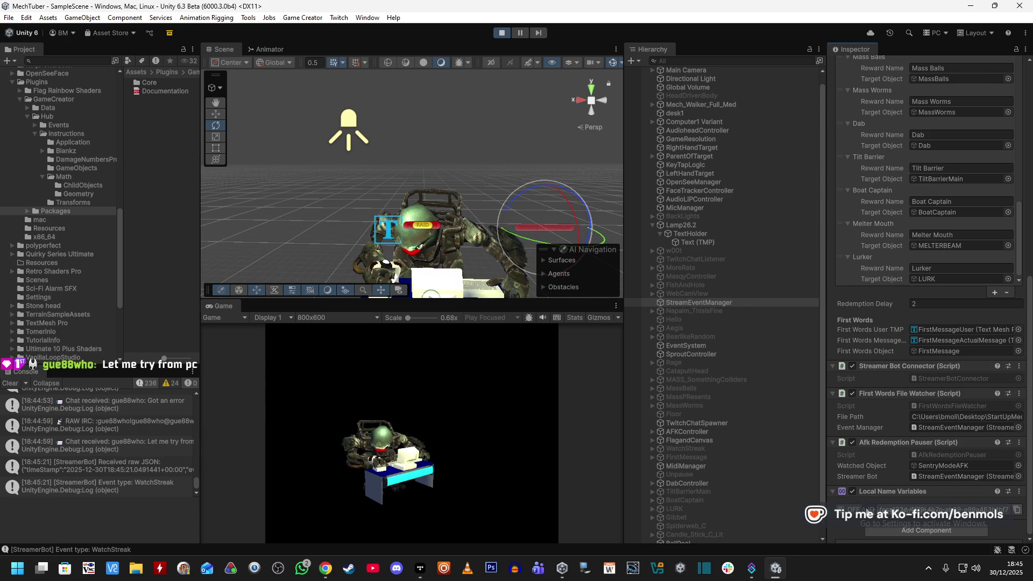
pyautogui.click(866, 510)
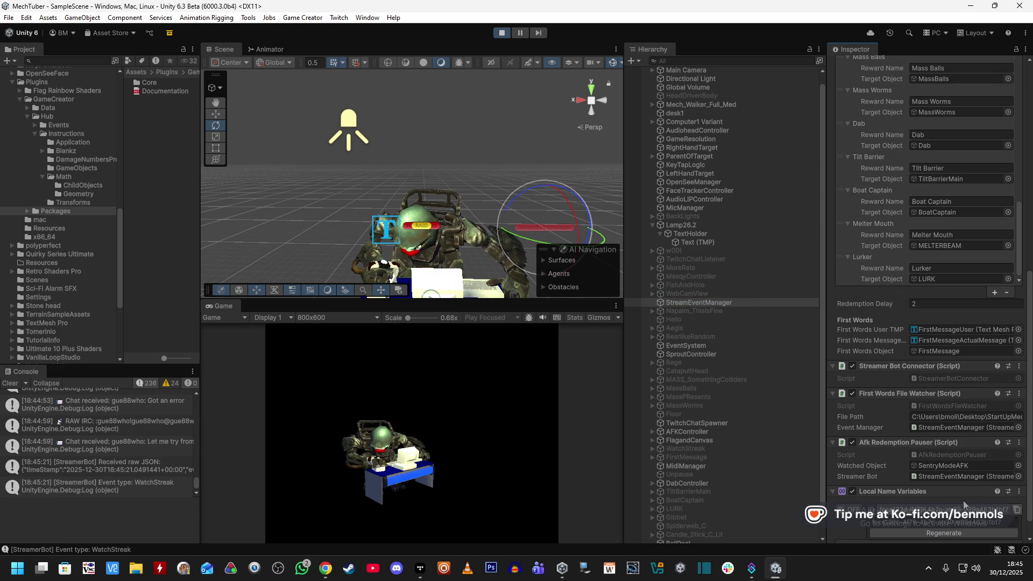
pyautogui.click(892, 492)
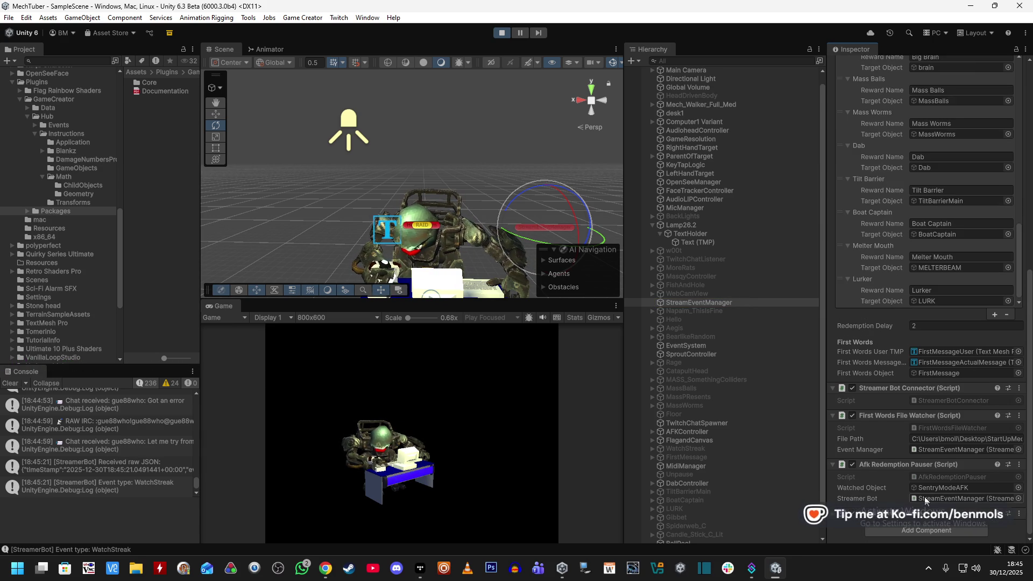
pyautogui.click(888, 470)
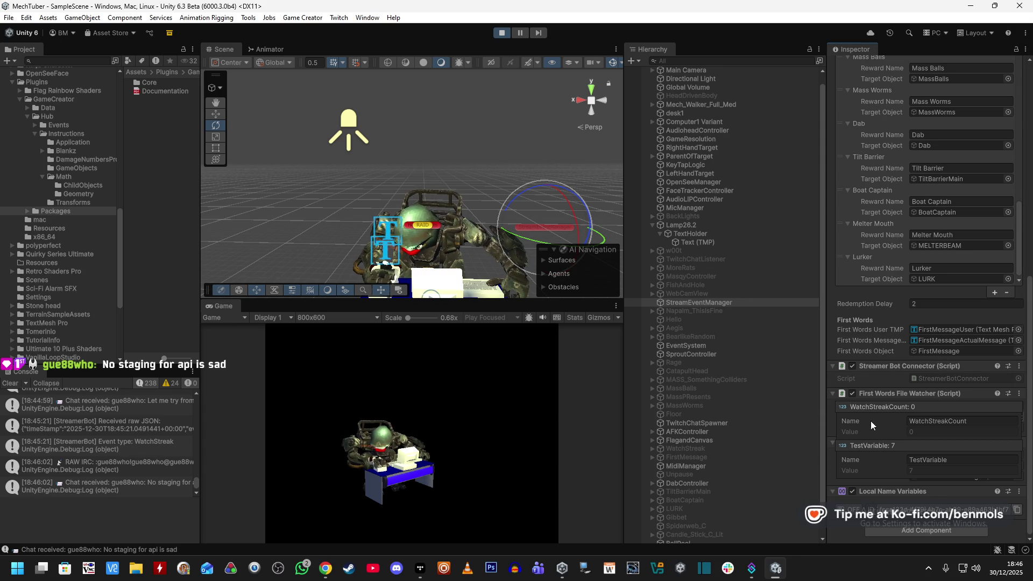
pyautogui.scroll(5, 860, 253)
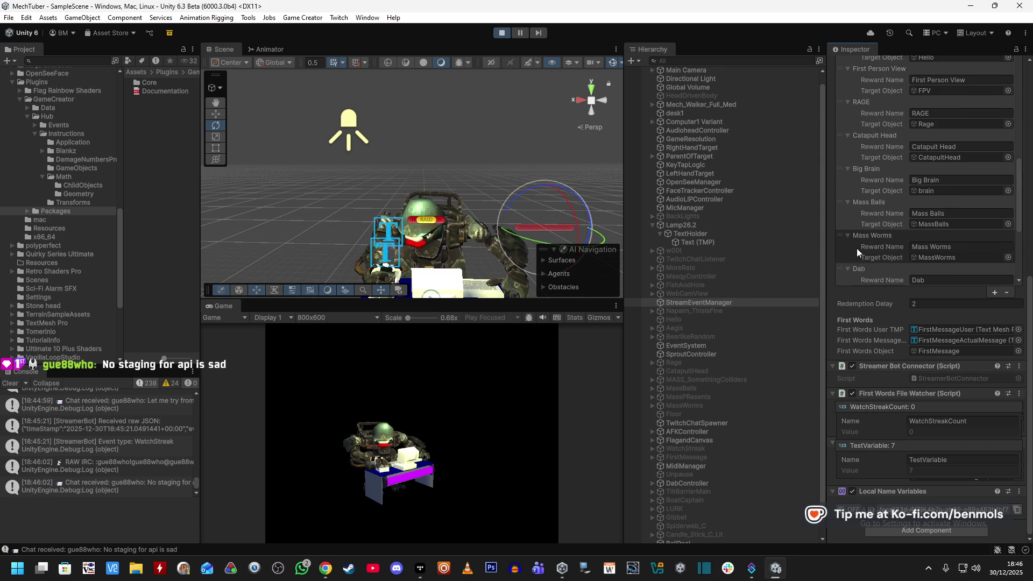
pyautogui.scroll(5, 830, 321)
pyautogui.scroll(-5, 830, 321)
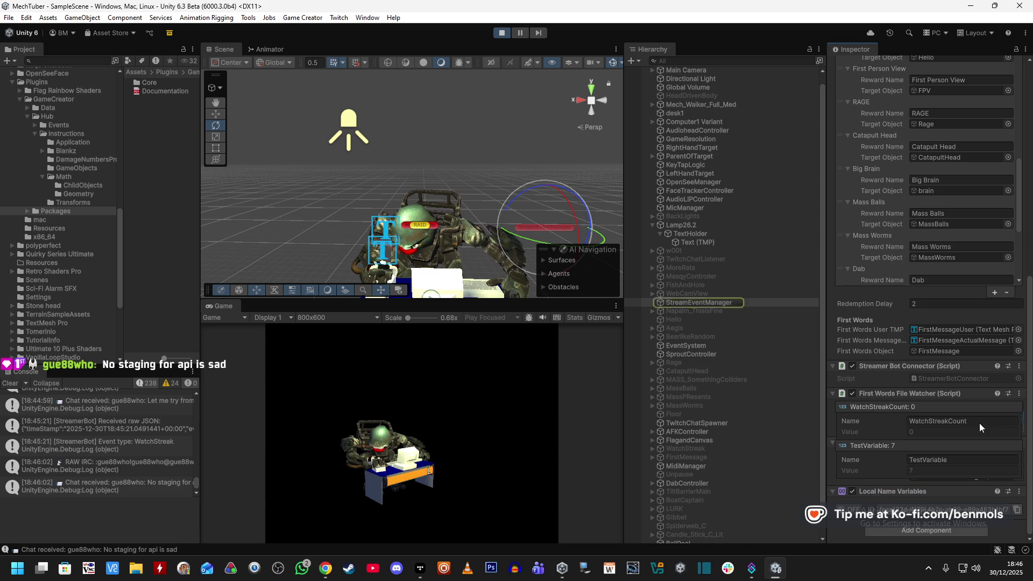
pyautogui.click(729, 302)
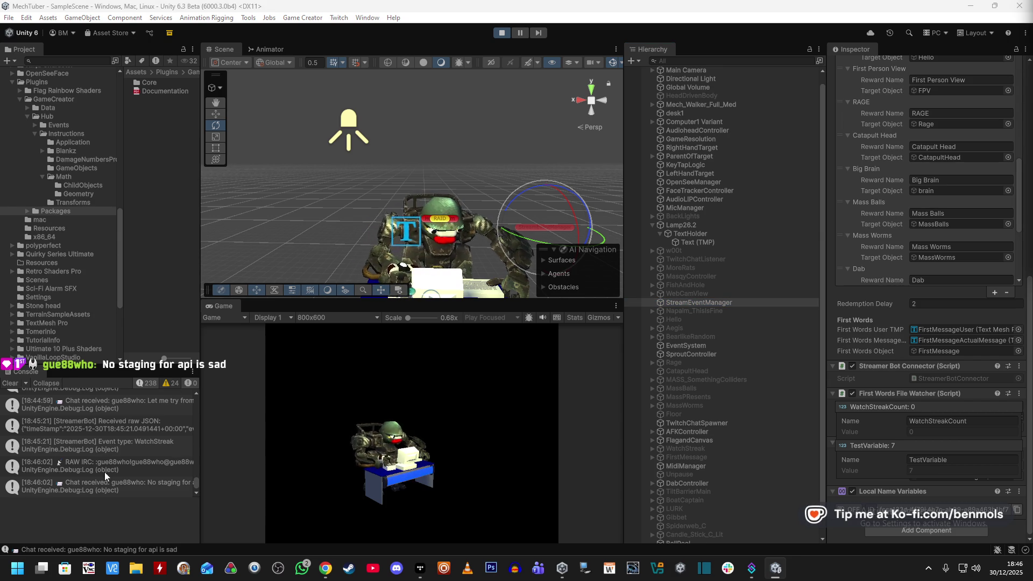
# - Inspect the WatchStreak, RAW IRC and received raw JSON console entries' details
pyautogui.click(127, 441)
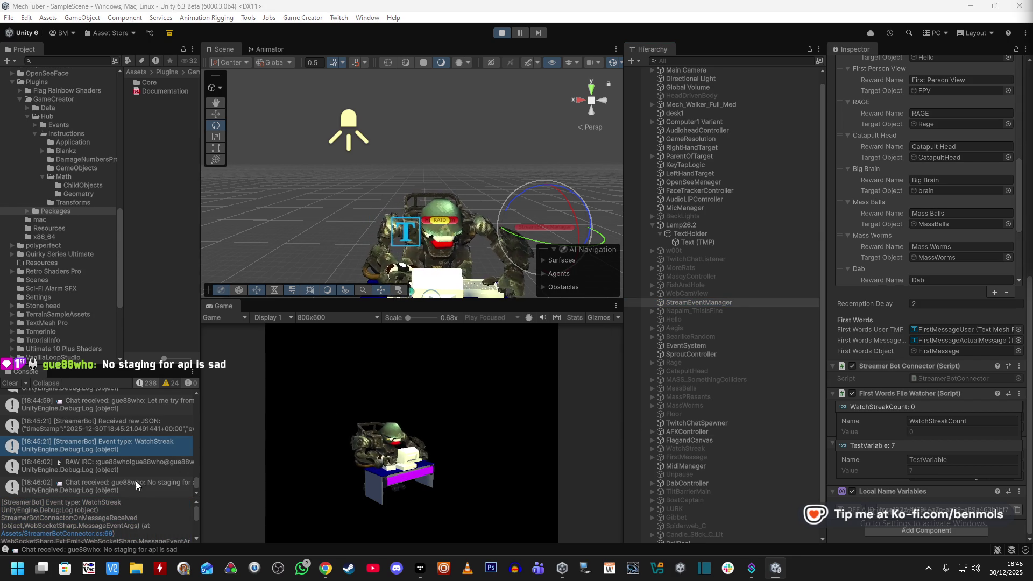
pyautogui.click(124, 463)
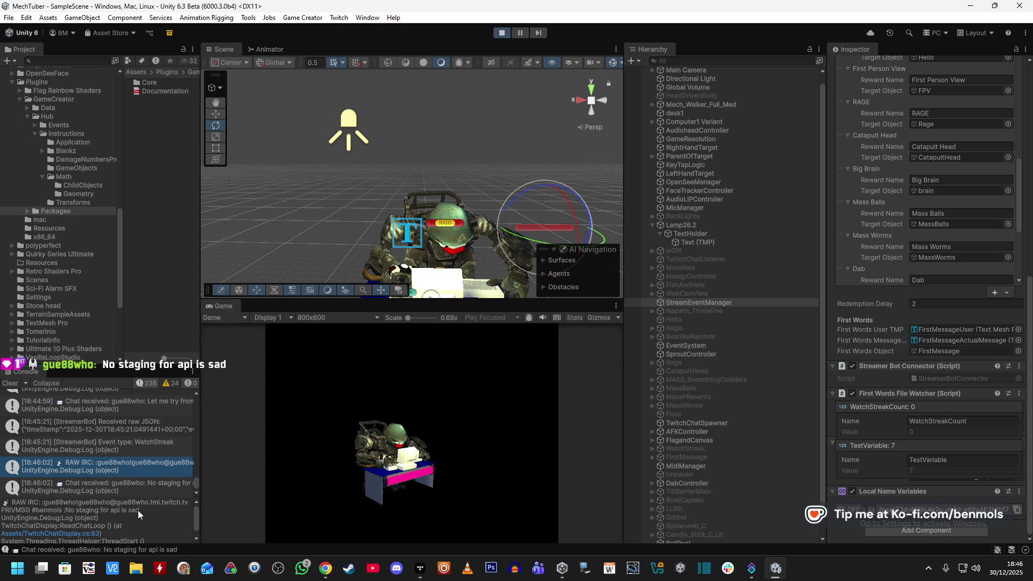
pyautogui.click(138, 445)
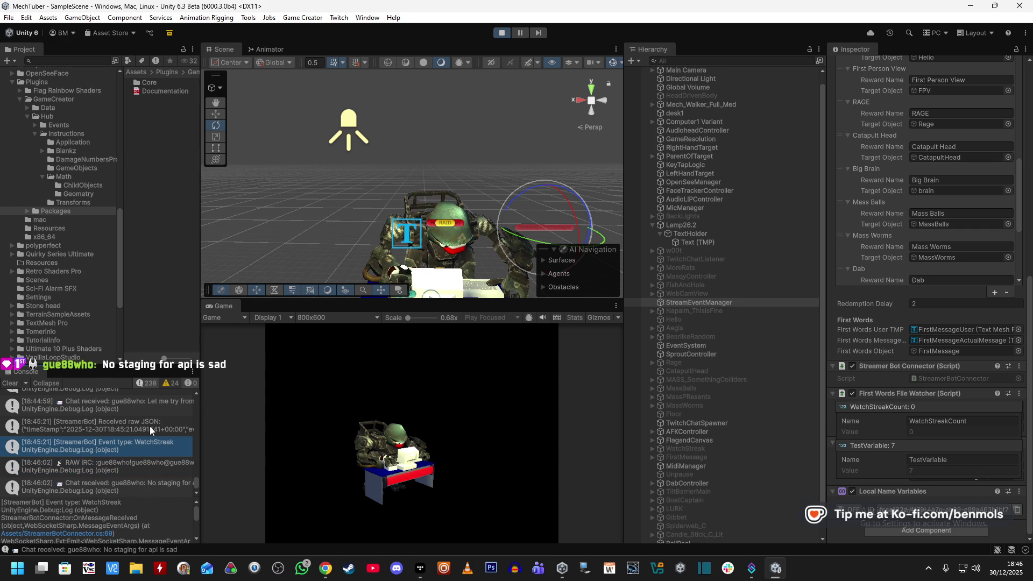
pyautogui.click(149, 426)
pyautogui.click(141, 516)
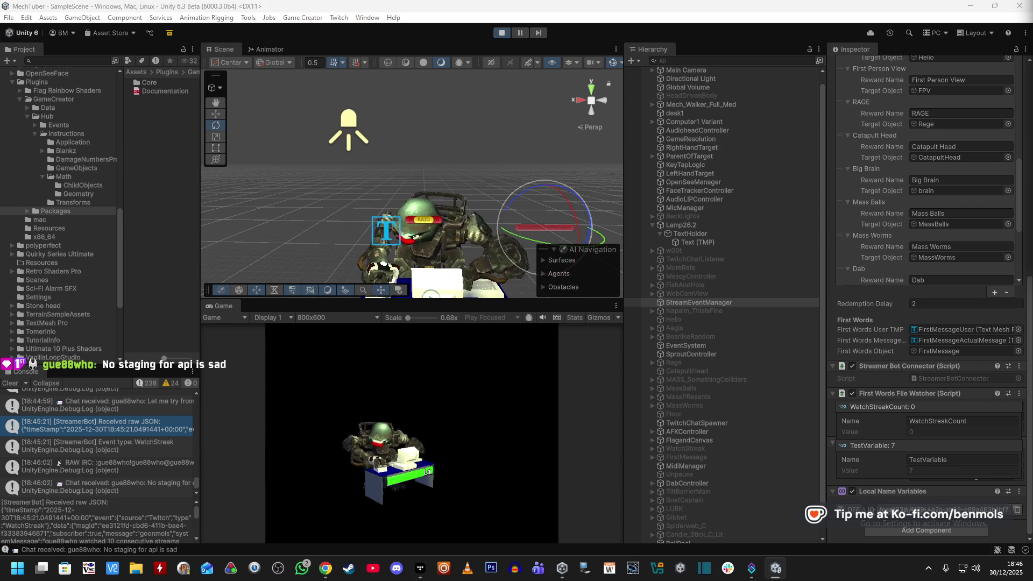
# - Open and close the Windows sound output device flyout
pyautogui.click(963, 567)
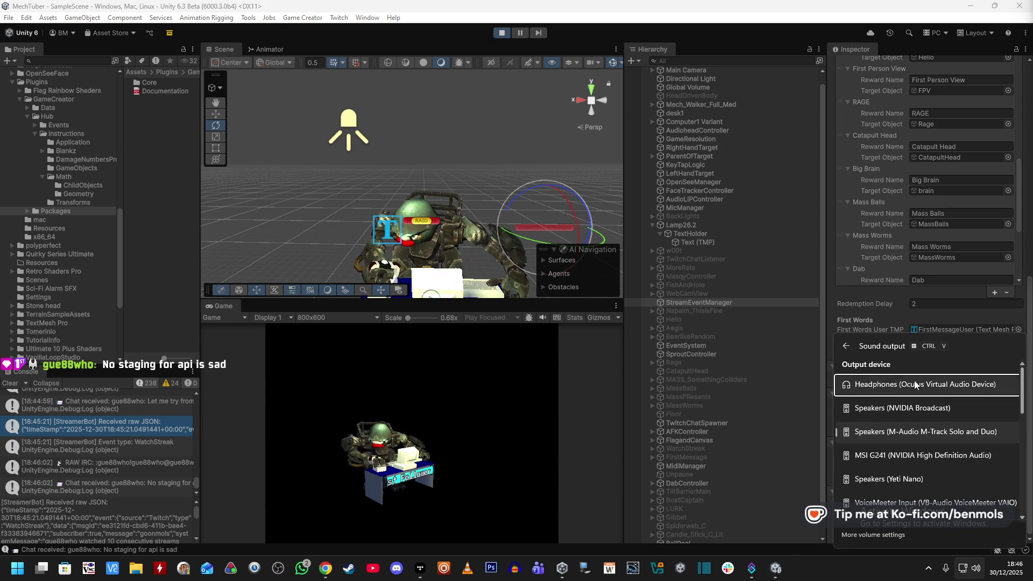
pyautogui.click(831, 321)
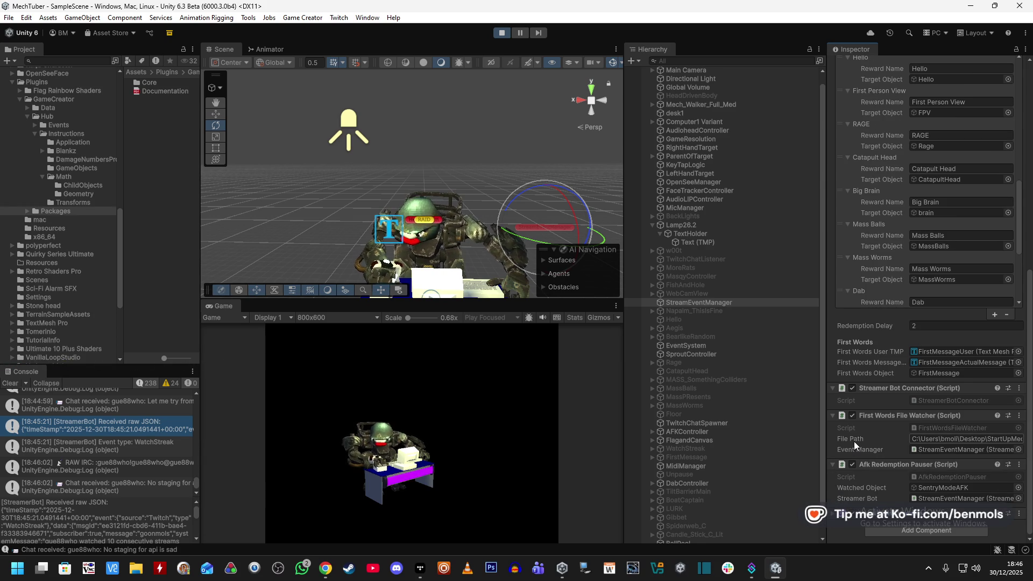
pyautogui.scroll(3, 869, 254)
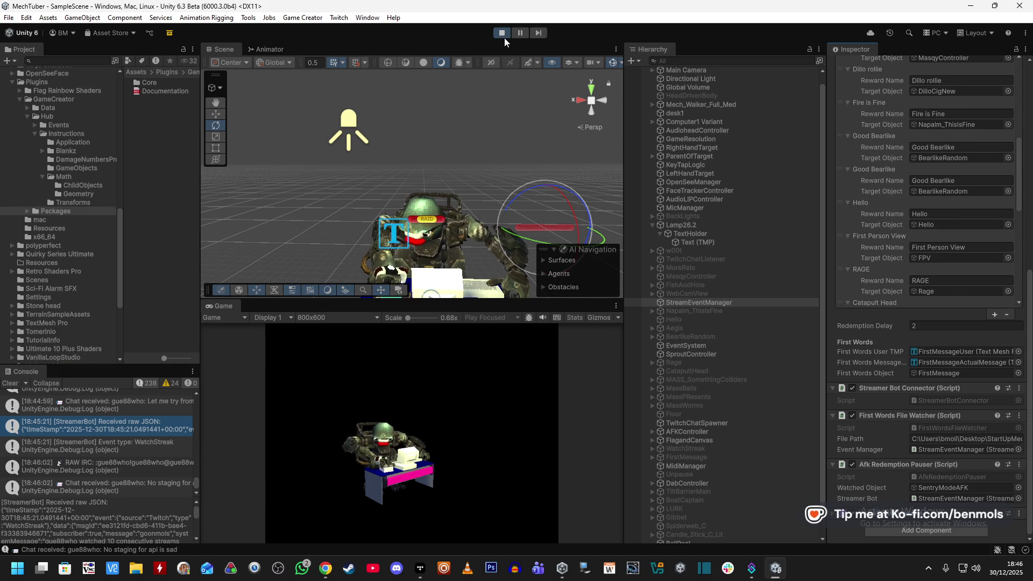
# - Exit play mode and expand the WatchStreakUser and WatchStreakCount local name variables
pyautogui.click(501, 33)
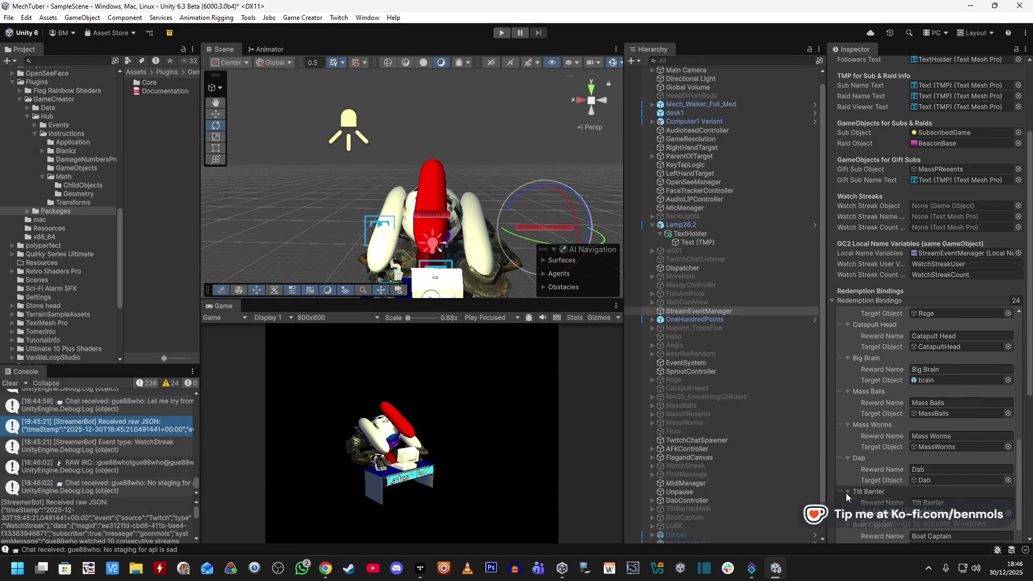
pyautogui.scroll(-5, 834, 502)
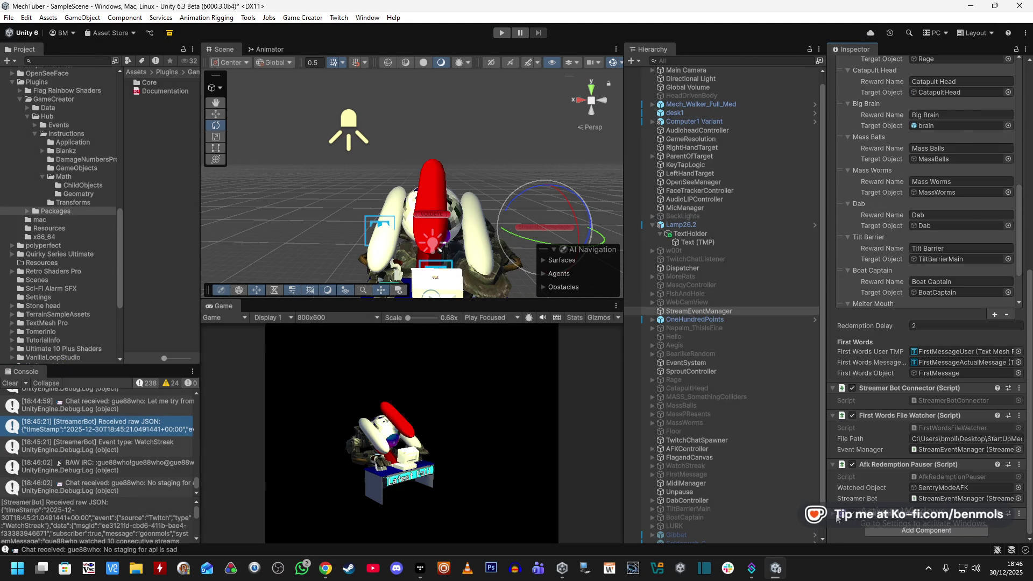
pyautogui.scroll(-2, 833, 484)
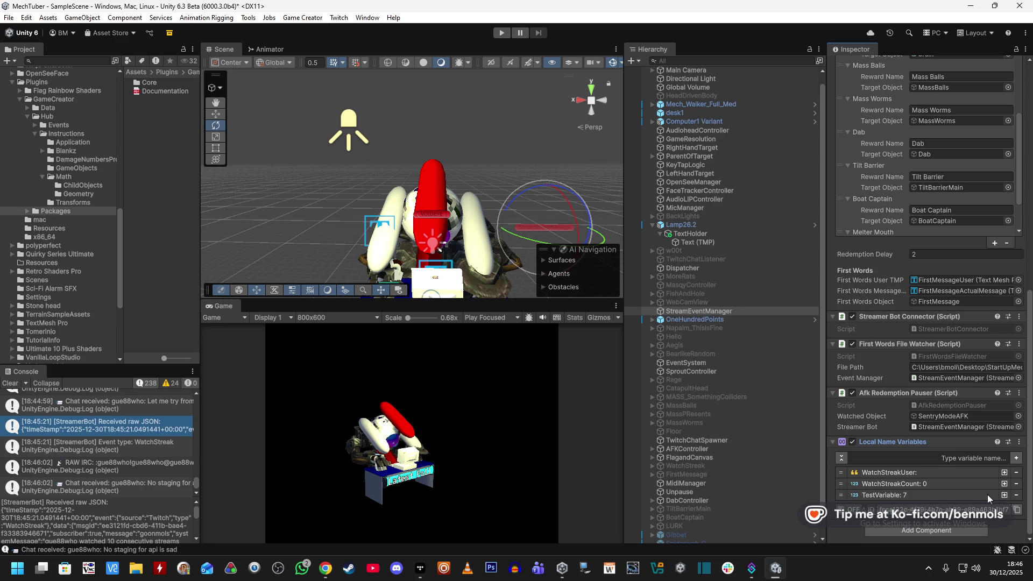
pyautogui.click(930, 474)
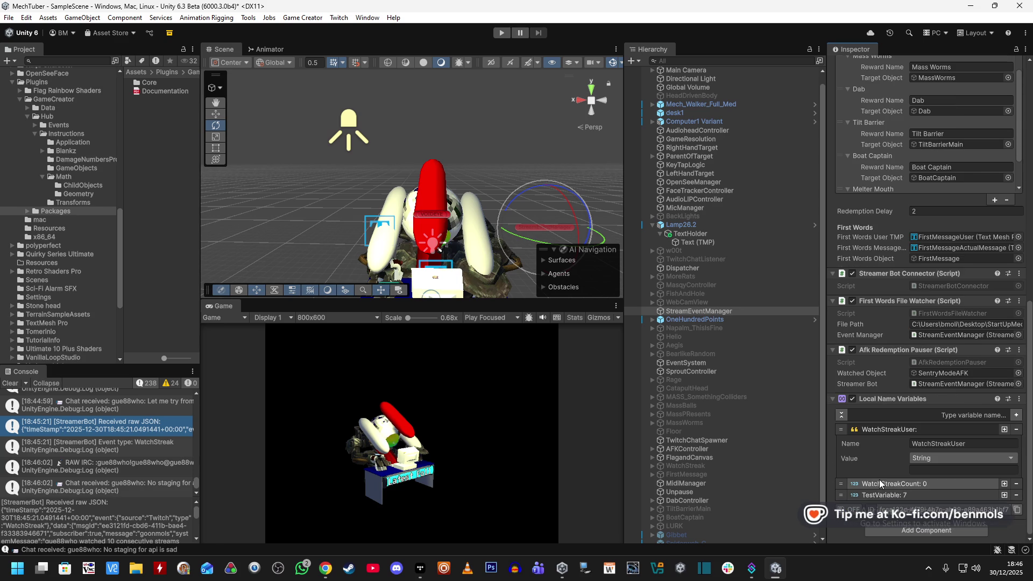
pyautogui.click(911, 484)
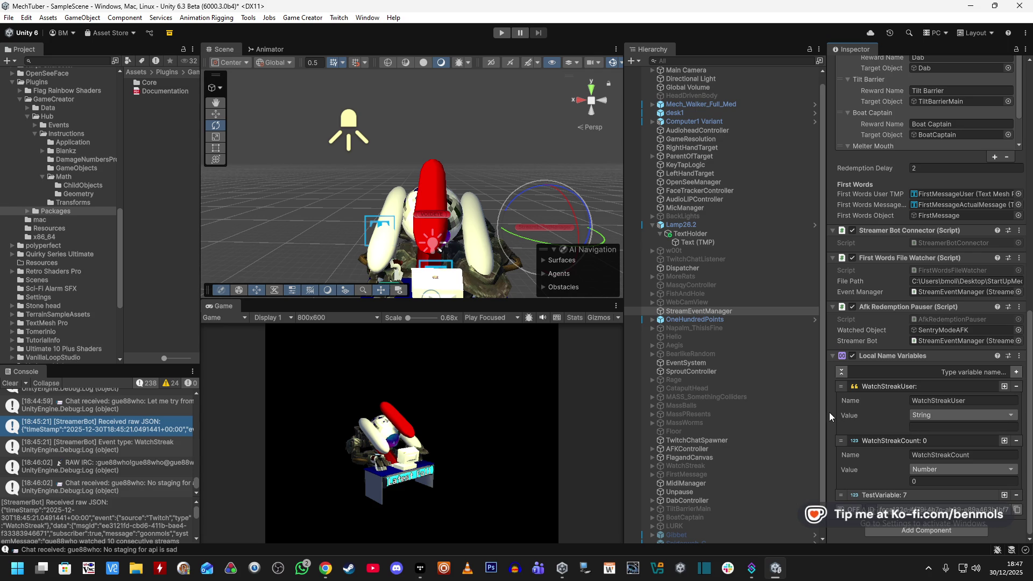
# - Drag the WatchStreak object into StreamEventManager's Watch Streak Object field
pyautogui.scroll(15, 830, 410)
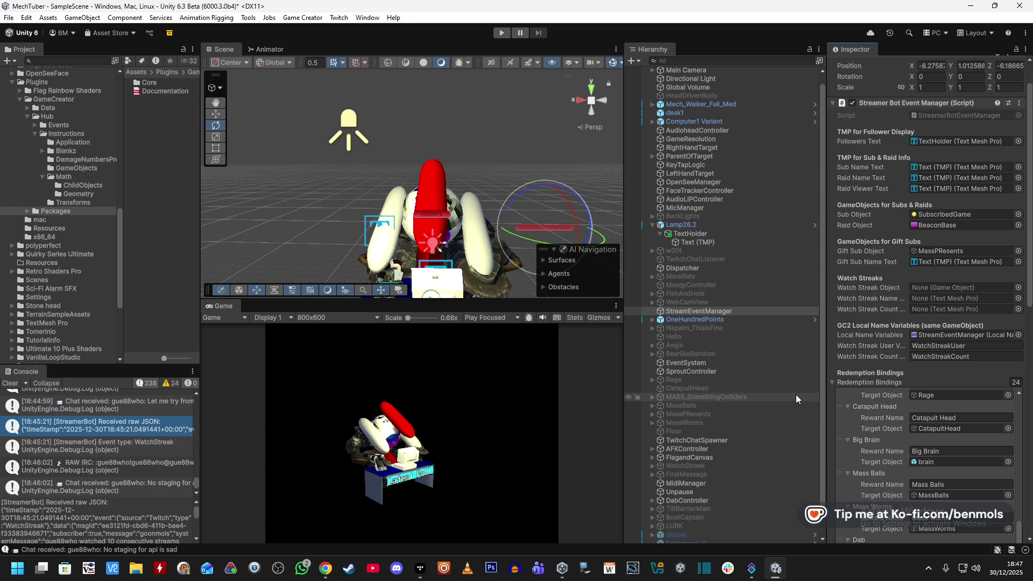
pyautogui.scroll(-2, 782, 395)
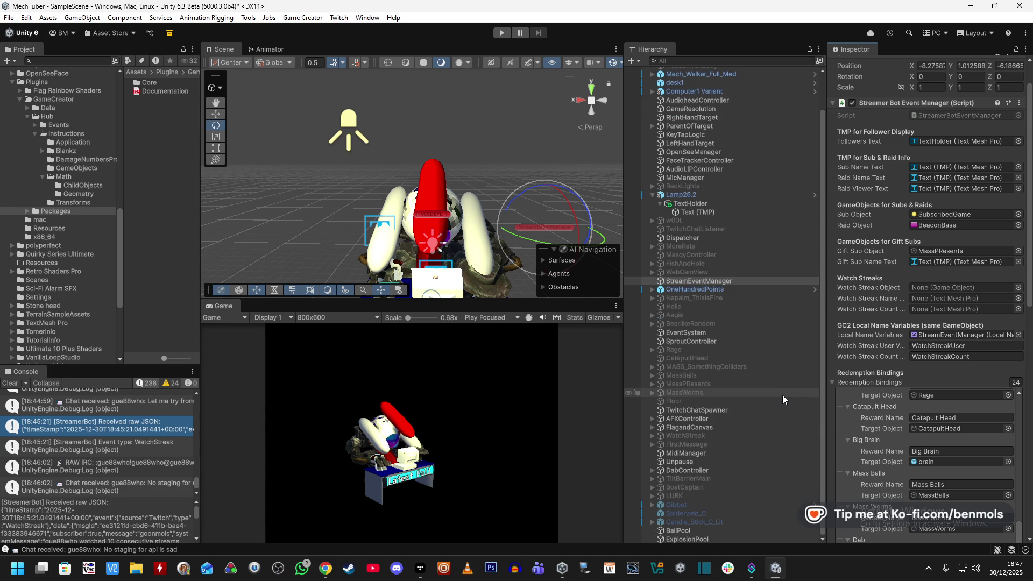
pyautogui.moveTo(709, 433)
pyautogui.mouseDown()
pyautogui.moveTo(777, 442)
pyautogui.moveTo(942, 287)
pyautogui.mouseUp()
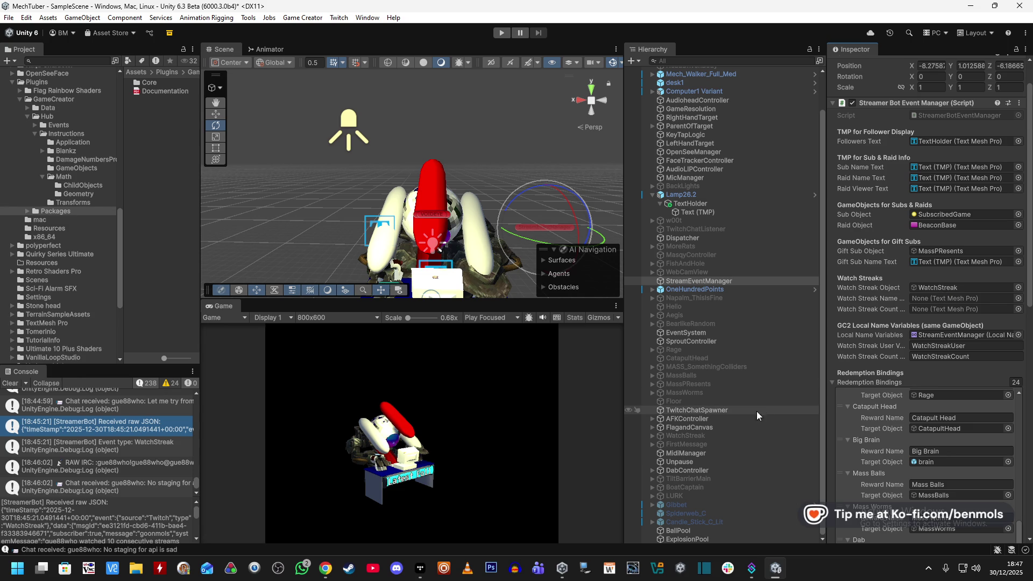
pyautogui.scroll(5, 143, 459)
pyautogui.scroll(5, 143, 460)
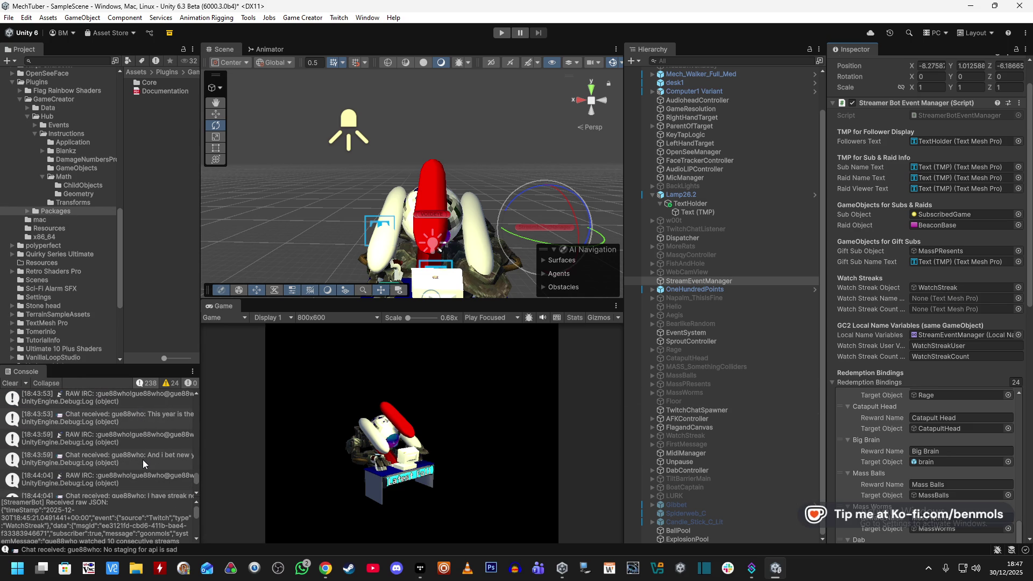
pyautogui.click(24, 384)
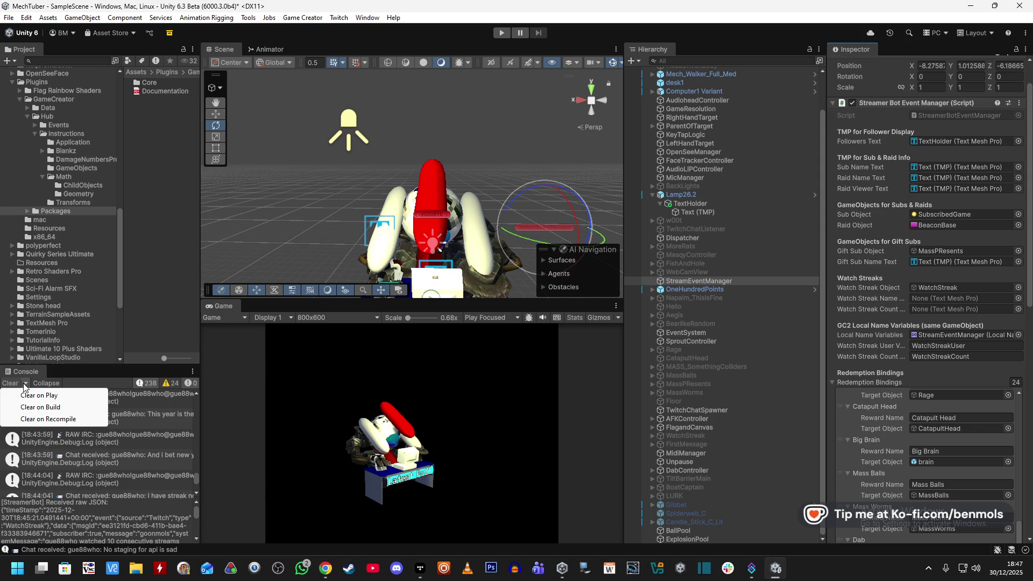
pyautogui.rightClick(18, 372)
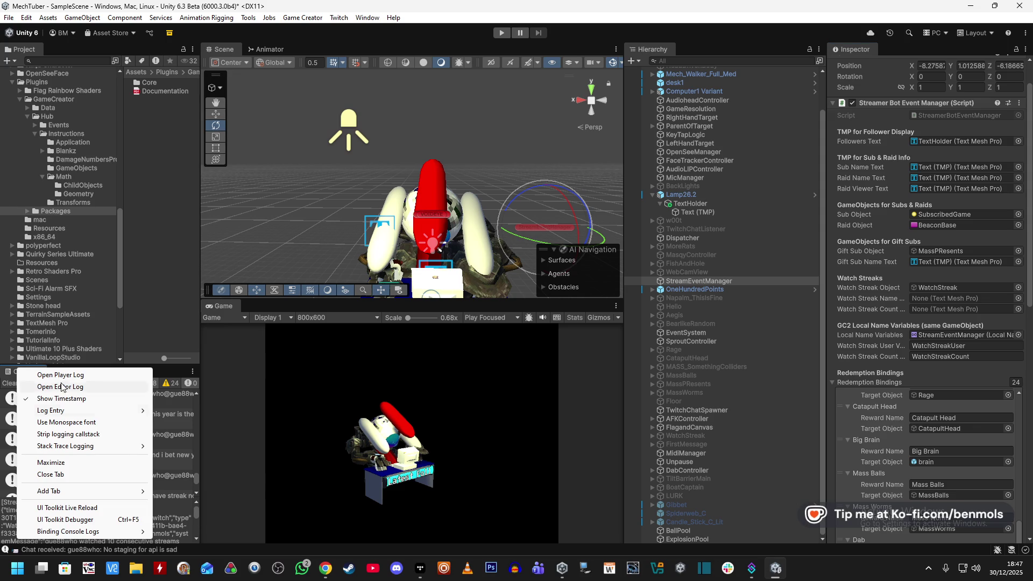
pyautogui.moveTo(138, 411)
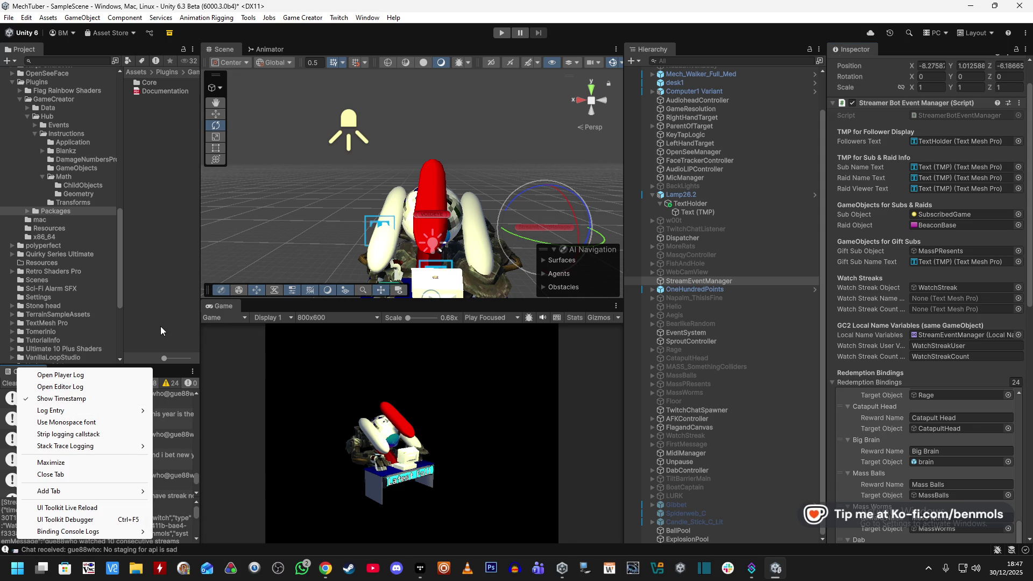
pyautogui.click(160, 326)
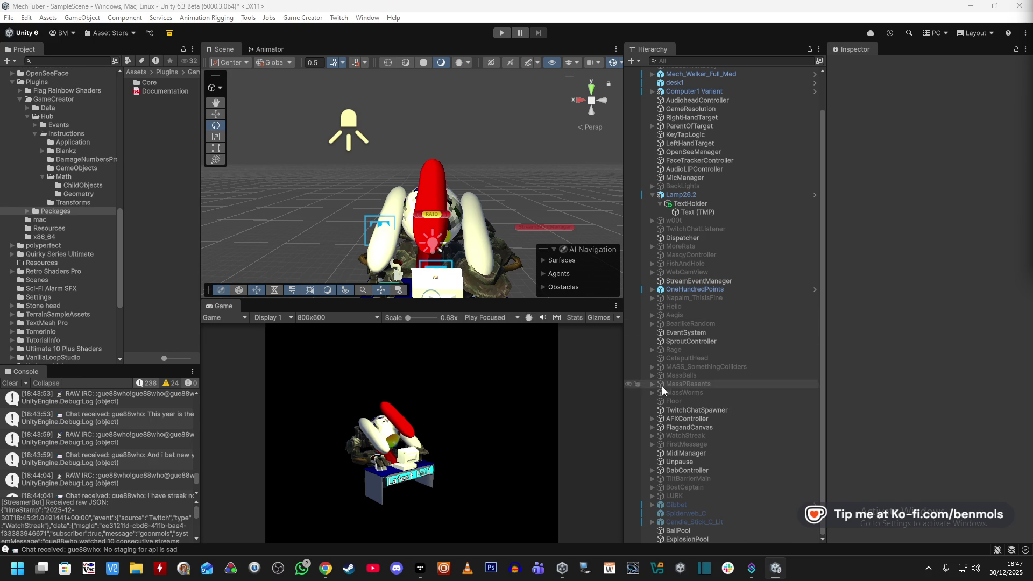
pyautogui.click(698, 281)
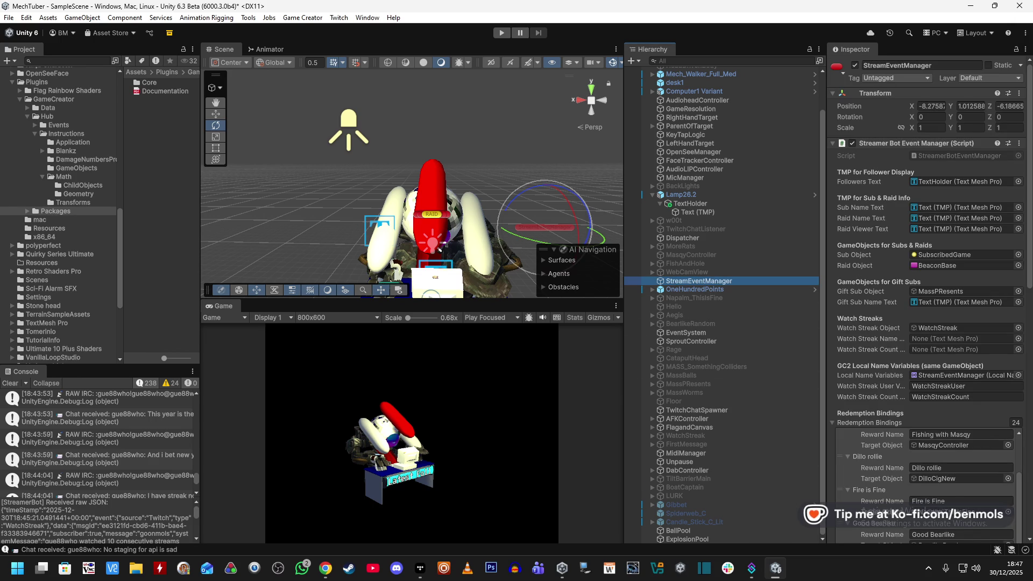
pyautogui.scroll(-20, 844, 392)
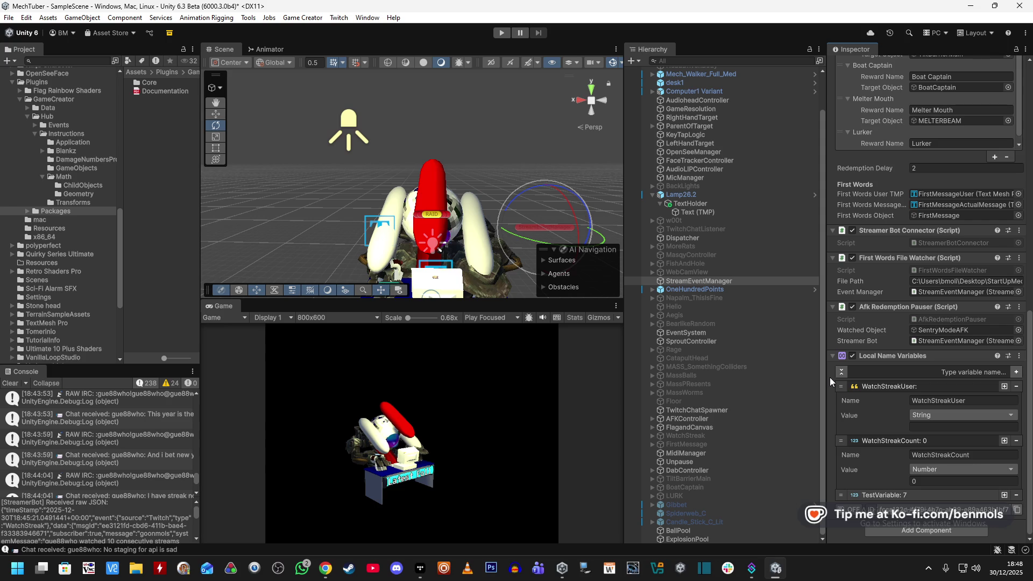
# - Set WatchStreakCount to 5 in Local Name Variables and start play mode
pyautogui.click(870, 493)
pyautogui.scroll(-2, 873, 473)
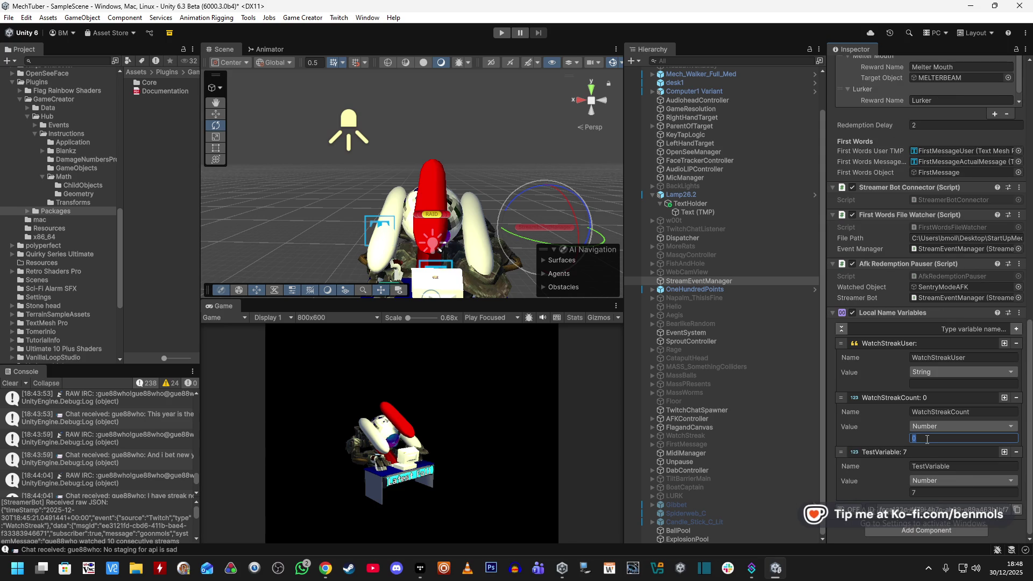
pyautogui.write('5')
pyautogui.press('Return')
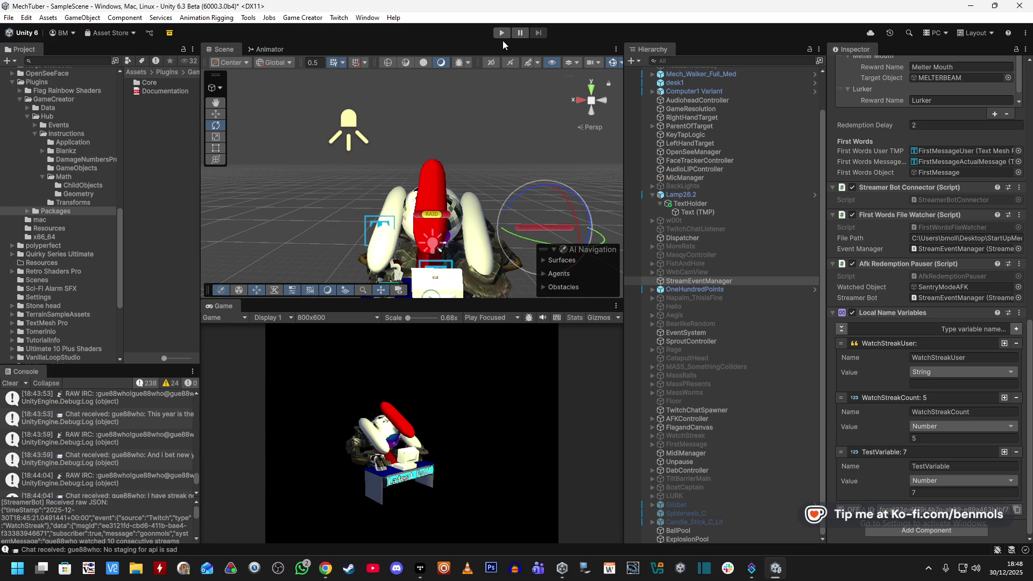
pyautogui.scroll(15, 832, 380)
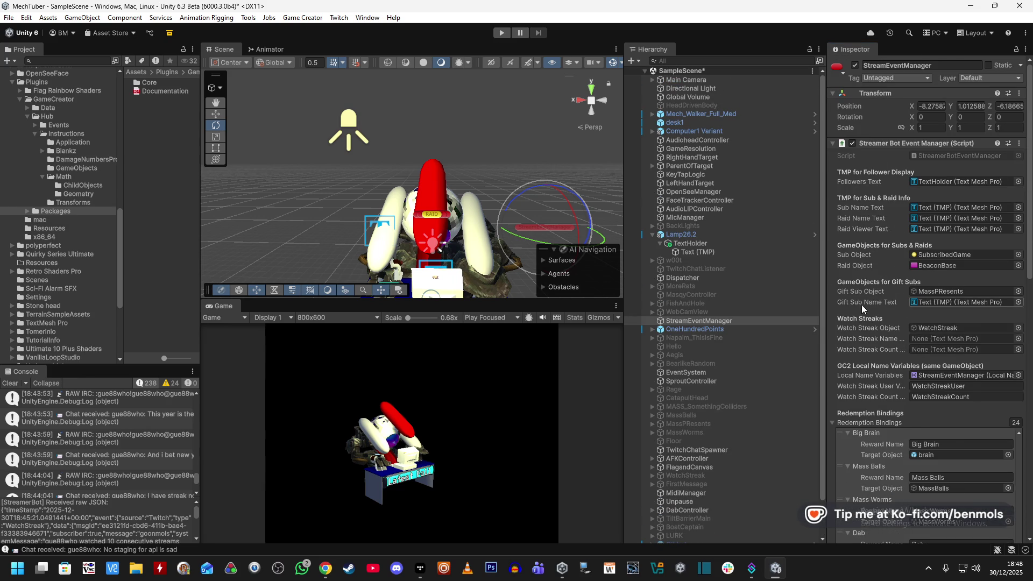
pyautogui.scroll(-10, 866, 307)
pyautogui.scroll(-8, 830, 336)
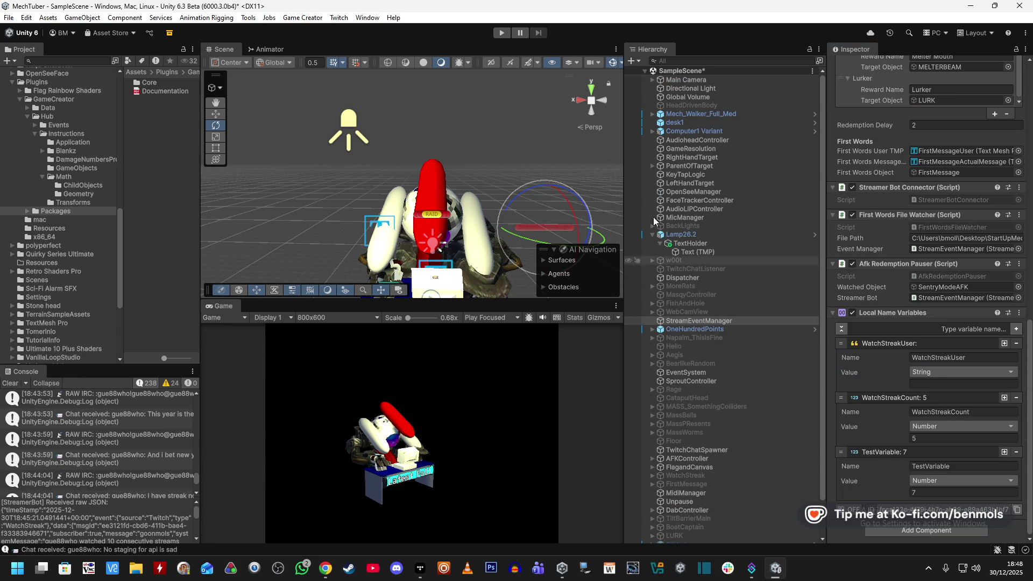
pyautogui.click(496, 33)
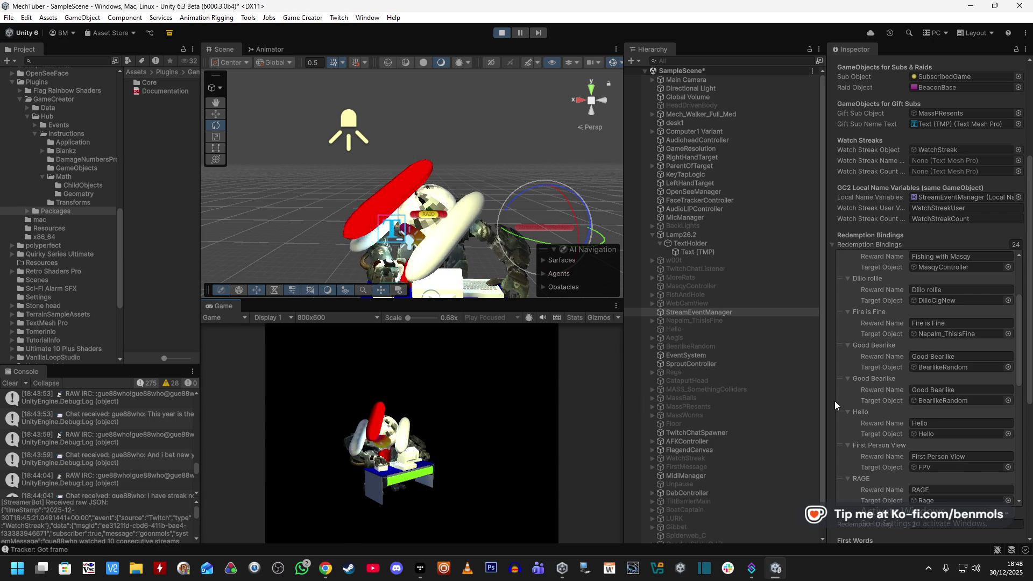
pyautogui.scroll(-5, 834, 402)
pyautogui.scroll(-1, 834, 401)
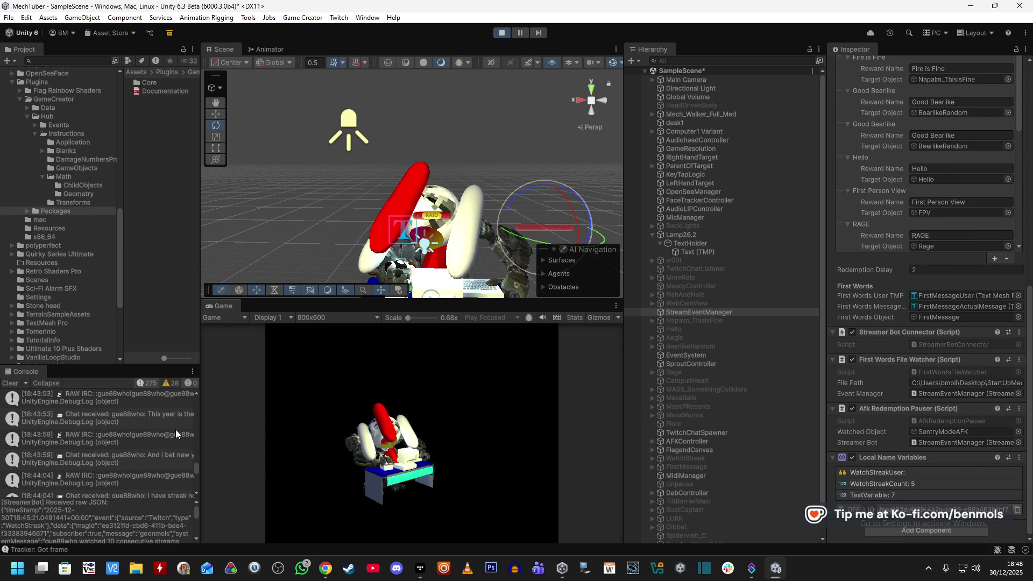
pyautogui.scroll(-5, 144, 455)
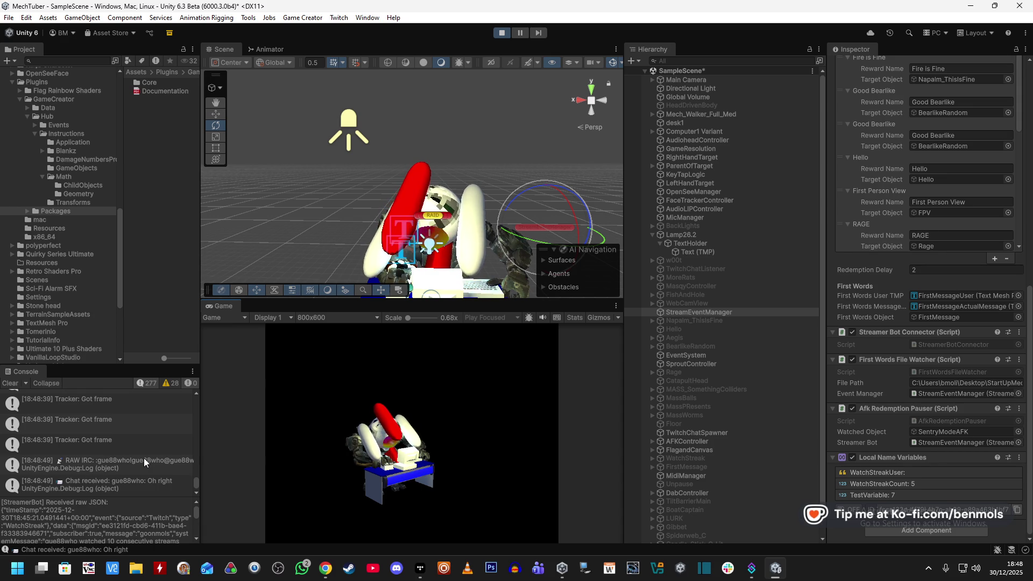
pyautogui.scroll(3, 145, 455)
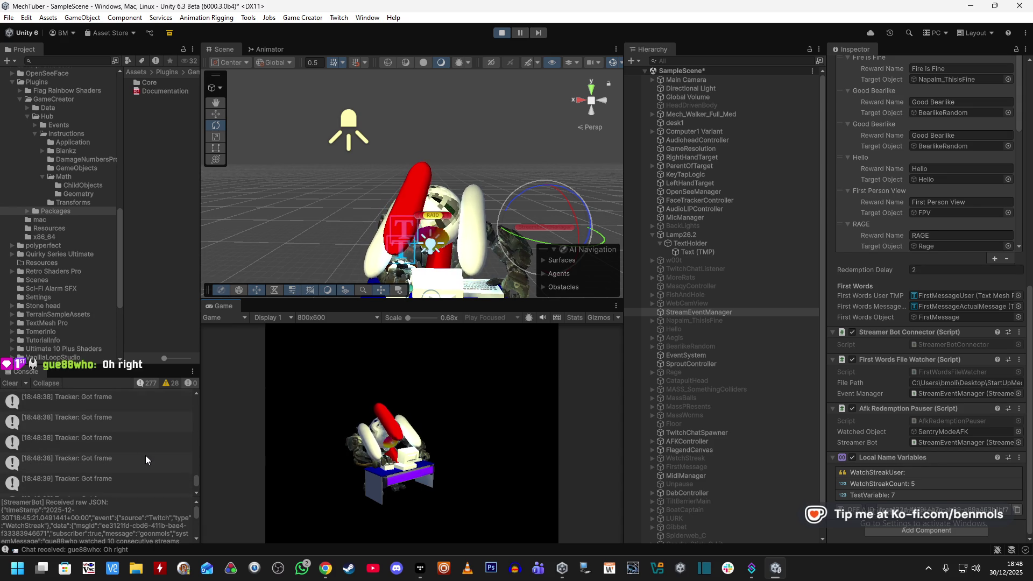
pyautogui.scroll(2, 145, 455)
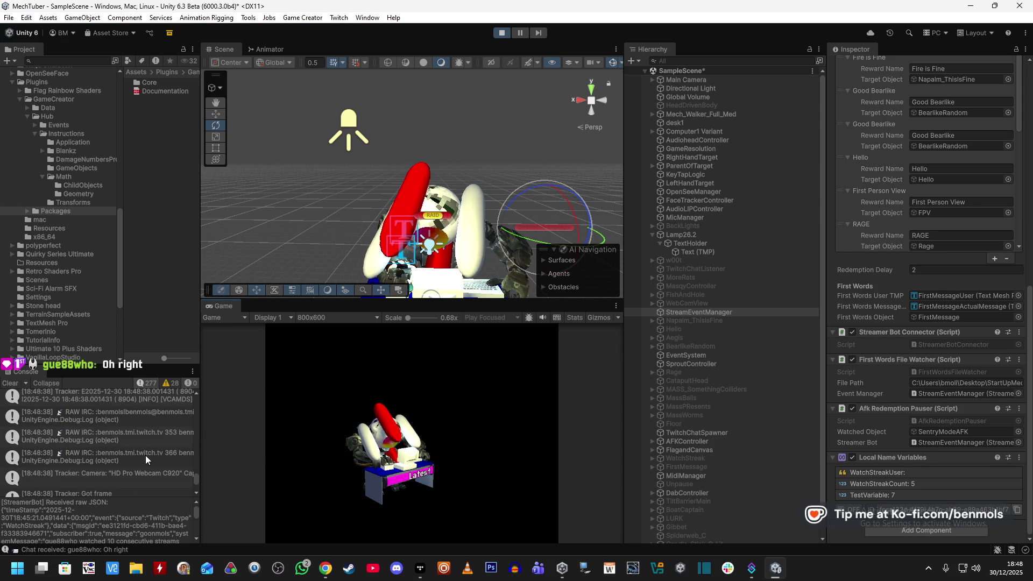
pyautogui.scroll(2, 145, 455)
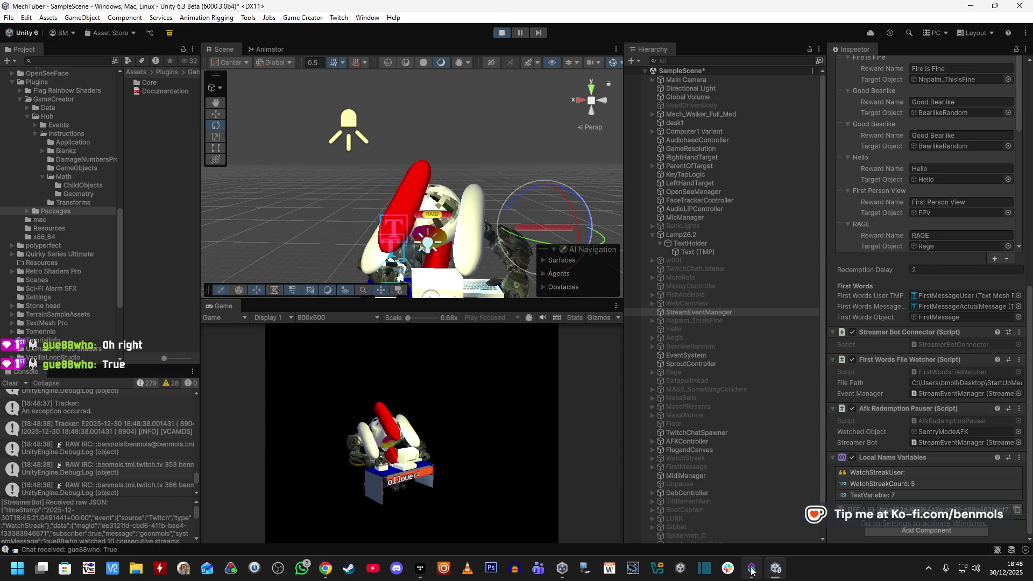
pyautogui.moveTo(751, 570)
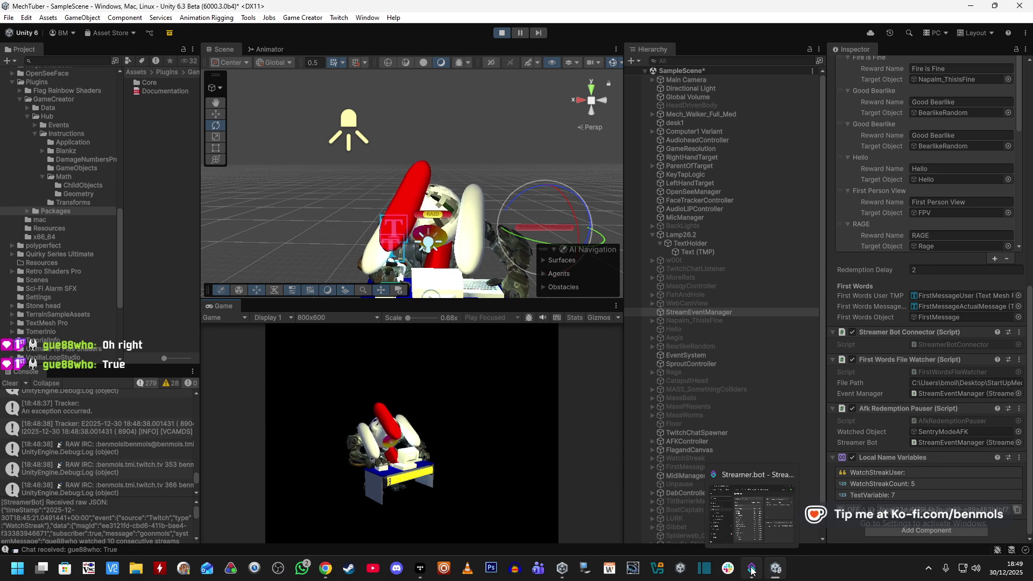
pyautogui.click(752, 570)
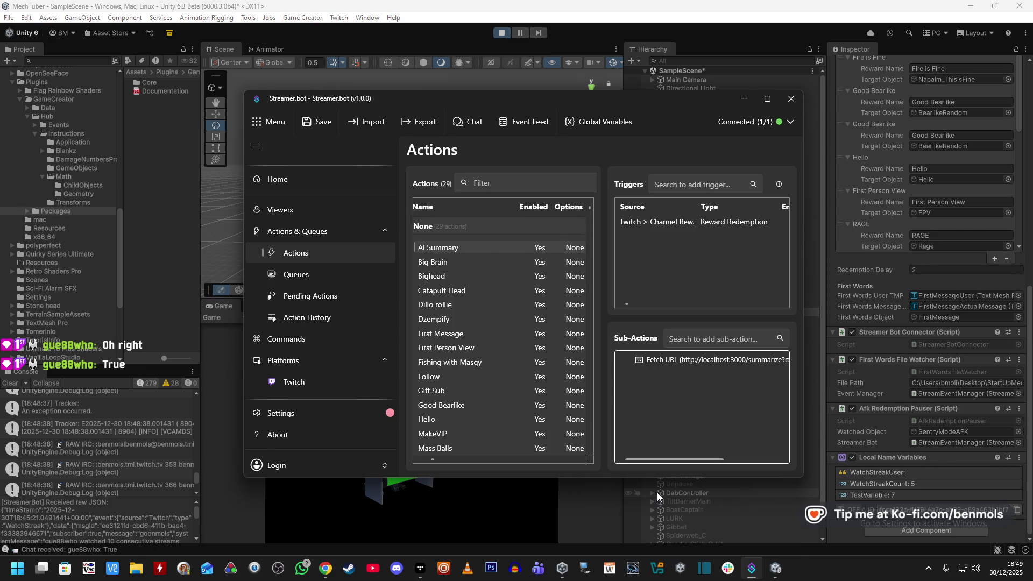
pyautogui.click(743, 98)
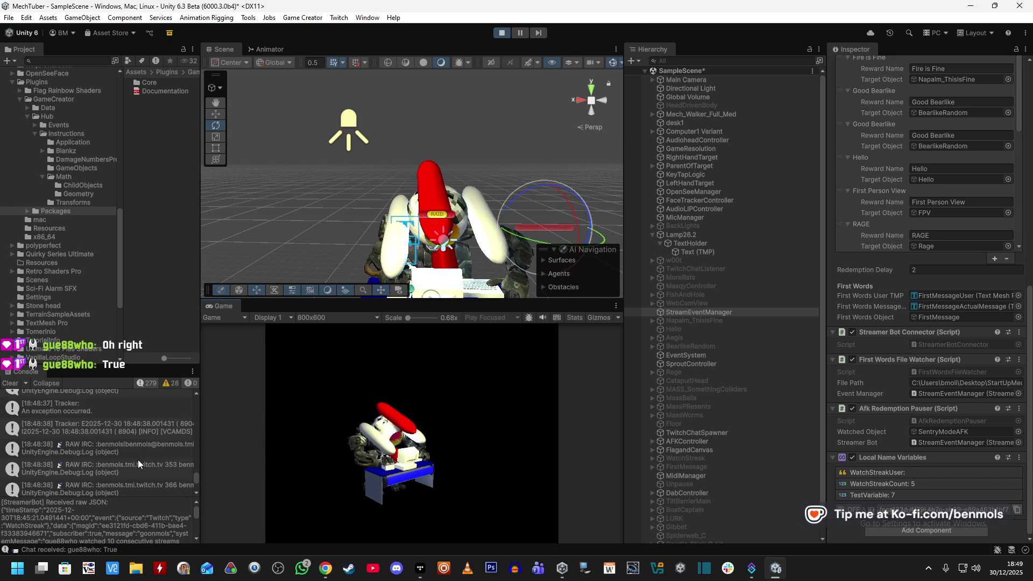
pyautogui.scroll(2, 138, 459)
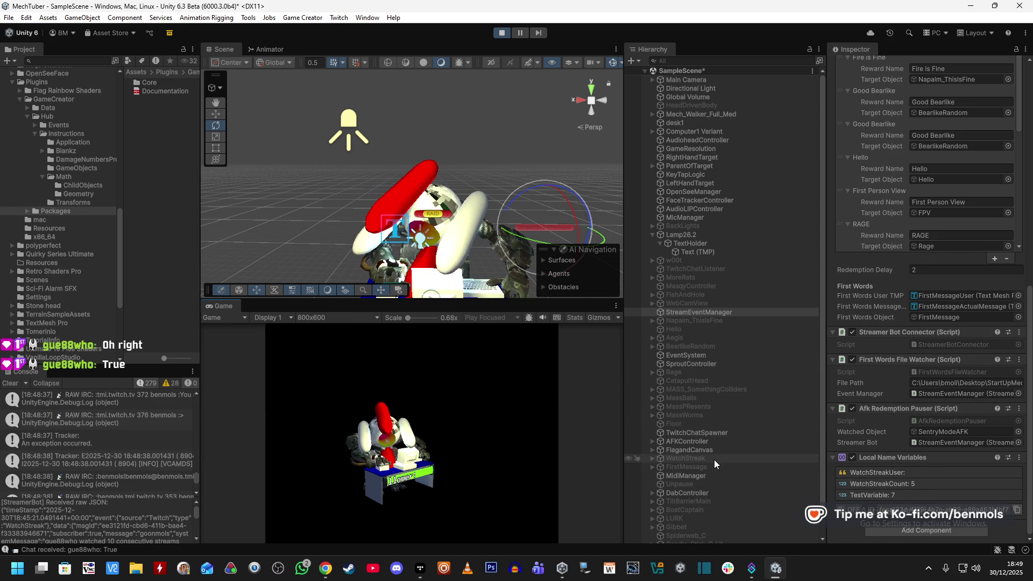
pyautogui.scroll(-2, 711, 462)
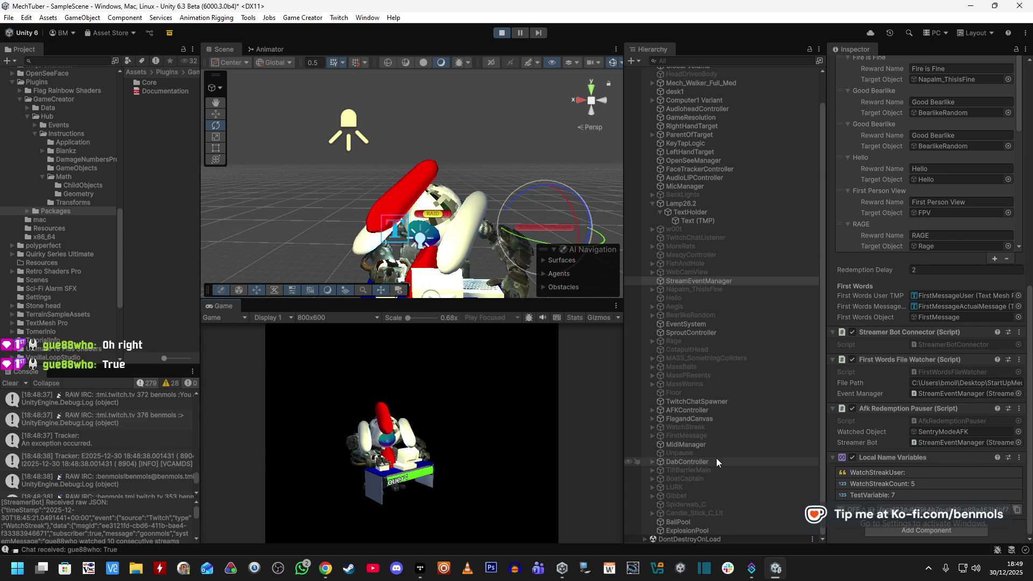
pyautogui.click(712, 427)
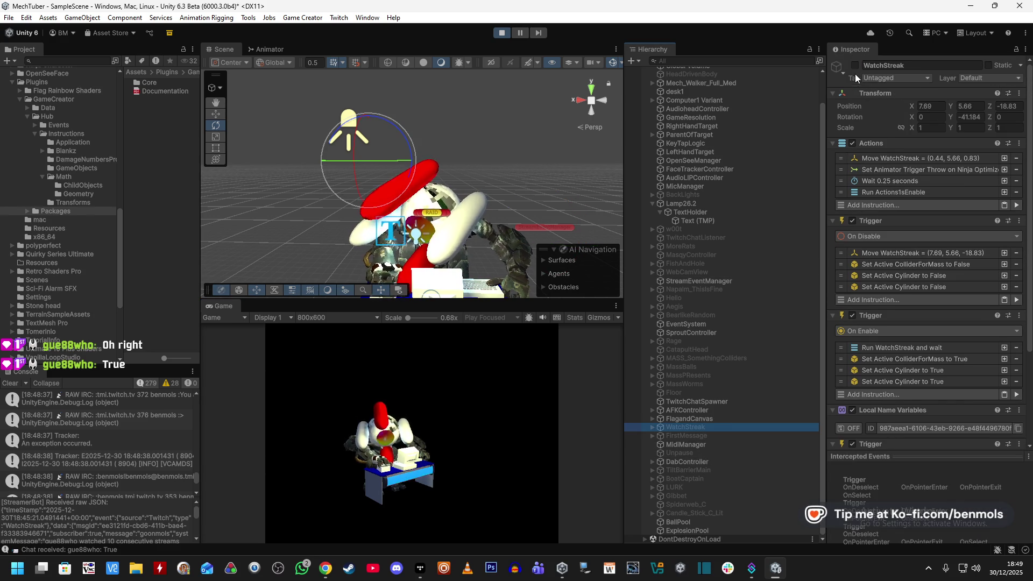
# - Activate WatchStreak, then expand Mech_Walker_Full_Med and select its VOIDEYE head object
pyautogui.click(856, 65)
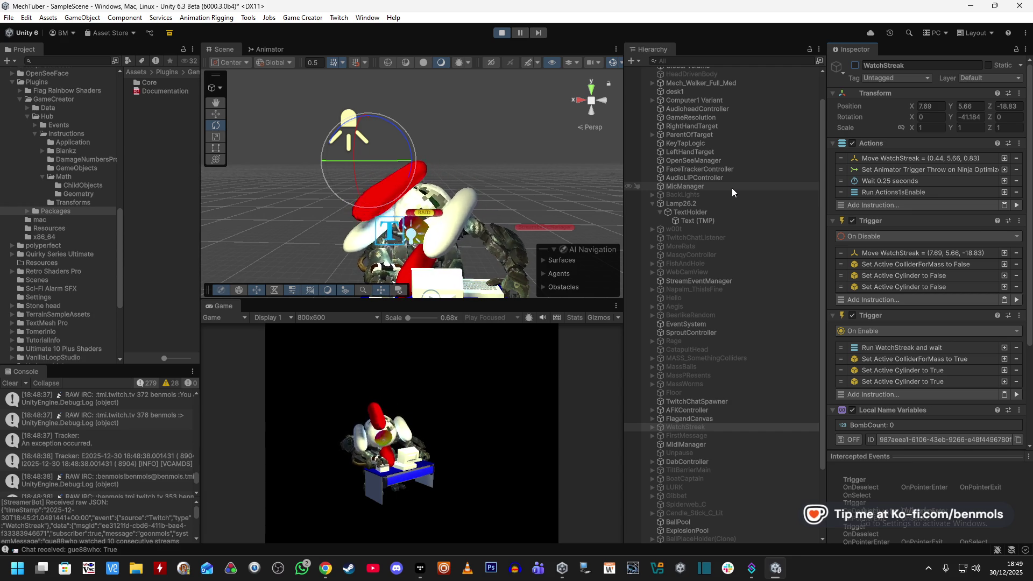
pyautogui.scroll(2, 732, 189)
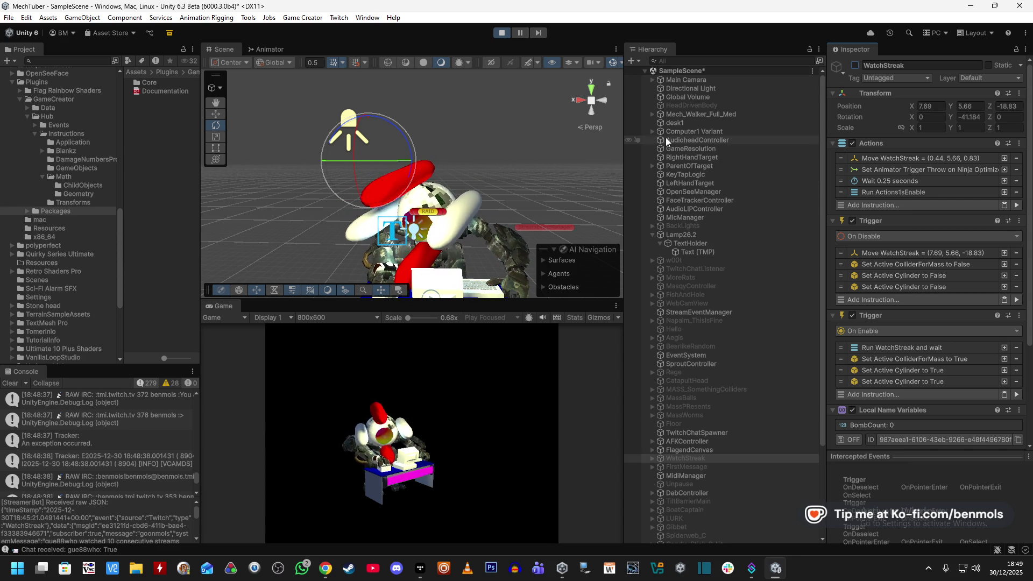
pyautogui.click(652, 114)
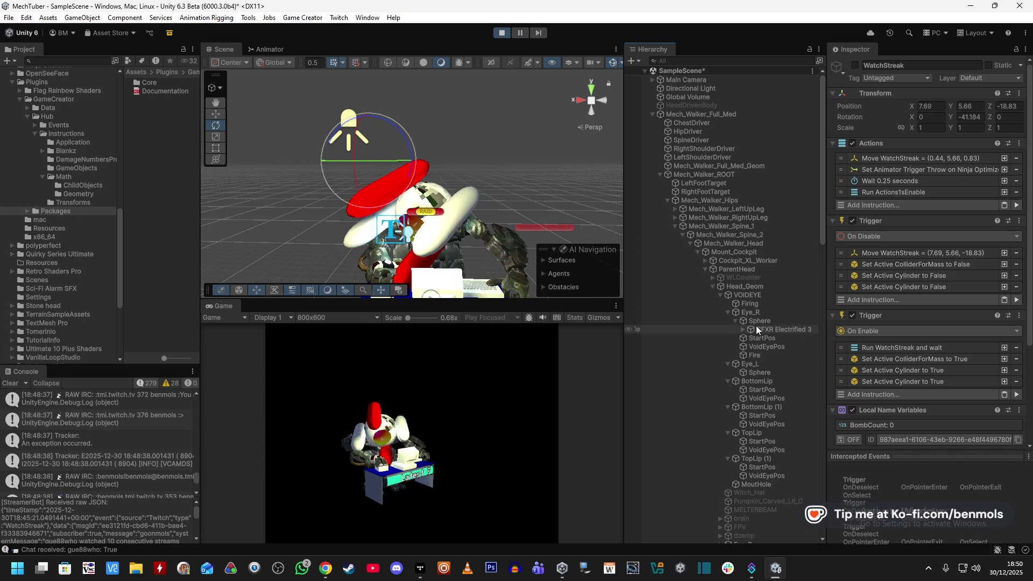
pyautogui.click(750, 297)
# - Select the Firing object and run its actions in play mode to hear the Unconventional 19 sound
pyautogui.press('Down')
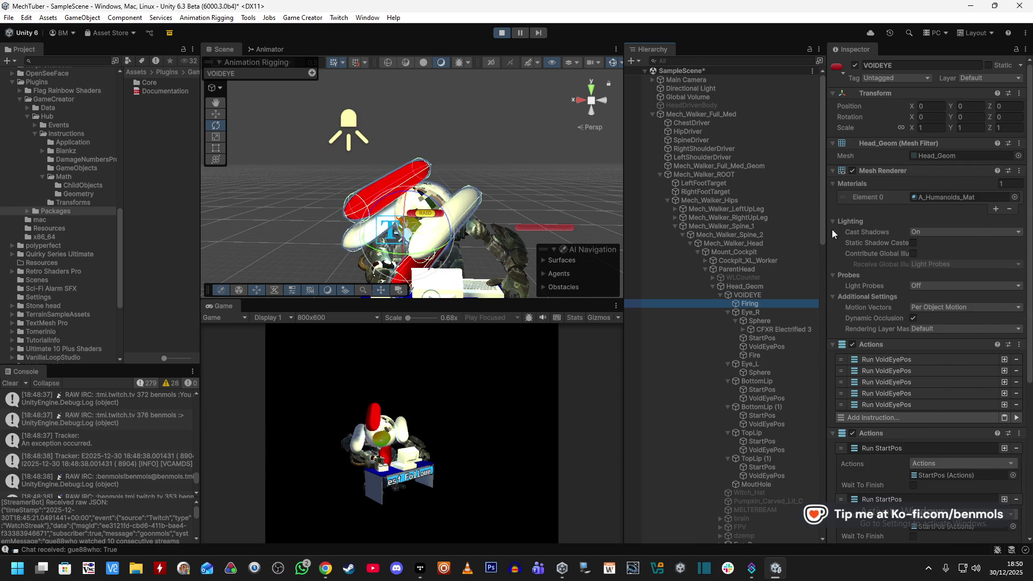
pyautogui.scroll(-1, 929, 482)
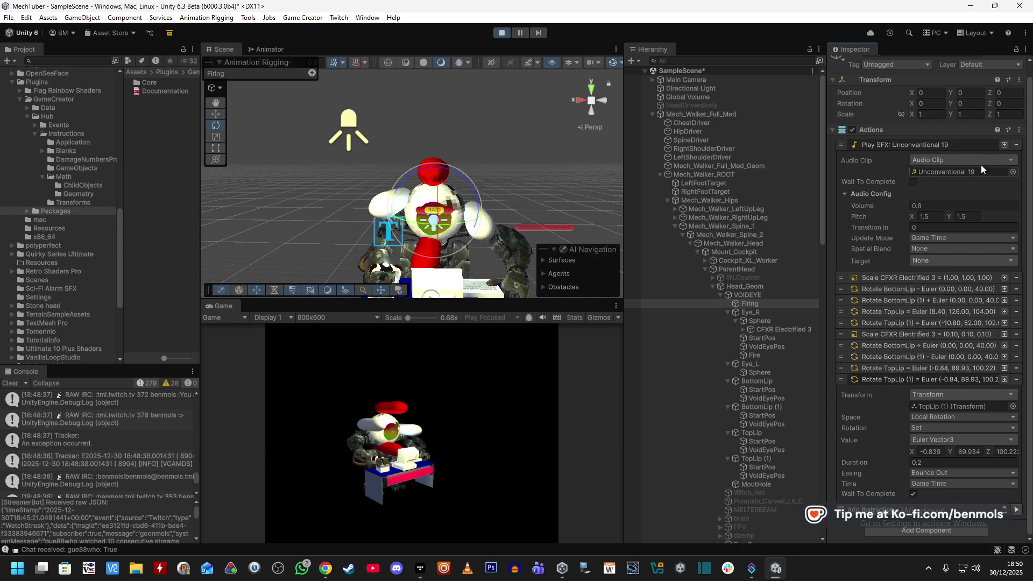
pyautogui.click(501, 32)
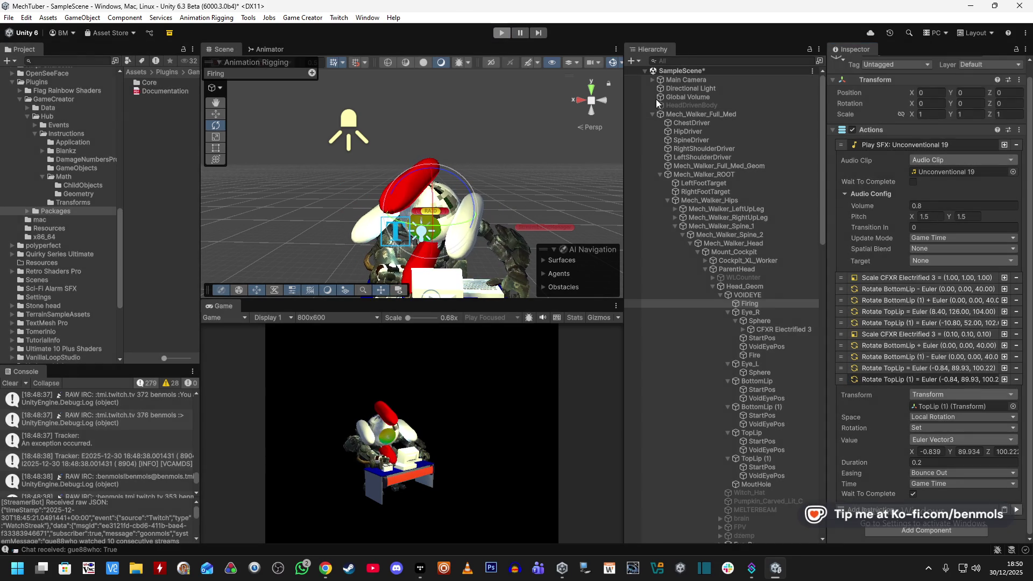
pyautogui.click(933, 217)
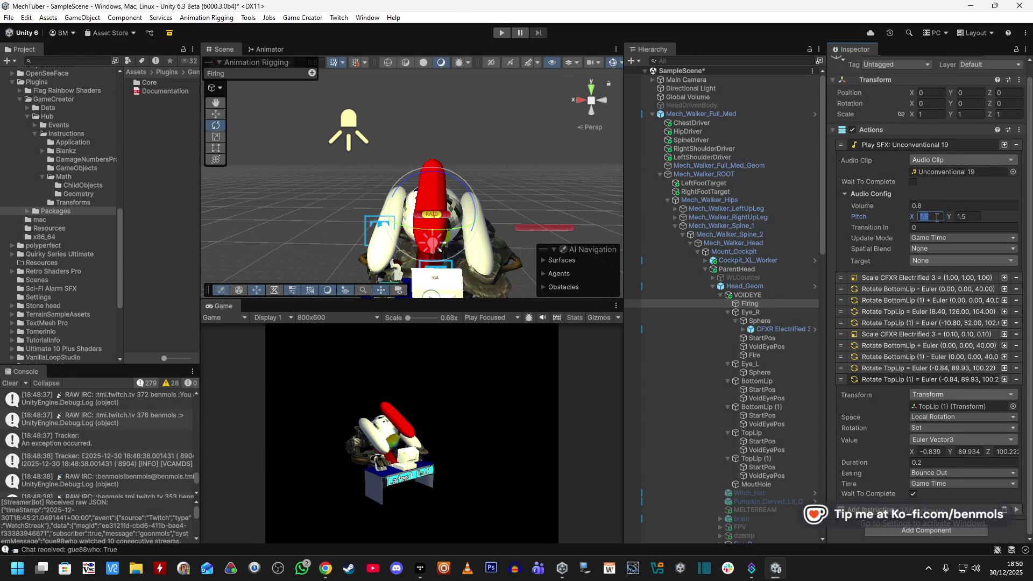
pyautogui.write('0.')
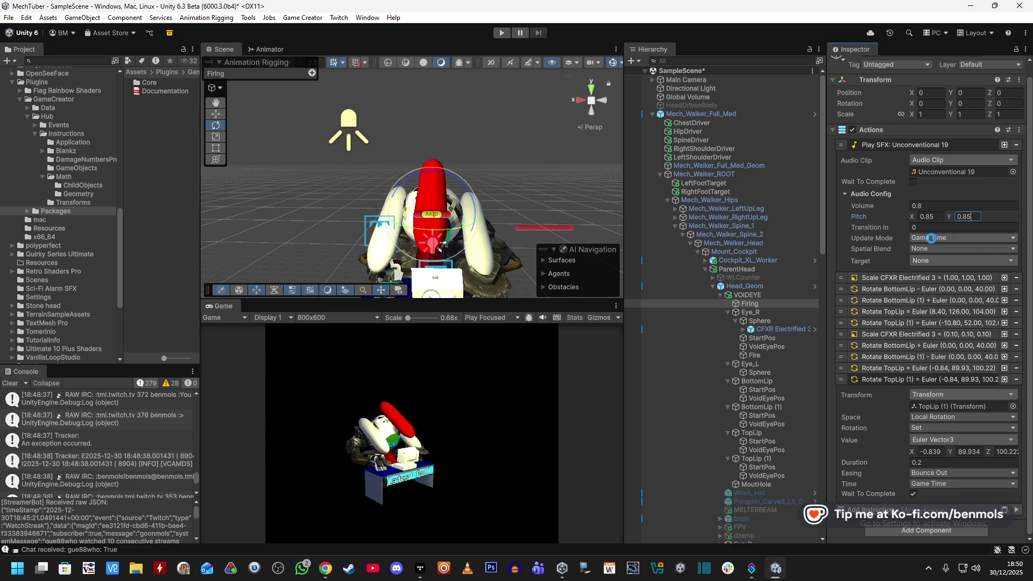
pyautogui.click(506, 33)
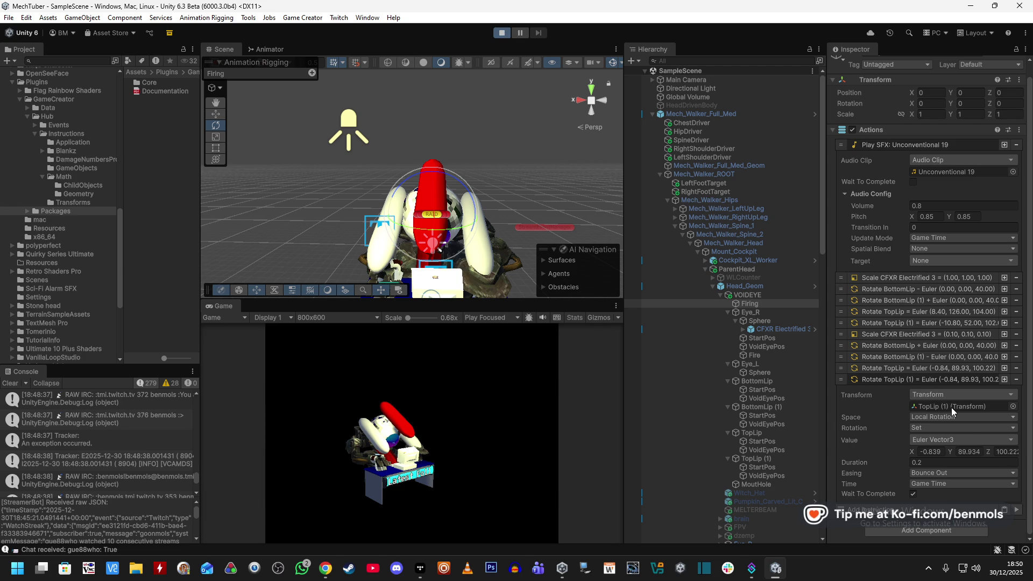
pyautogui.click(500, 33)
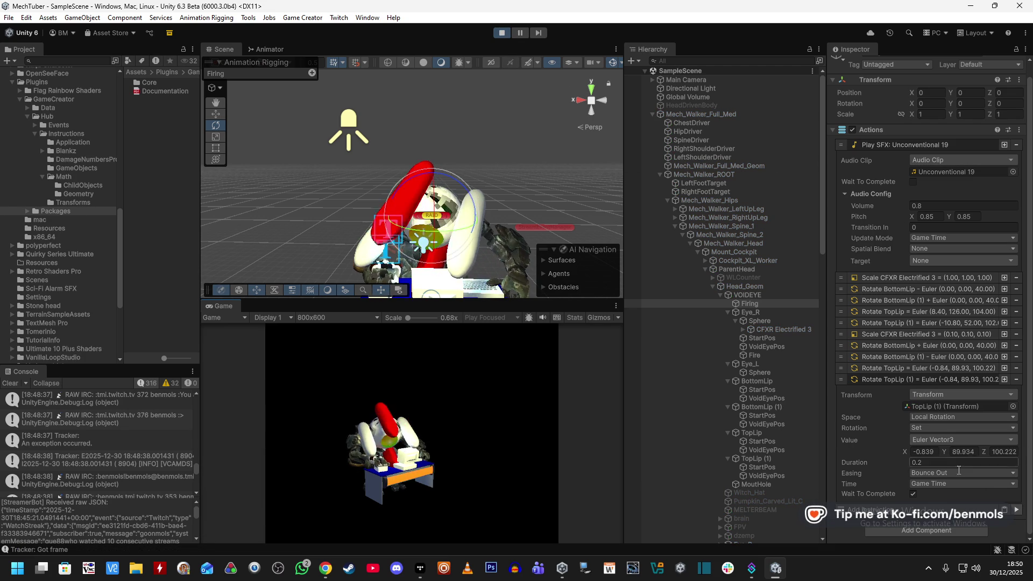
pyautogui.click(1016, 510)
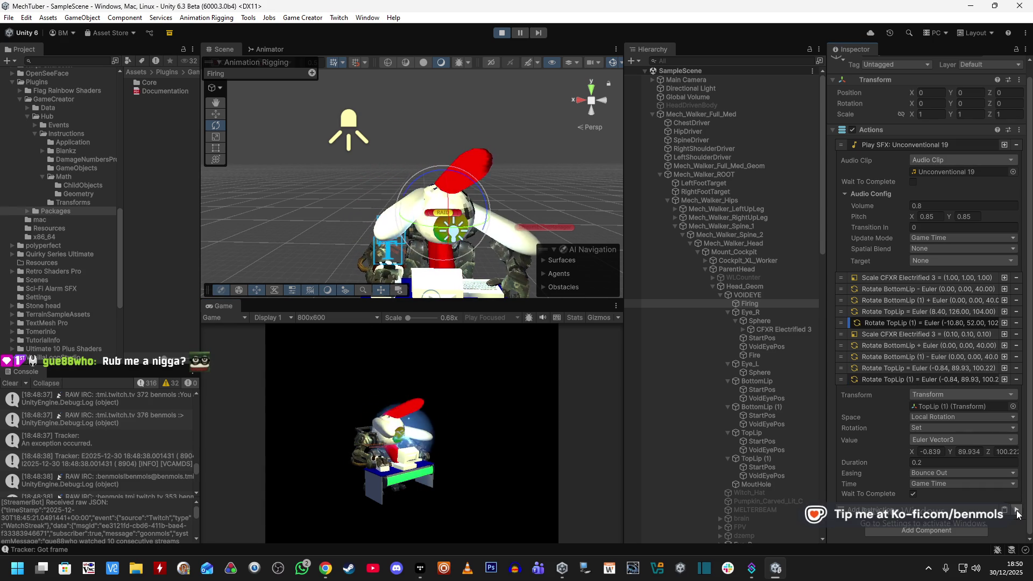
# - Trial Unconventional 19 pitches of 0.8, 0.95, 1.3 and 2 by rerunning the Firing actions
pyautogui.click(936, 217)
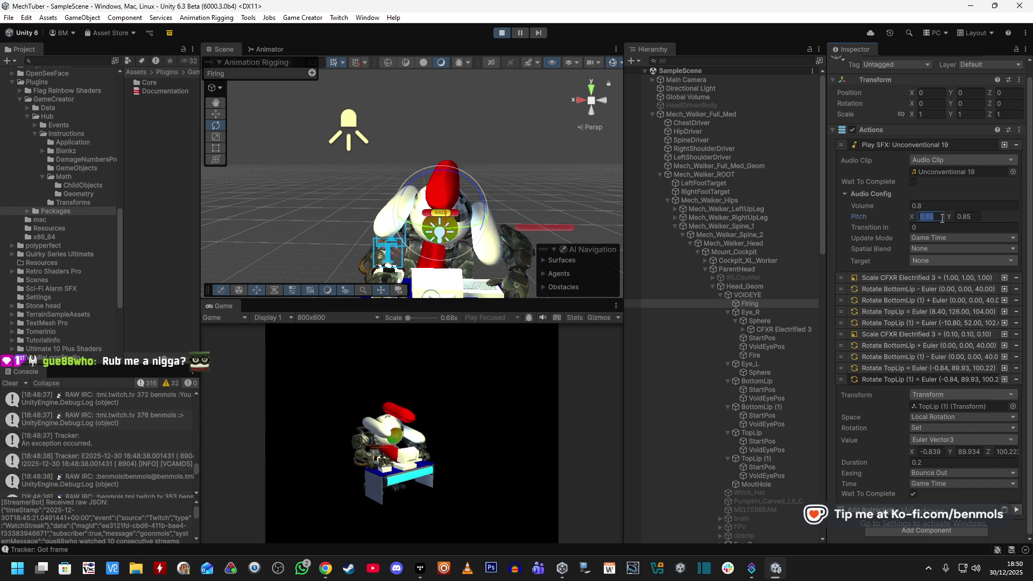
pyautogui.write('0.8')
pyautogui.press('Tab')
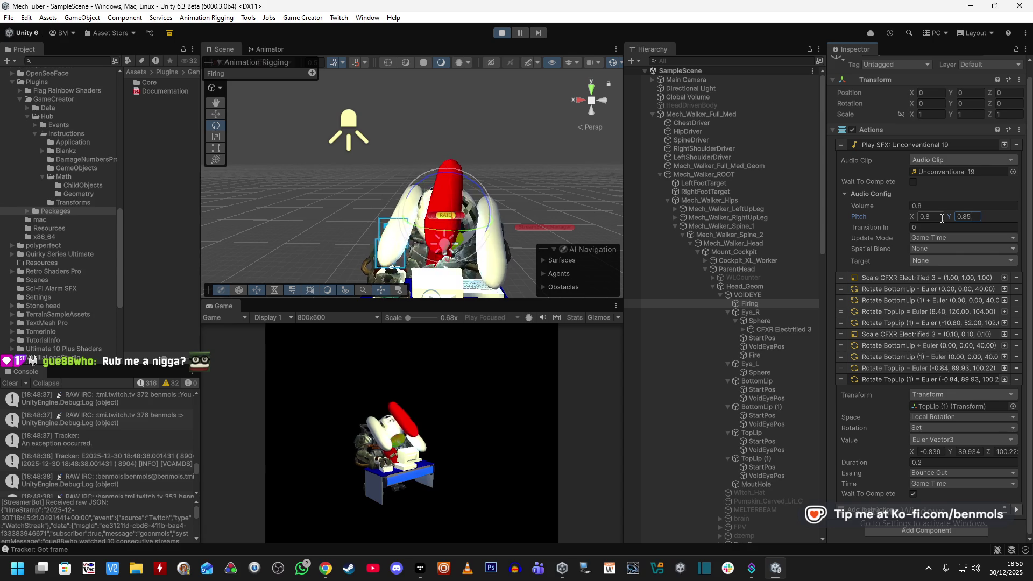
pyautogui.click(1016, 510)
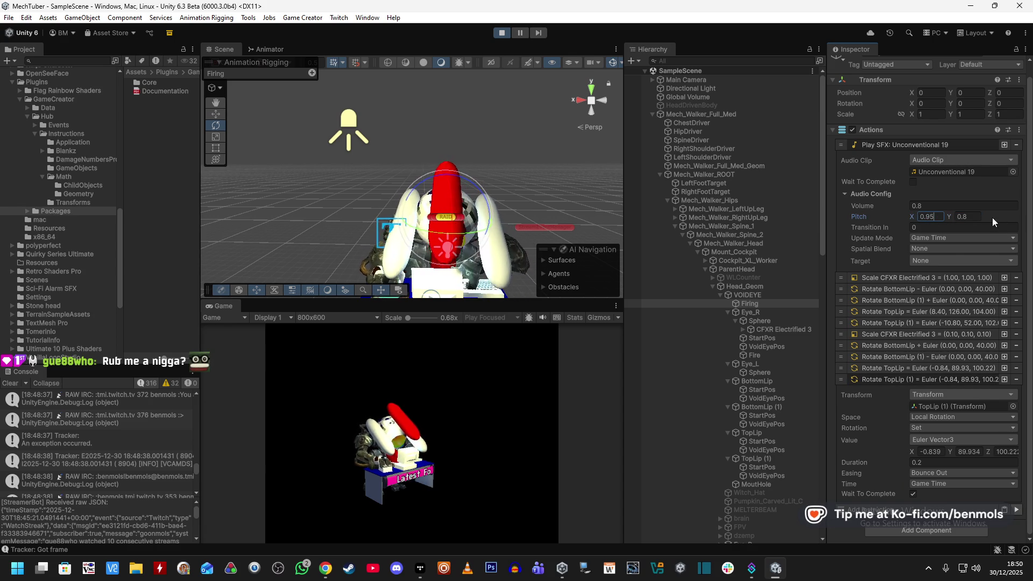
pyautogui.write('0.95')
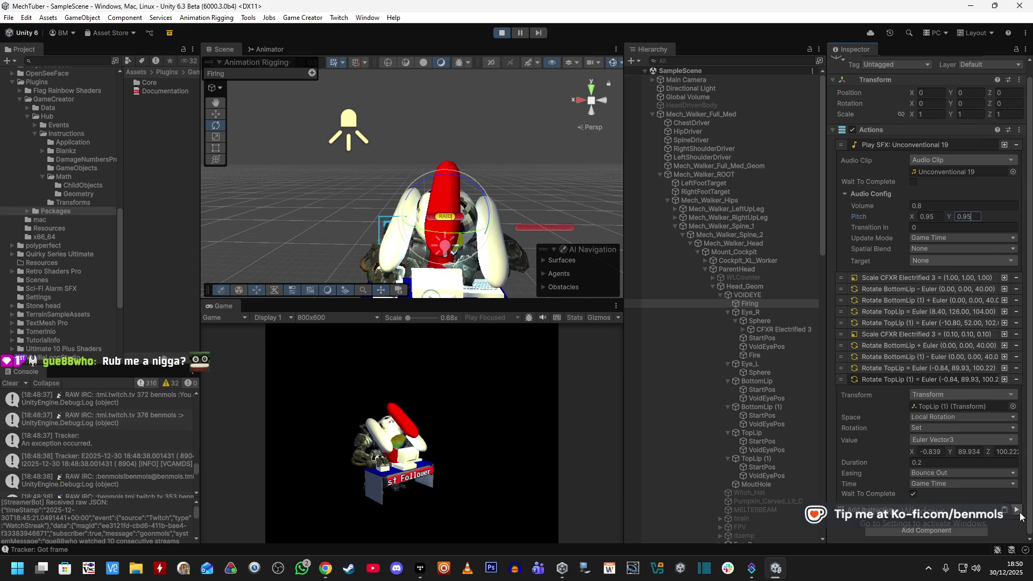
pyautogui.click(1016, 510)
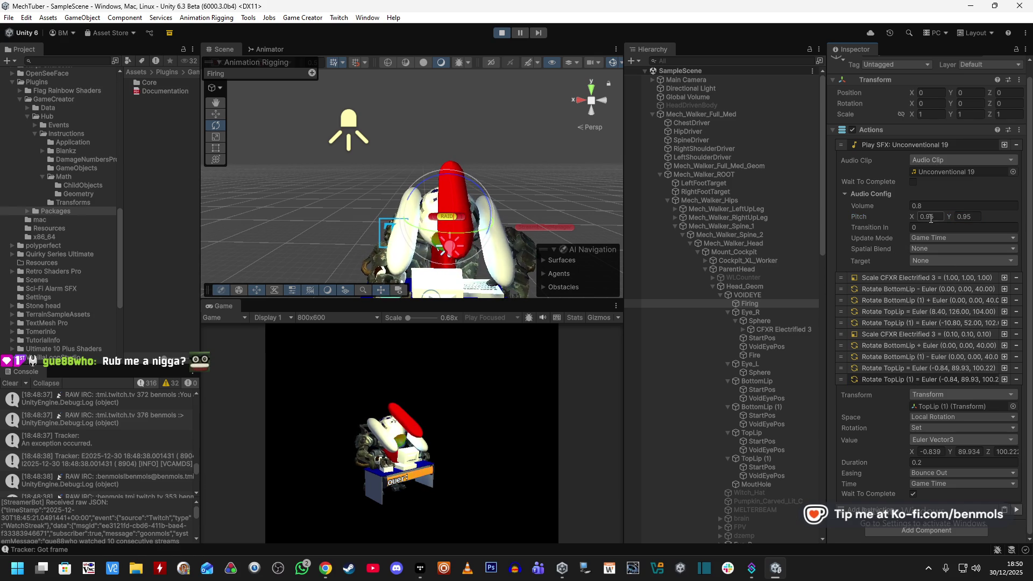
pyautogui.write('1.3')
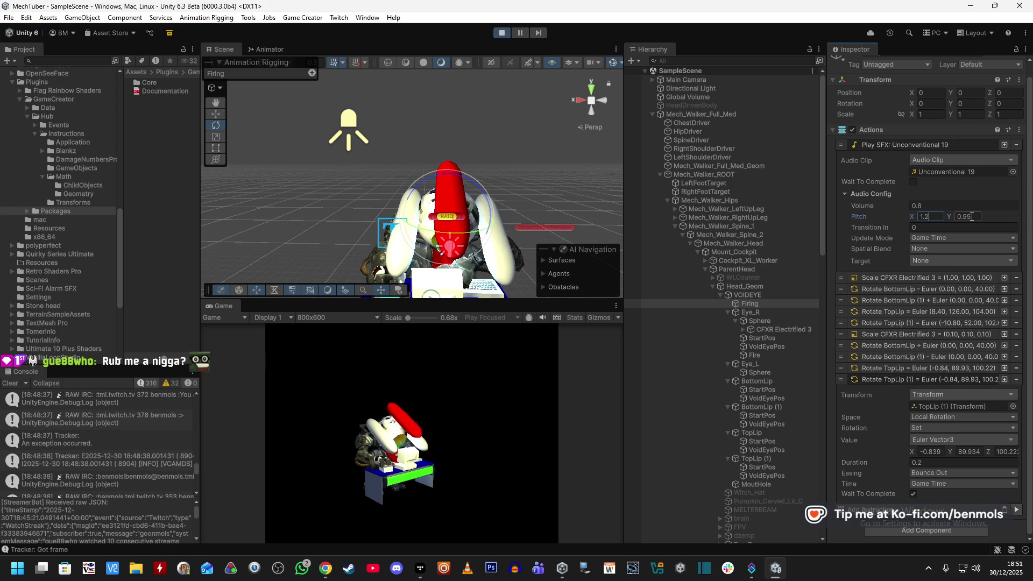
pyautogui.press('Tab')
pyautogui.write('1.2')
pyautogui.click(1016, 510)
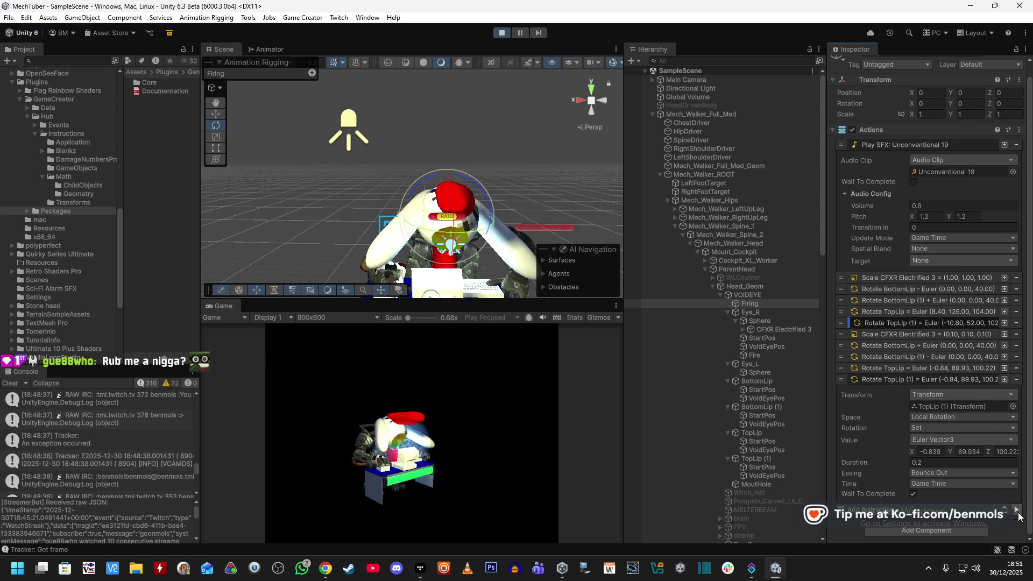
pyautogui.write('2')
pyautogui.press('Tab')
pyautogui.write('2')
pyautogui.click(1017, 511)
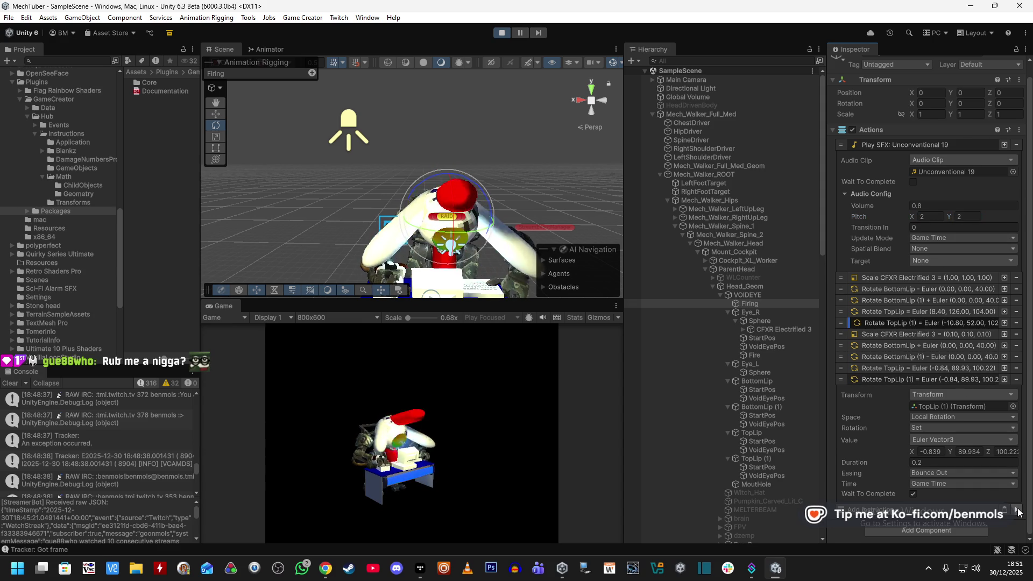
# - Try pitches 0.5 and 0.7, settle on 0.66, replay it, then stop play mode
pyautogui.click(939, 216)
pyautogui.write('0.5')
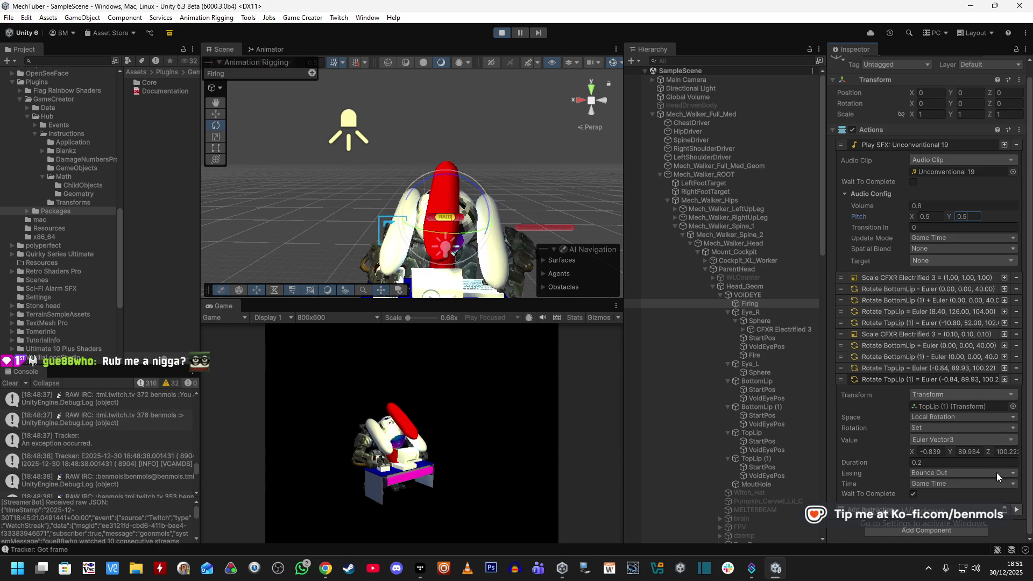
pyautogui.click(1017, 510)
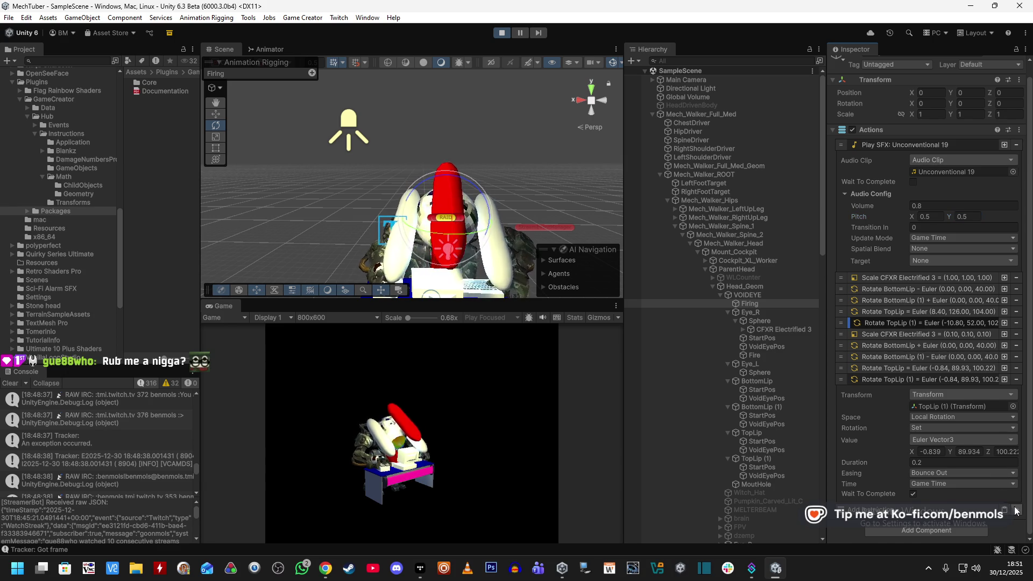
pyautogui.click(927, 219)
pyautogui.write('7')
pyautogui.press('Tab')
pyautogui.write('0.7')
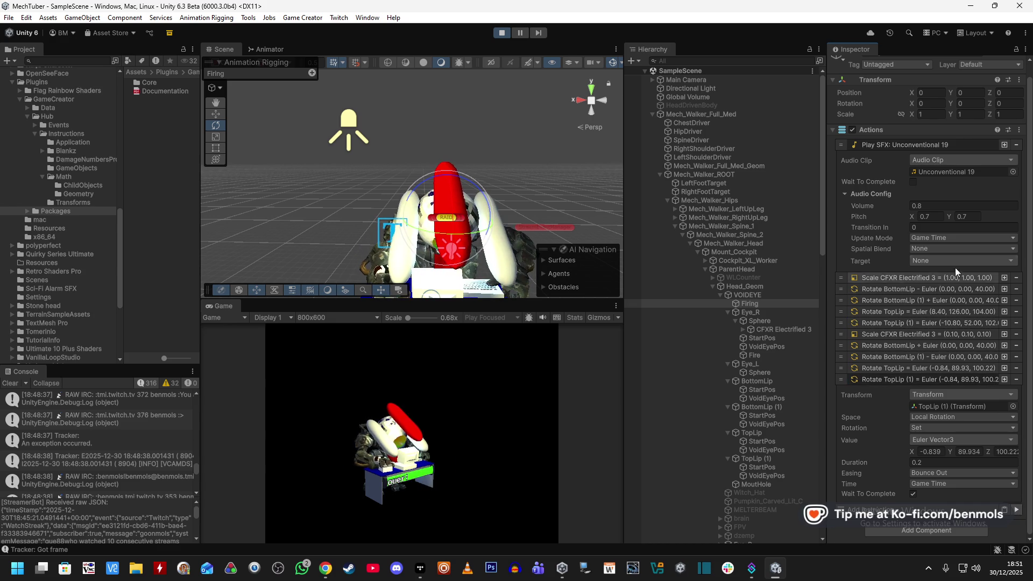
pyautogui.click(941, 216)
pyautogui.write('0.66')
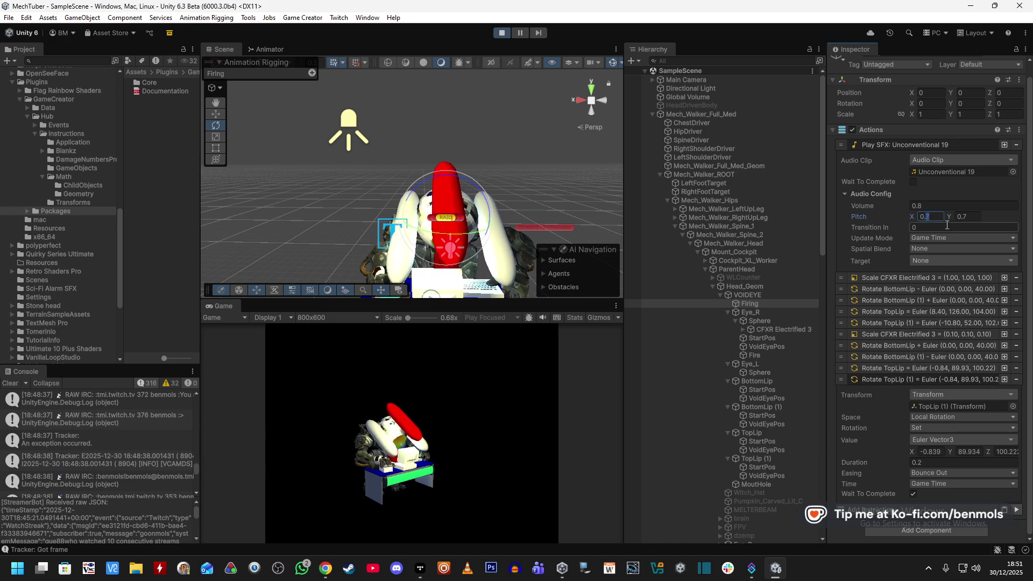
pyautogui.write('66')
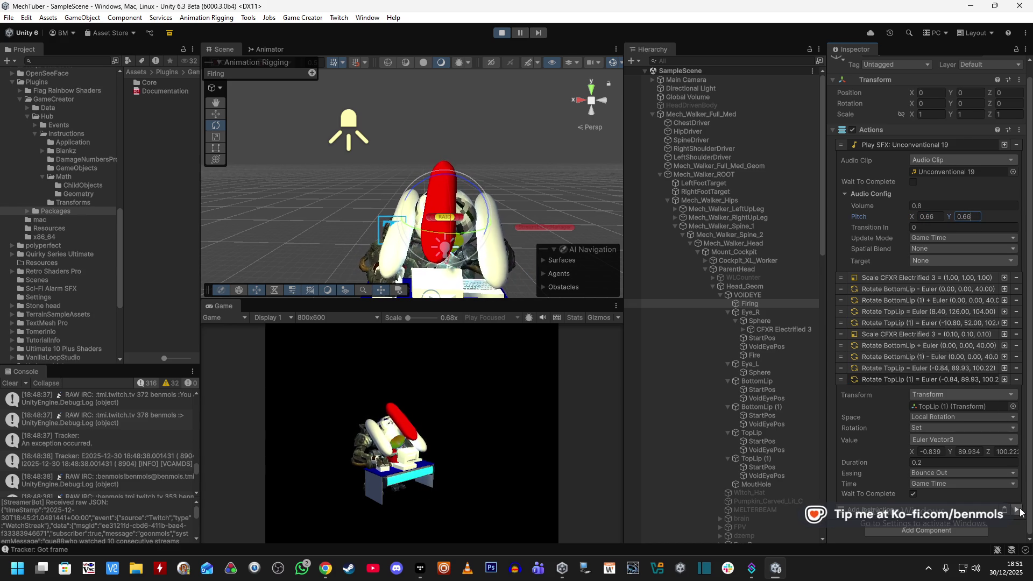
pyautogui.click(1017, 512)
pyautogui.click(1017, 511)
pyautogui.click(1017, 511)
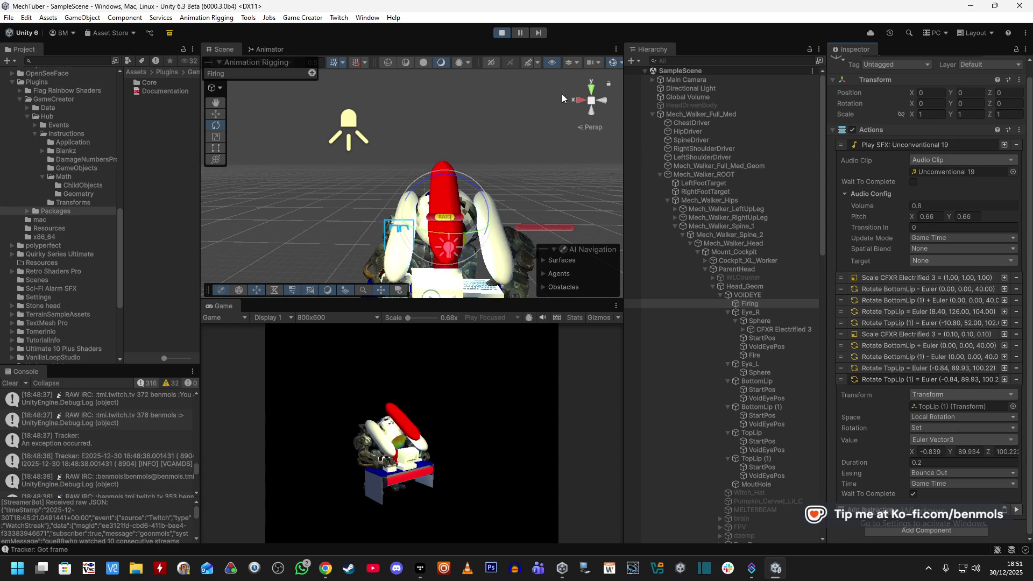
pyautogui.click(505, 32)
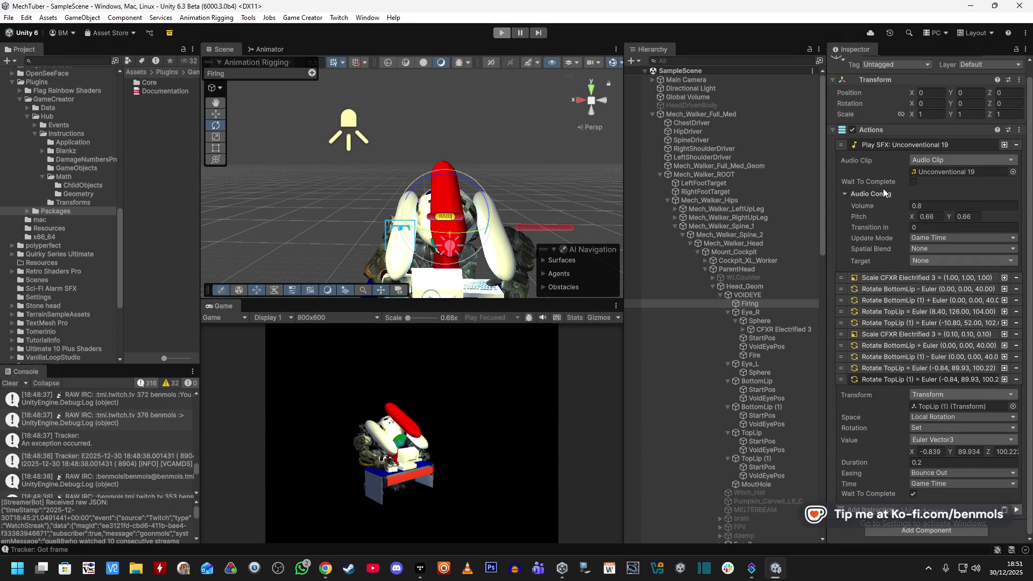
# - Re-enter 0.66 for the Unconventional 19 pitch and add a new Play Sound Effect instruction
pyautogui.click(932, 218)
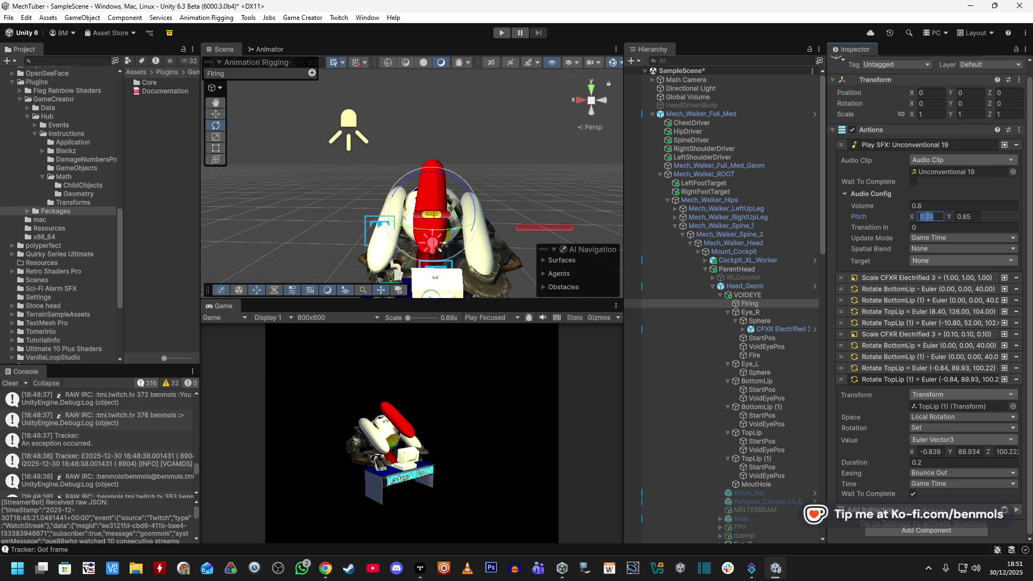
pyautogui.write('0.660.66')
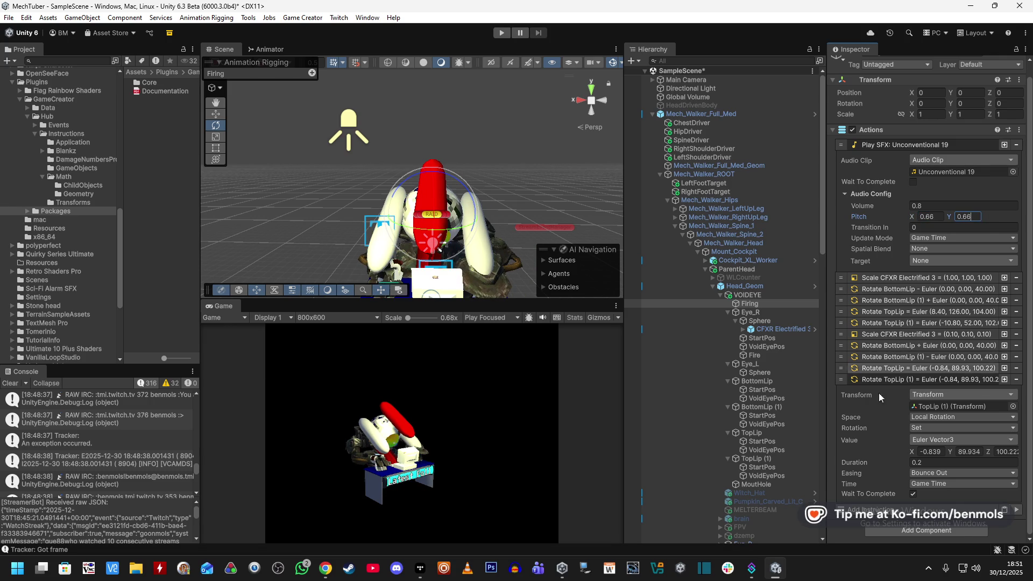
pyautogui.click(893, 378)
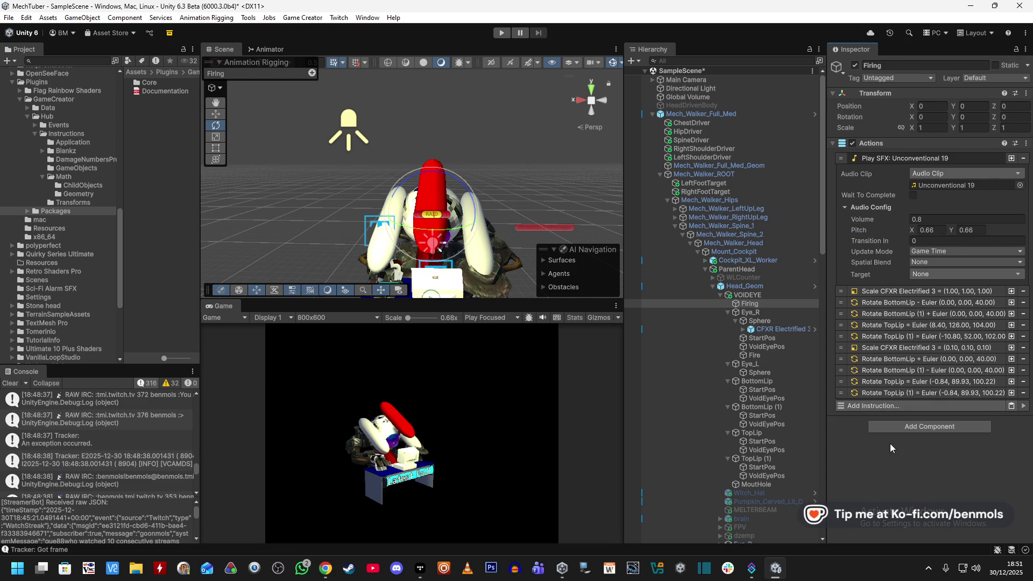
pyautogui.click(896, 408)
pyautogui.write('play sou')
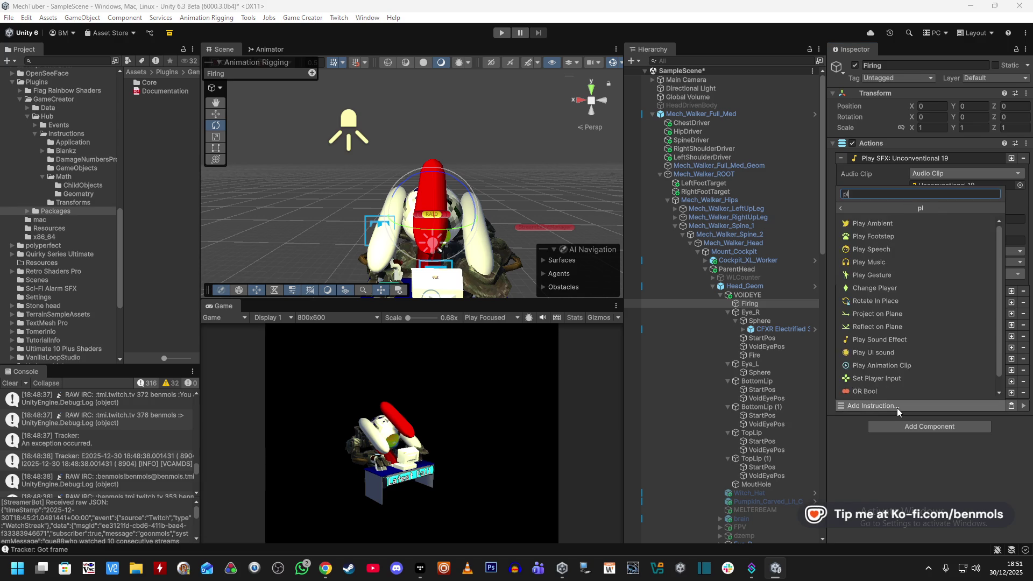
pyautogui.click(879, 224)
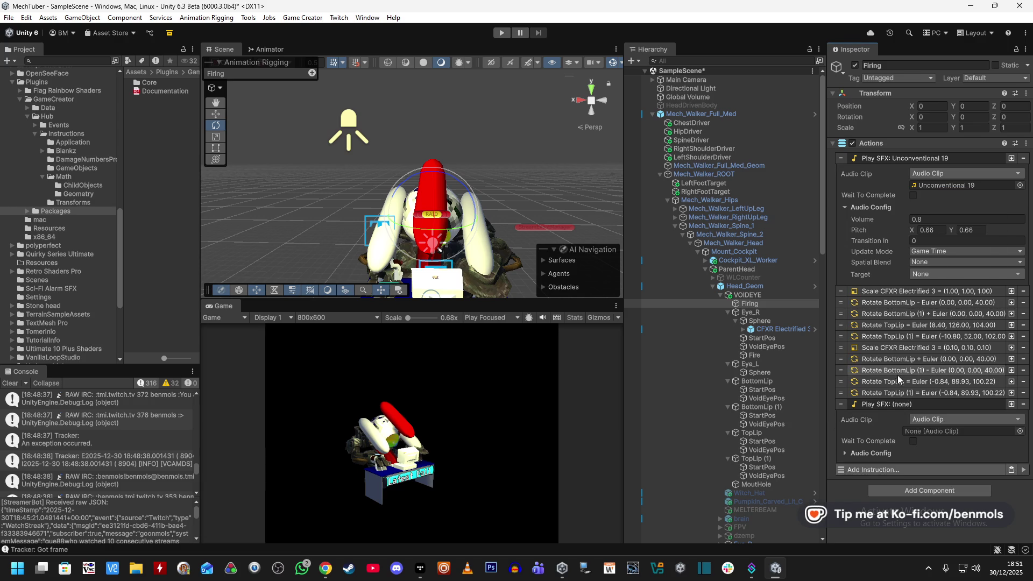
# - Audition the Fire, Retro Explosion and Sci_Fi_Alarm_Loop clips in the Select Audio Clip picker
pyautogui.click(998, 435)
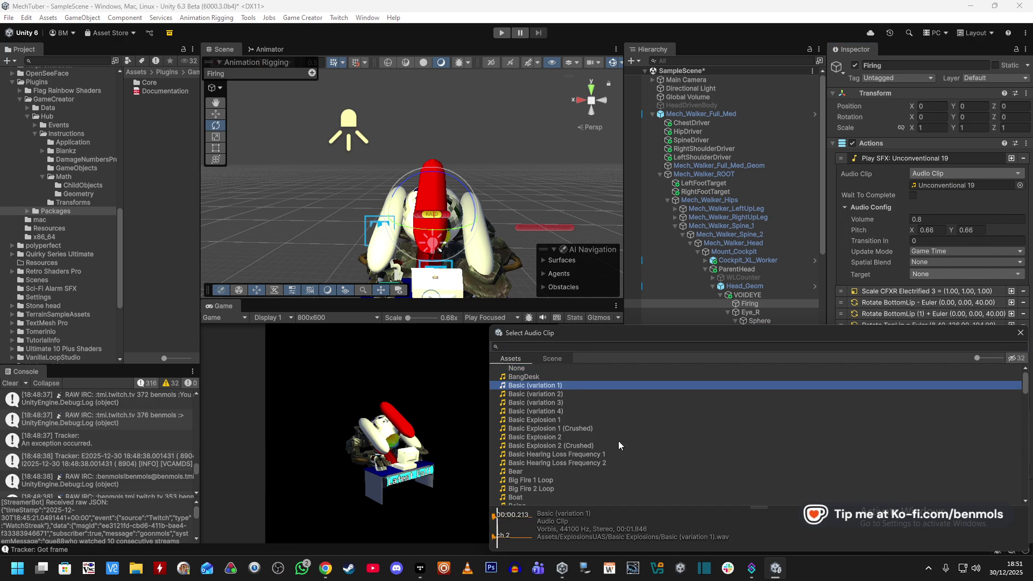
pyautogui.scroll(-10, 612, 440)
pyautogui.click(593, 460)
pyautogui.scroll(-1, 660, 464)
pyautogui.click(612, 465)
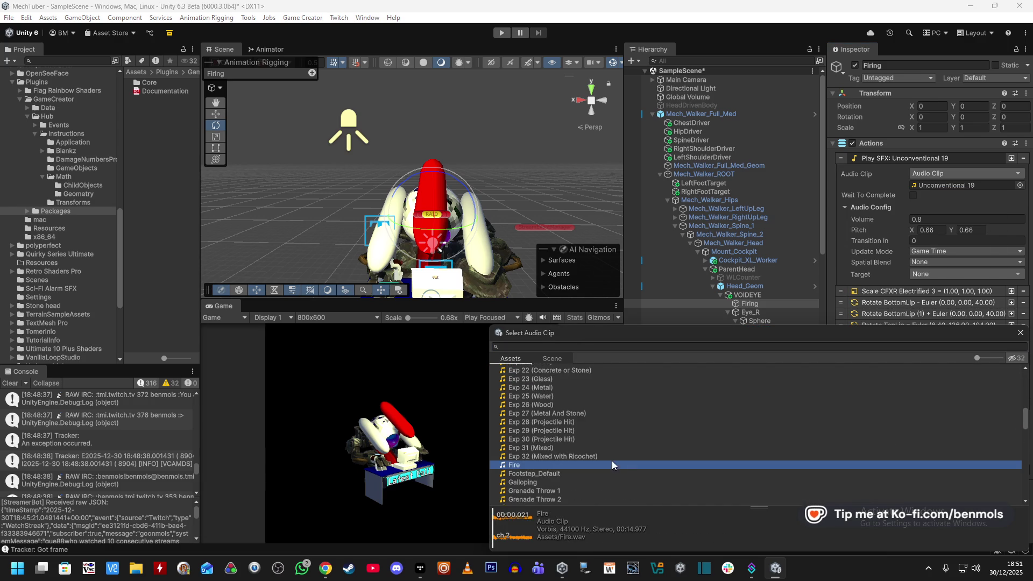
pyautogui.click(698, 474)
pyautogui.scroll(-5, 587, 478)
pyautogui.click(586, 447)
pyautogui.scroll(-1, 687, 474)
pyautogui.click(667, 453)
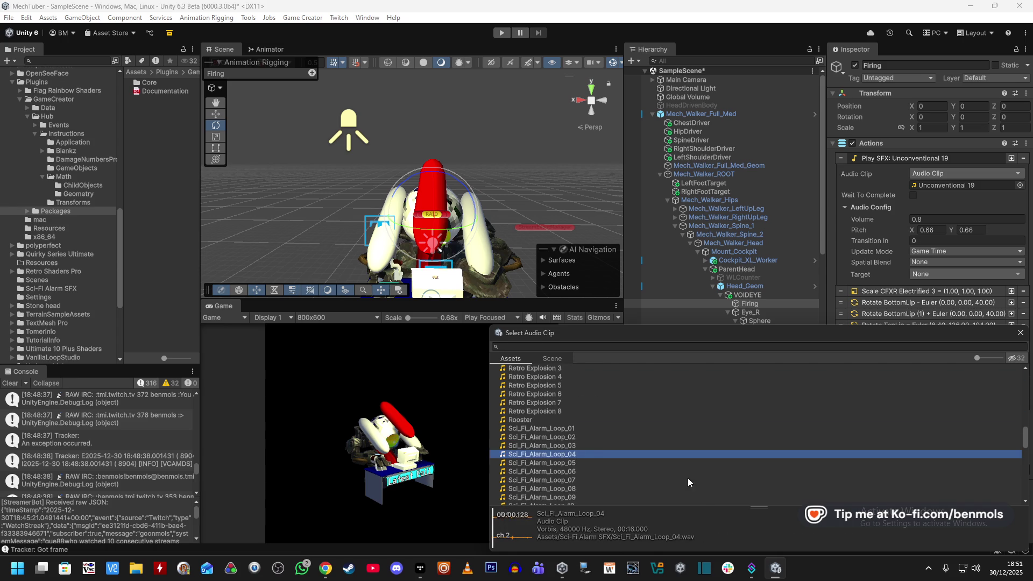
pyautogui.click(597, 448)
pyautogui.click(607, 467)
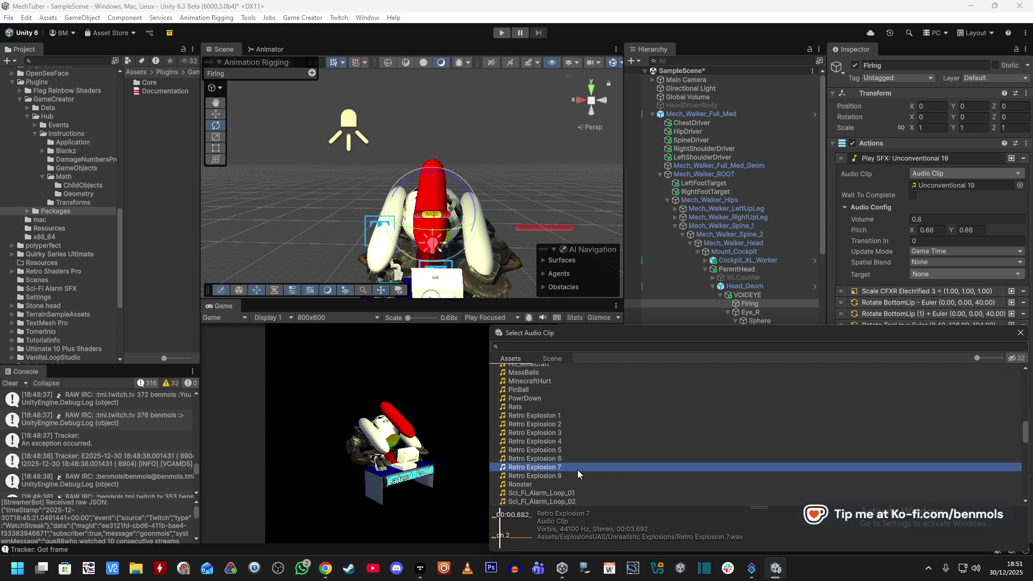
pyautogui.click(579, 474)
pyautogui.click(576, 449)
pyautogui.click(571, 458)
pyautogui.scroll(-5, 582, 464)
pyautogui.click(583, 467)
pyautogui.click(599, 433)
pyautogui.scroll(-5, 629, 478)
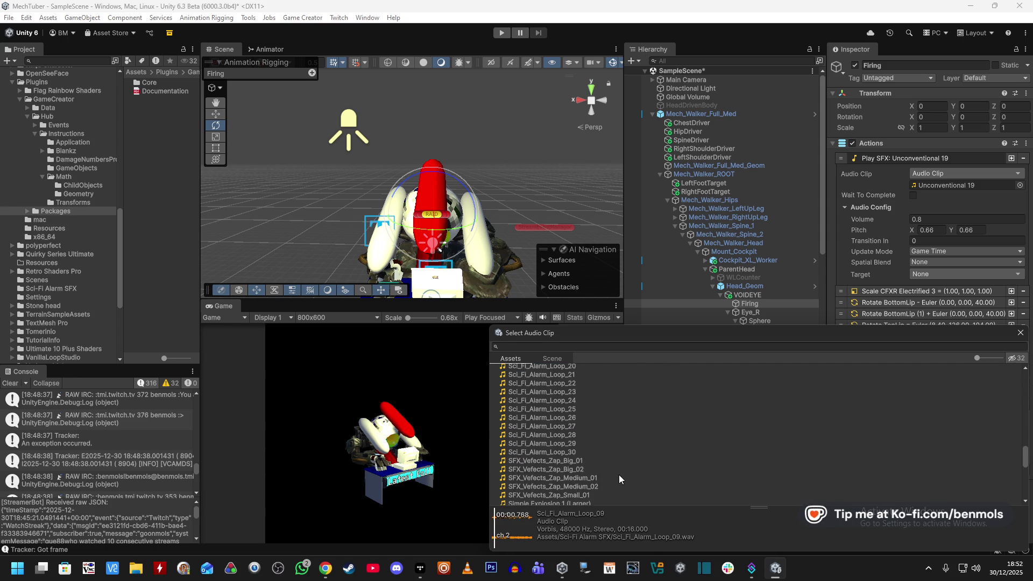
pyautogui.scroll(1, 585, 451)
# - Audition Simple Explosion, Simple Whoosh and Unconventional clips, then choose Unconventional 16
pyautogui.click(586, 441)
pyautogui.click(586, 416)
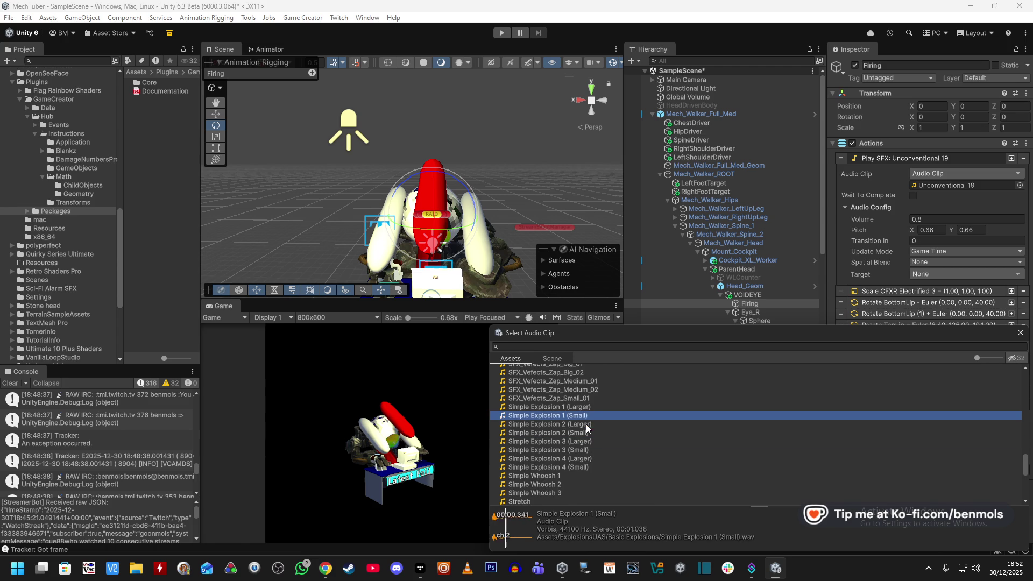
pyautogui.click(586, 406)
pyautogui.click(591, 457)
pyautogui.click(588, 467)
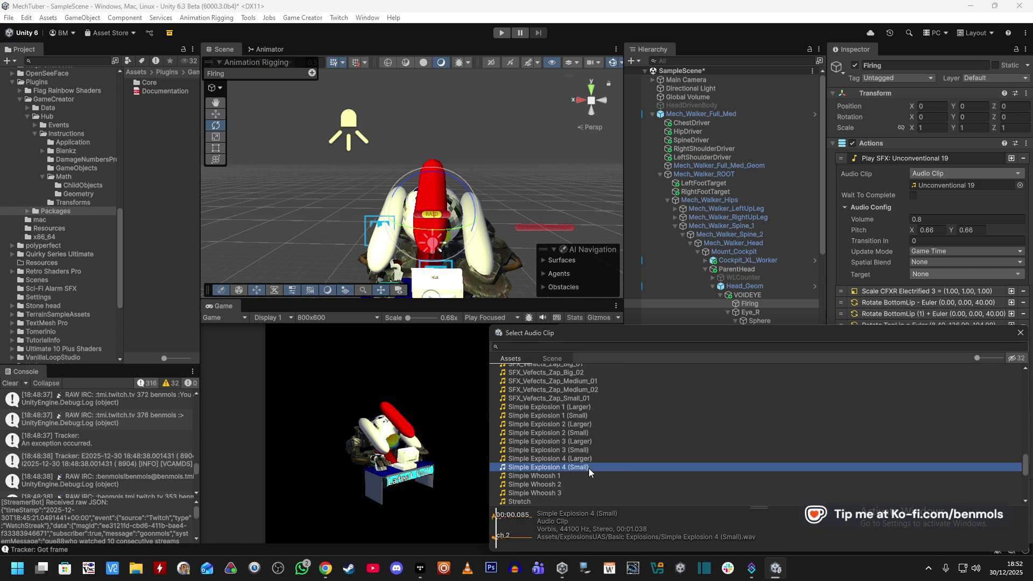
pyautogui.scroll(-3, 618, 463)
pyautogui.click(564, 428)
pyautogui.click(574, 402)
pyautogui.scroll(-3, 592, 430)
pyautogui.click(565, 450)
pyautogui.scroll(-3, 597, 468)
pyautogui.click(592, 437)
pyautogui.scroll(-3, 602, 466)
pyautogui.click(619, 440)
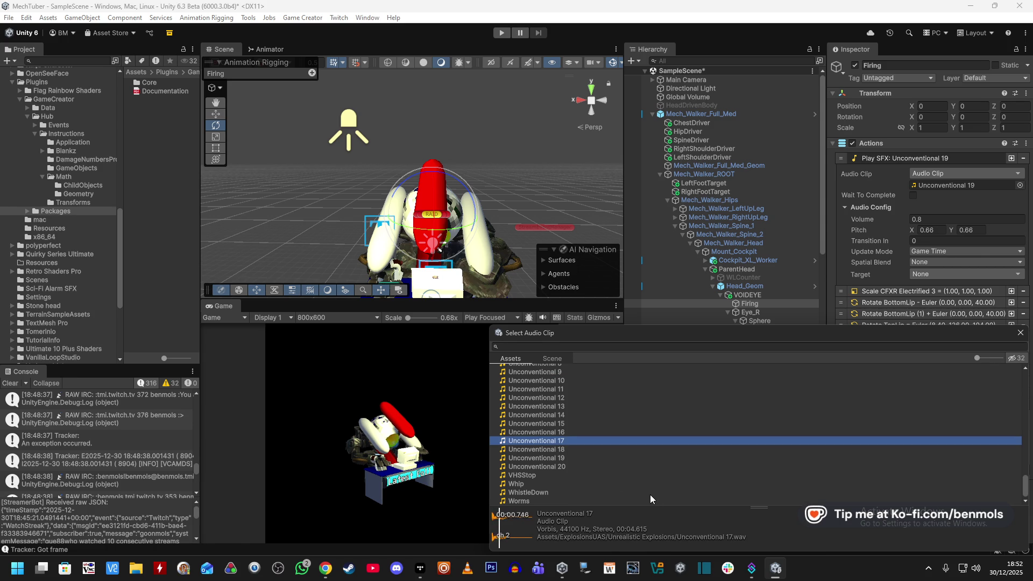
pyautogui.press('Down')
pyautogui.press('Down')
pyautogui.press('Down')
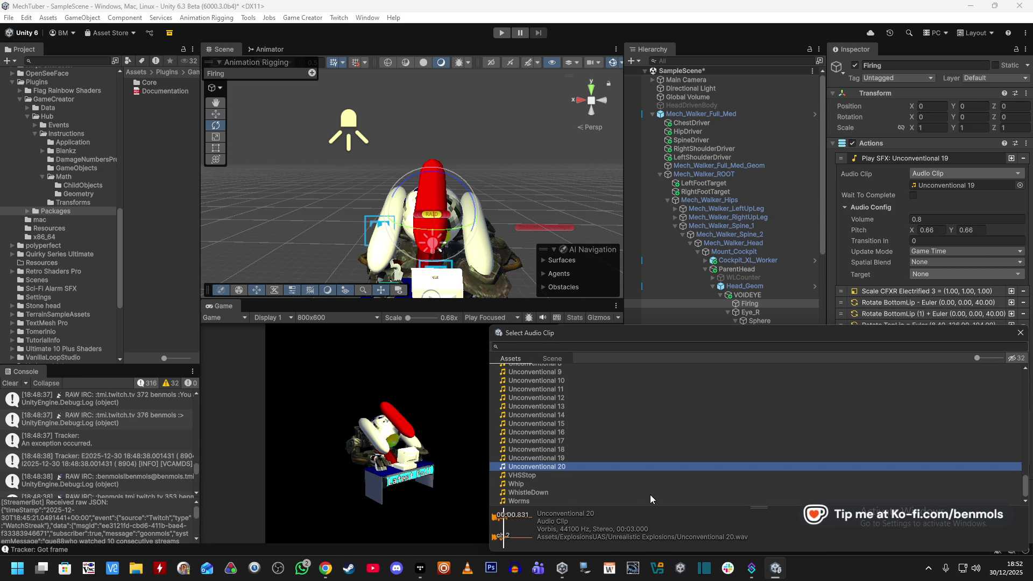
pyautogui.press('Up')
pyautogui.press('Up')
pyautogui.press('Up')
pyautogui.press('Up')
pyautogui.press('Up')
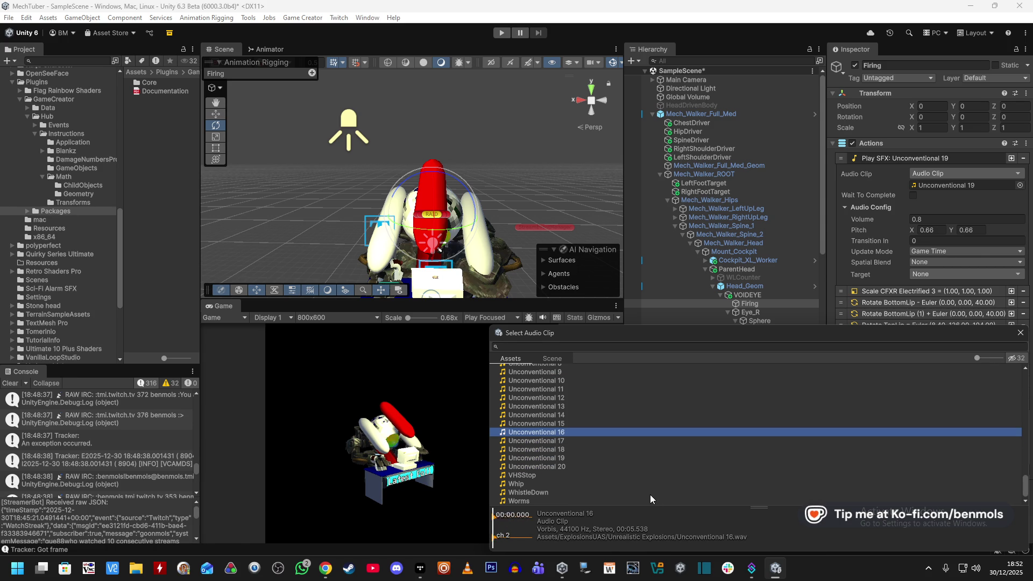
pyautogui.press('Down')
pyautogui.doubleClick(560, 431)
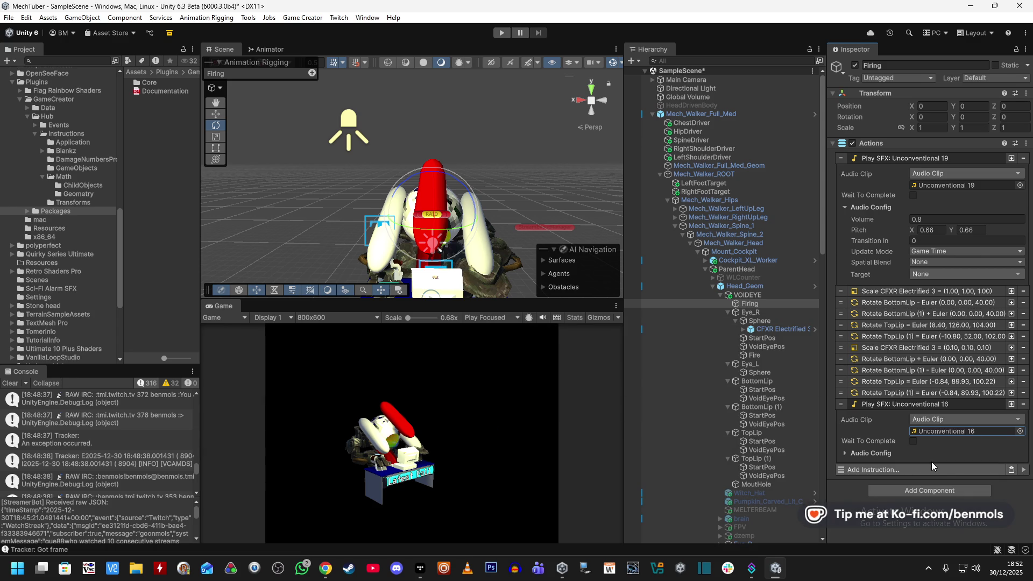
# - Place Play SFX Unconventional 16 below Scale CFXR Electrified 3 (0.10), set pitch 1.2, and duplicate it
pyautogui.moveTo(840, 405); pyautogui.dragTo(836, 354)
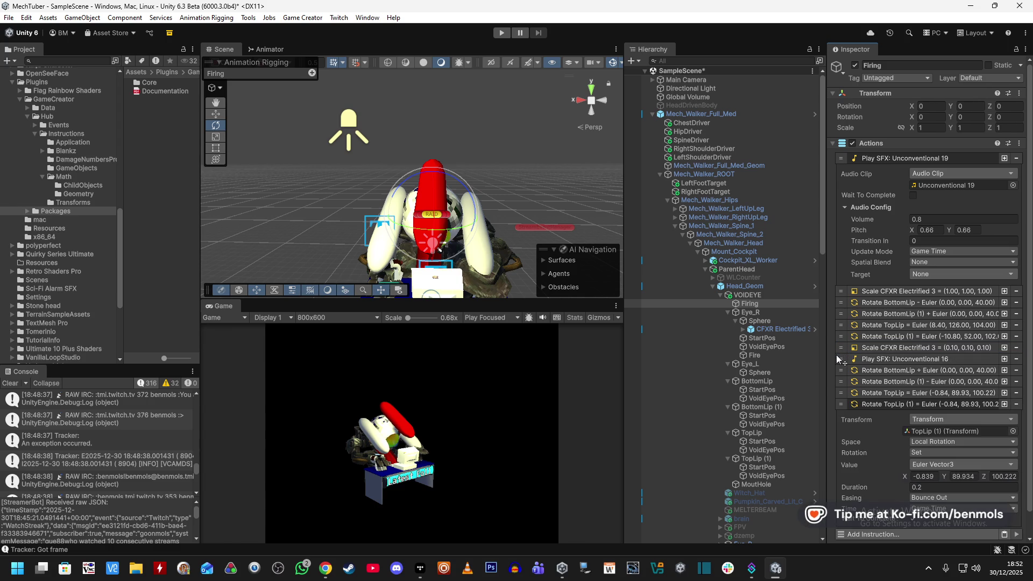
pyautogui.click(888, 361)
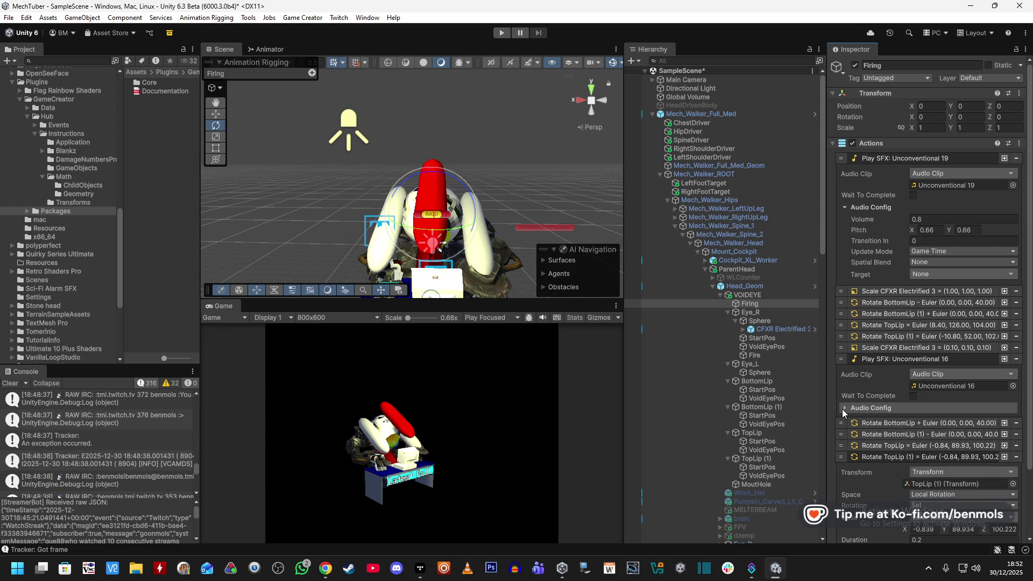
pyautogui.click(897, 410)
pyautogui.click(942, 420)
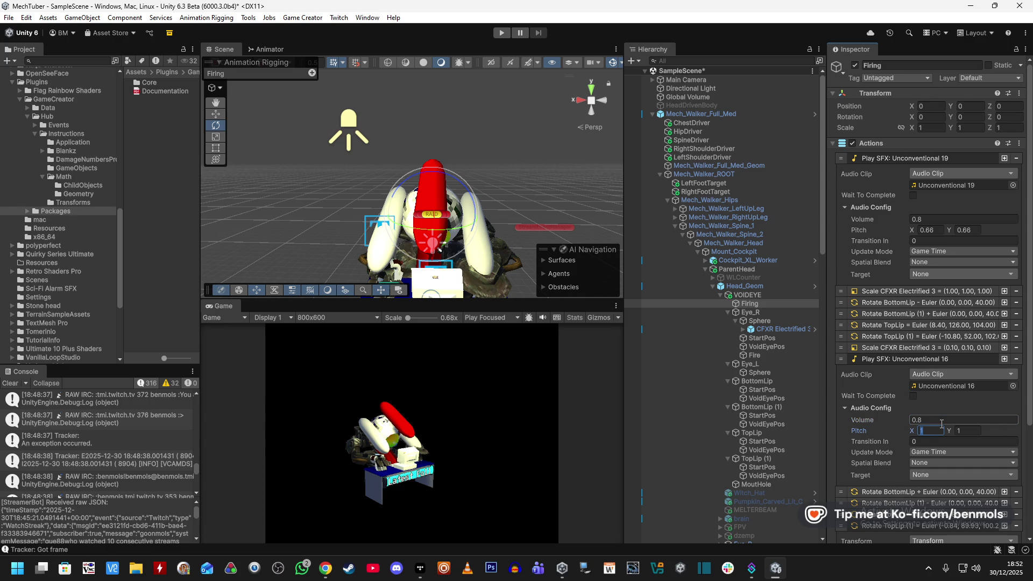
pyautogui.write('1.2')
pyautogui.scroll(-4, 840, 435)
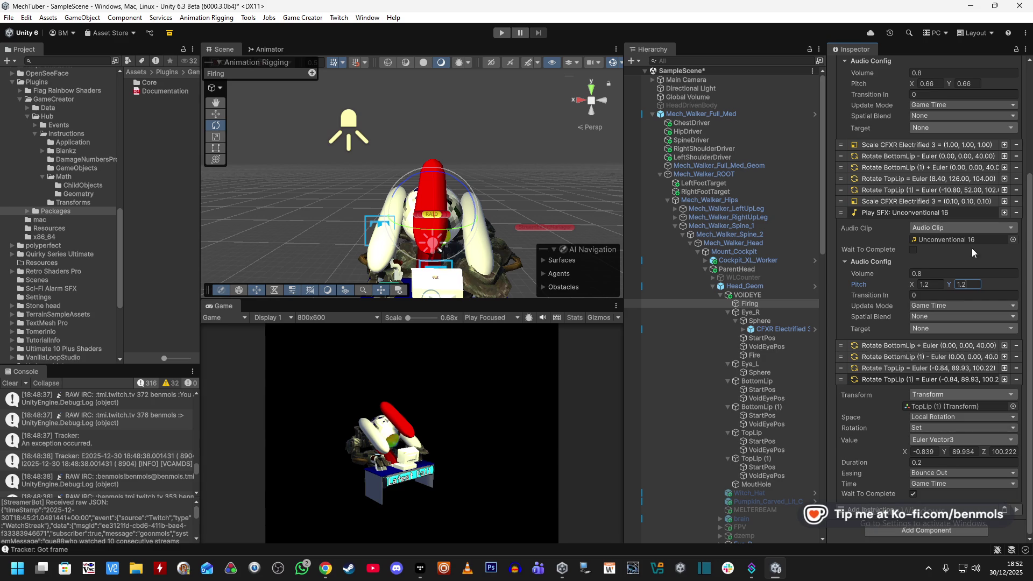
pyautogui.click(1002, 212)
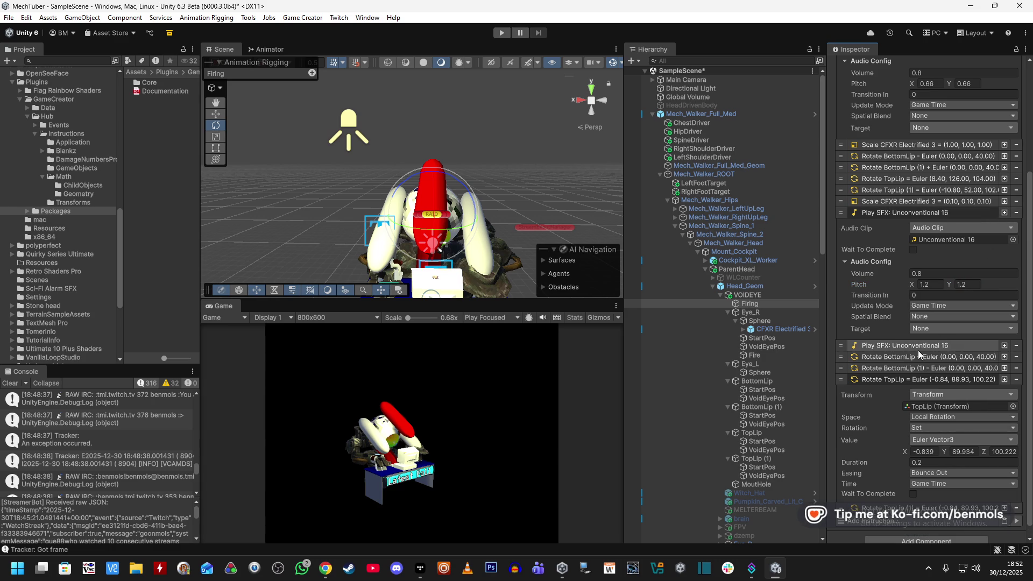
# - After previewing Whip, Worms and WhistleDown, assign Unconventional 8 to the duplicated Play SFX
pyautogui.click(899, 347)
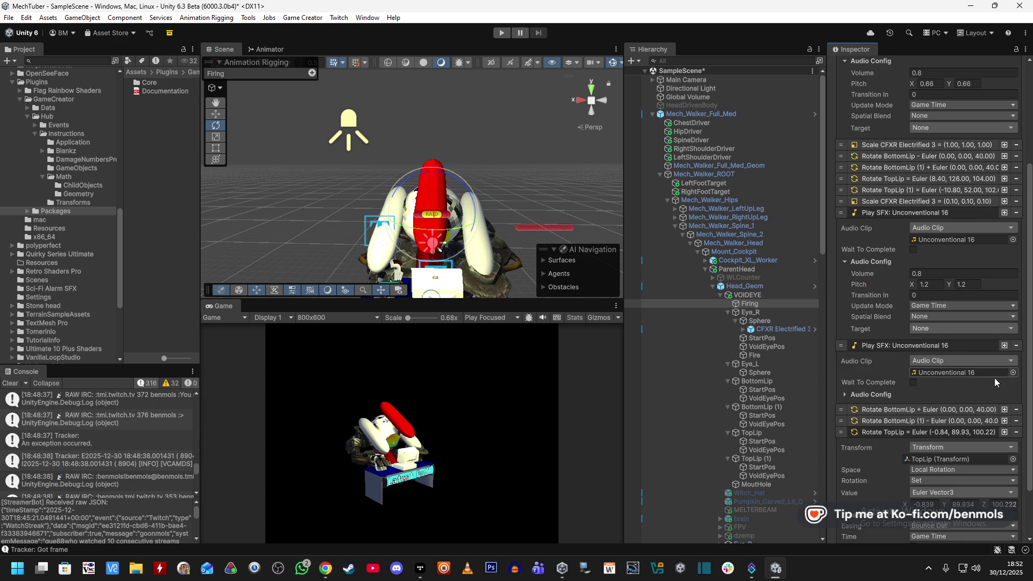
pyautogui.click(845, 394)
pyautogui.scroll(-1, 880, 376)
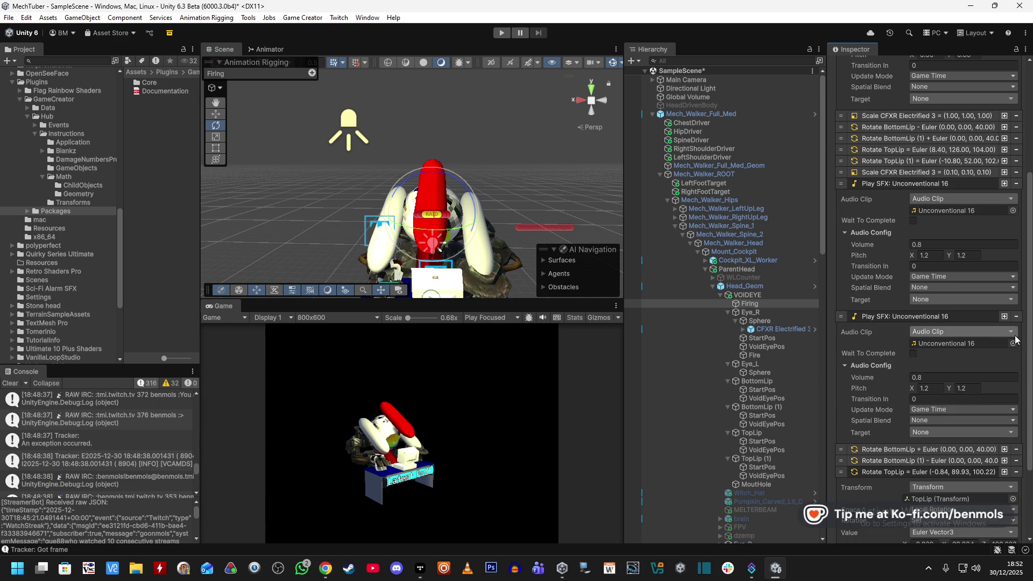
pyautogui.click(1013, 344)
pyautogui.scroll(-1, 605, 463)
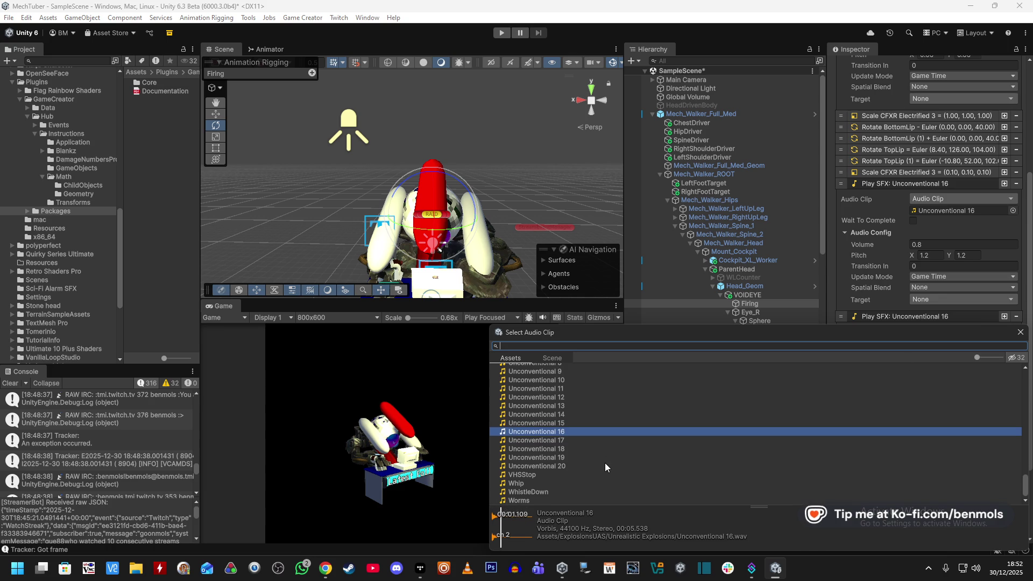
pyautogui.click(548, 485)
pyautogui.click(532, 500)
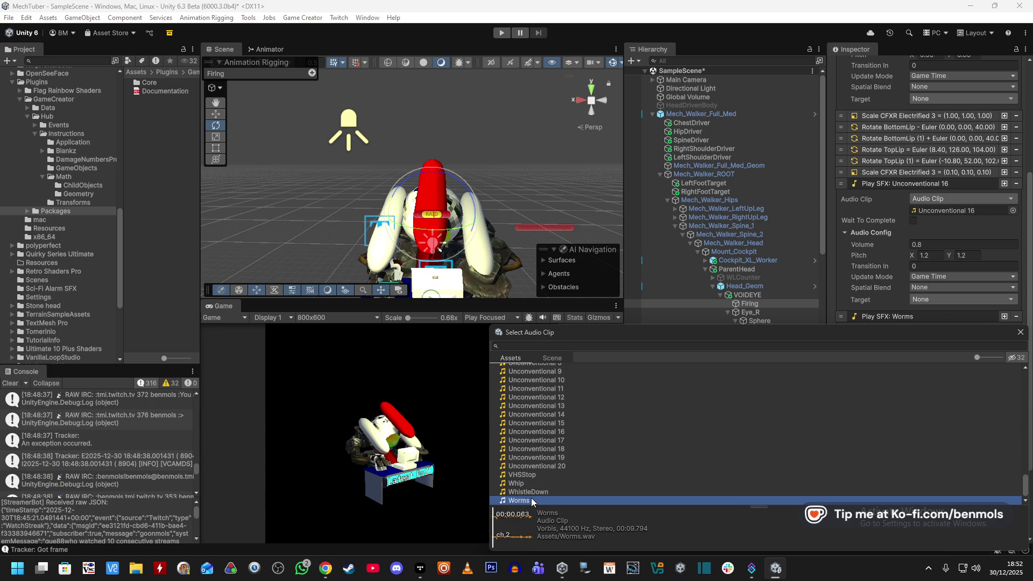
pyautogui.click(535, 491)
pyautogui.click(535, 483)
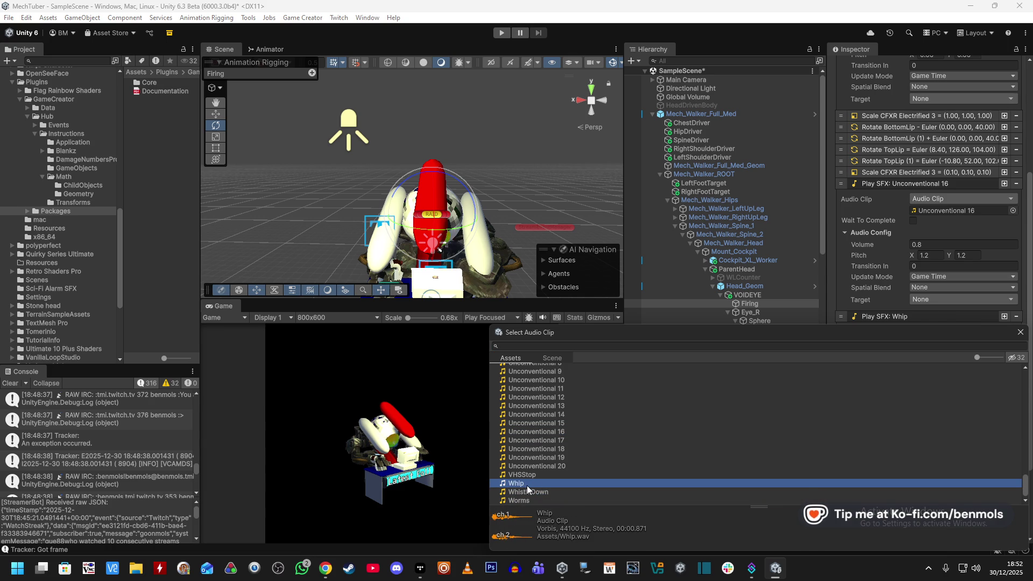
pyautogui.scroll(5, 530, 483)
pyautogui.click(544, 459)
pyautogui.click(548, 426)
pyautogui.click(544, 459)
pyautogui.doubleClick(542, 460)
# - Set the duplicate's pitch X and Y to 0.9 and enter play mode to test it
pyautogui.click(943, 377)
pyautogui.press('Tab')
pyautogui.write('9')
pyautogui.press('Tab')
pyautogui.write('0.')
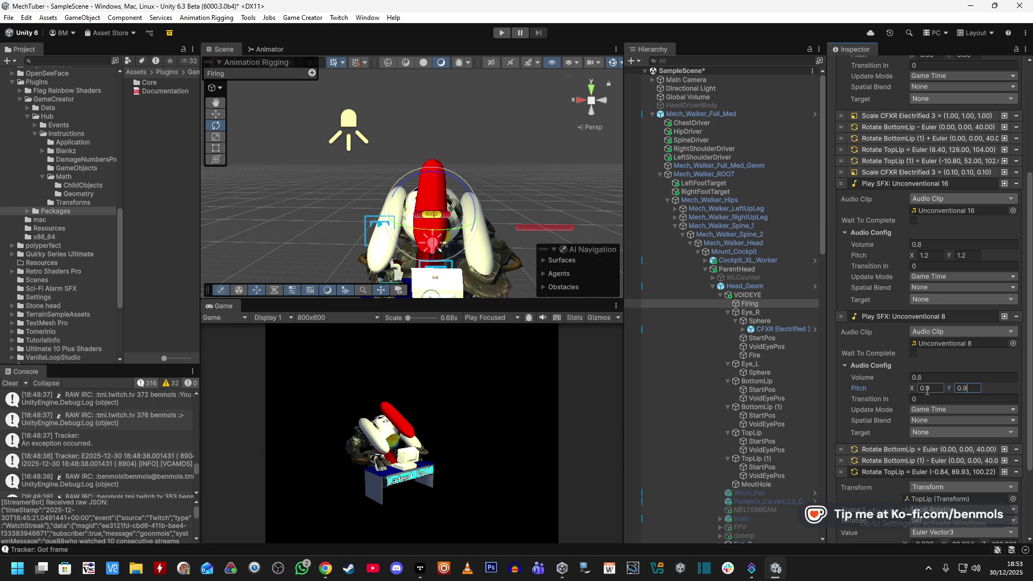
pyautogui.click(501, 33)
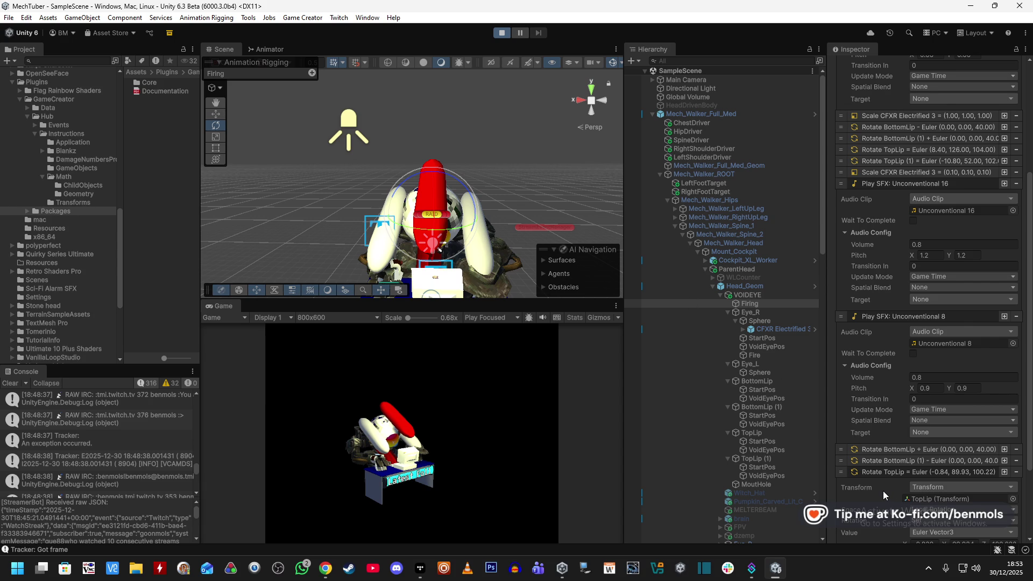
pyautogui.scroll(-3, 883, 490)
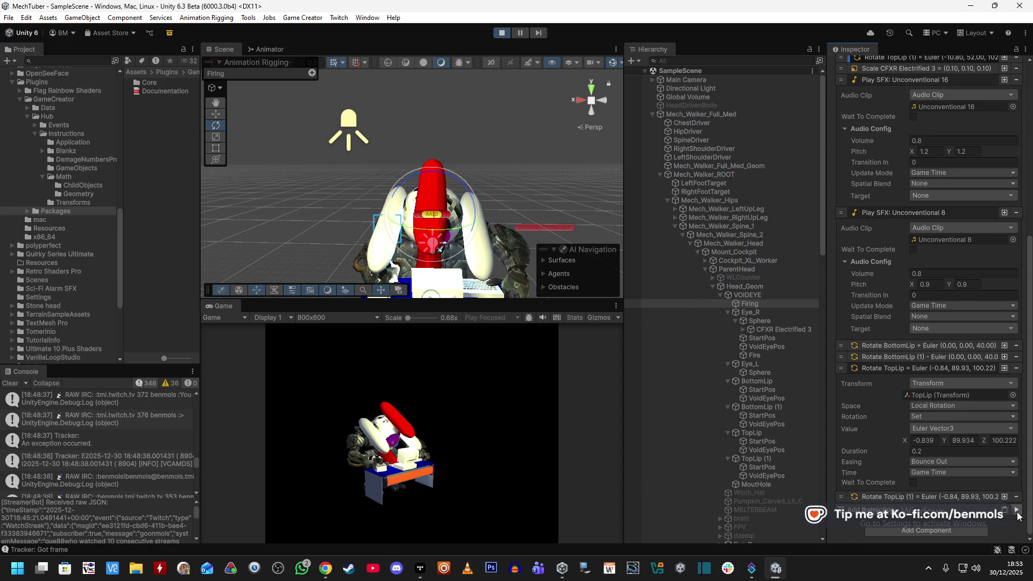
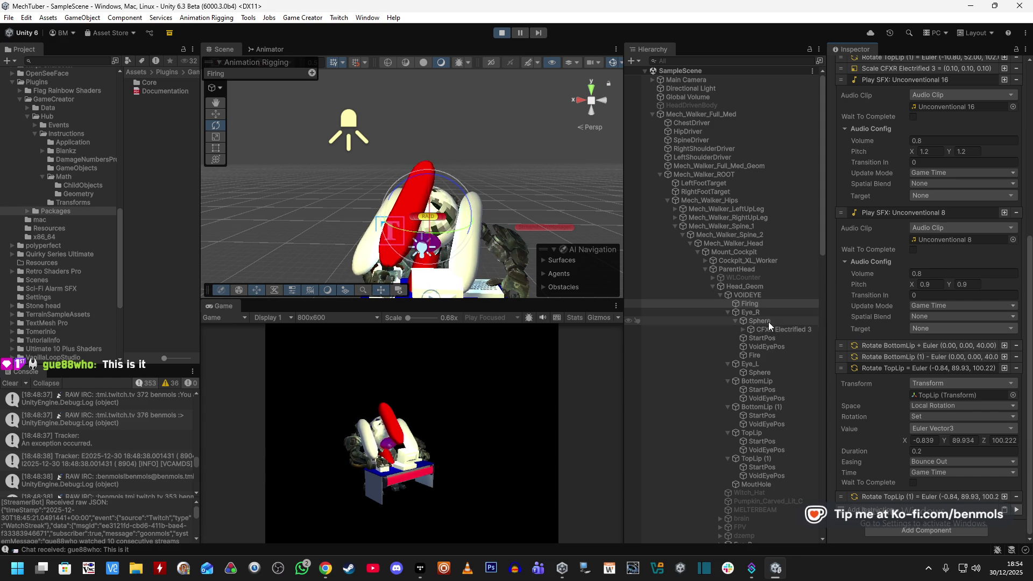
# - Select Fire, run its Instantiate VFX_Zap_02_Blue action twice, and reveal the spawned clones
pyautogui.click(767, 355)
pyautogui.click(1023, 285)
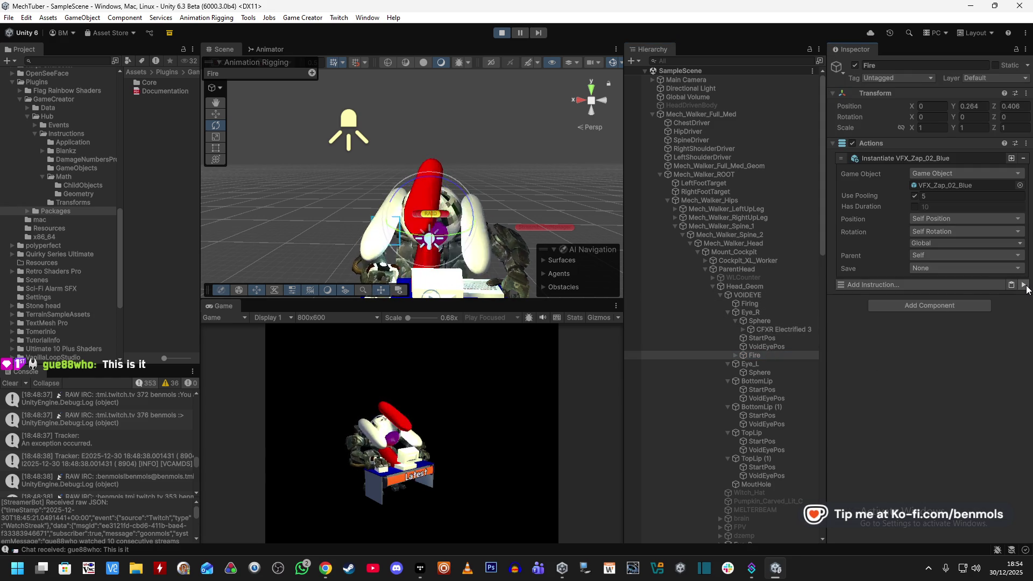
pyautogui.click(1024, 285)
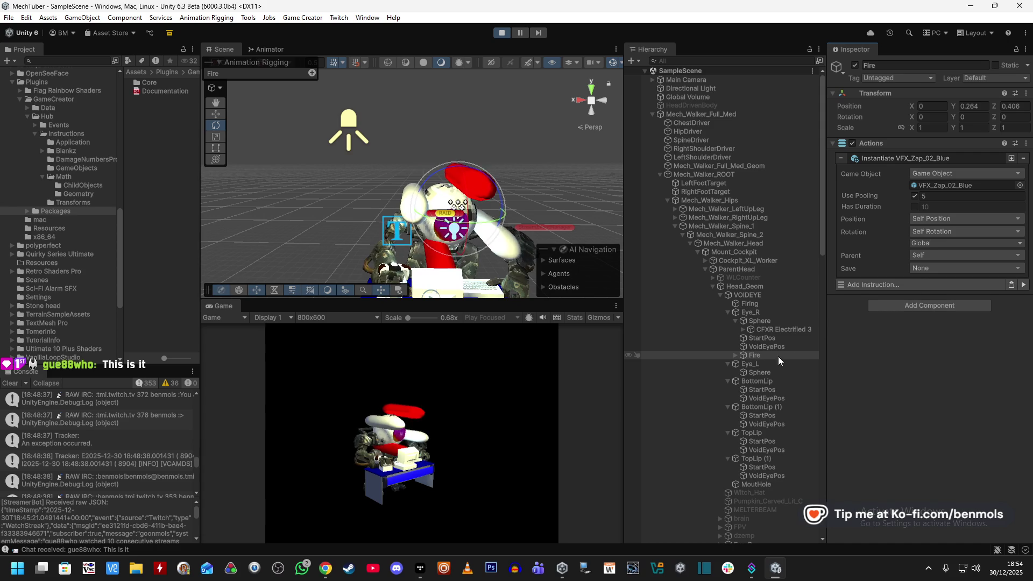
pyautogui.click(735, 355)
# - Give Fire's zaps a 1-second Has Duration, test-fire once, and stop play mode
pyautogui.scroll(-5, 779, 367)
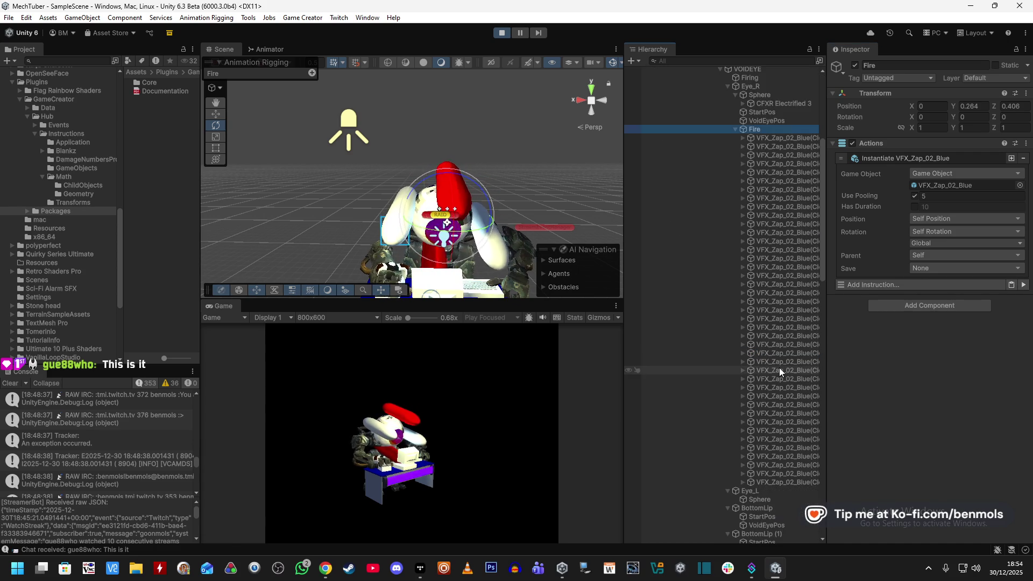
pyautogui.scroll(1, 788, 373)
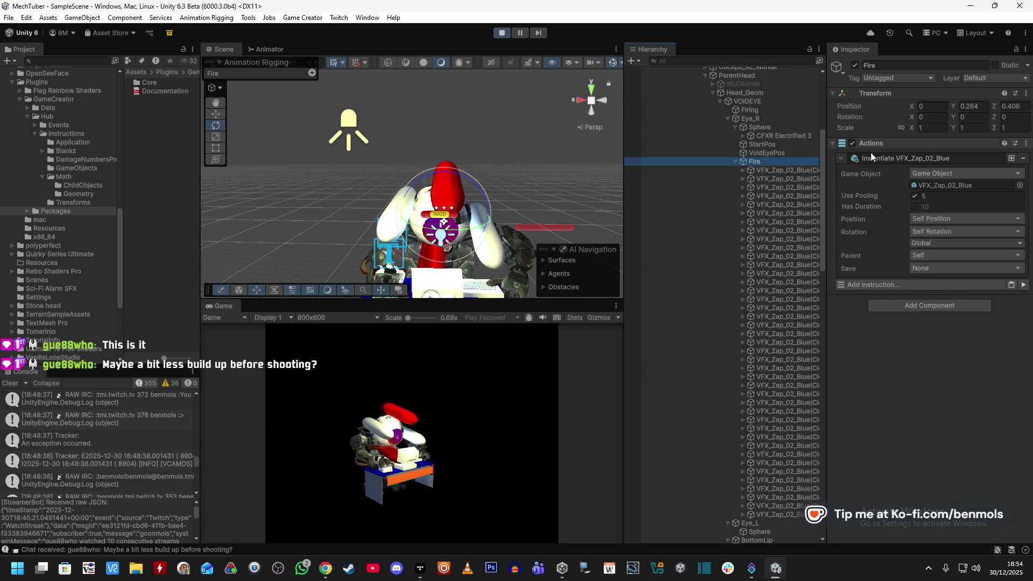
pyautogui.click(914, 207)
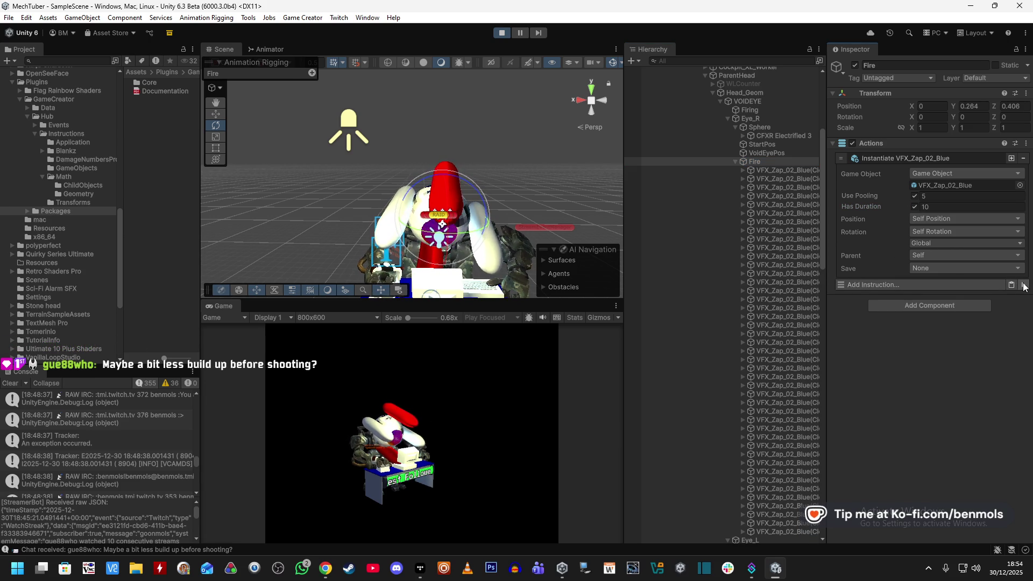
pyautogui.scroll(-2, 794, 371)
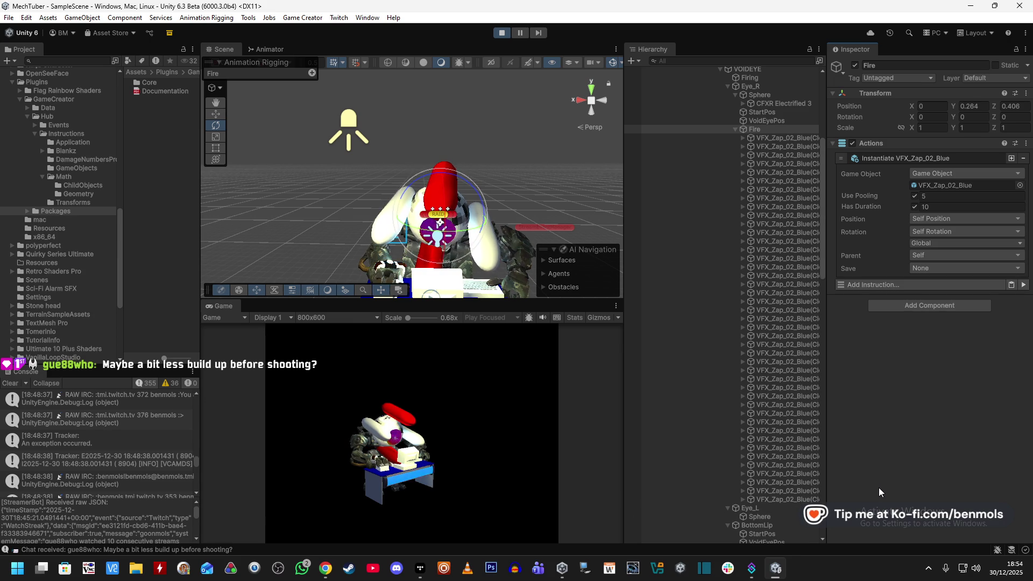
pyautogui.press('BackSpace')
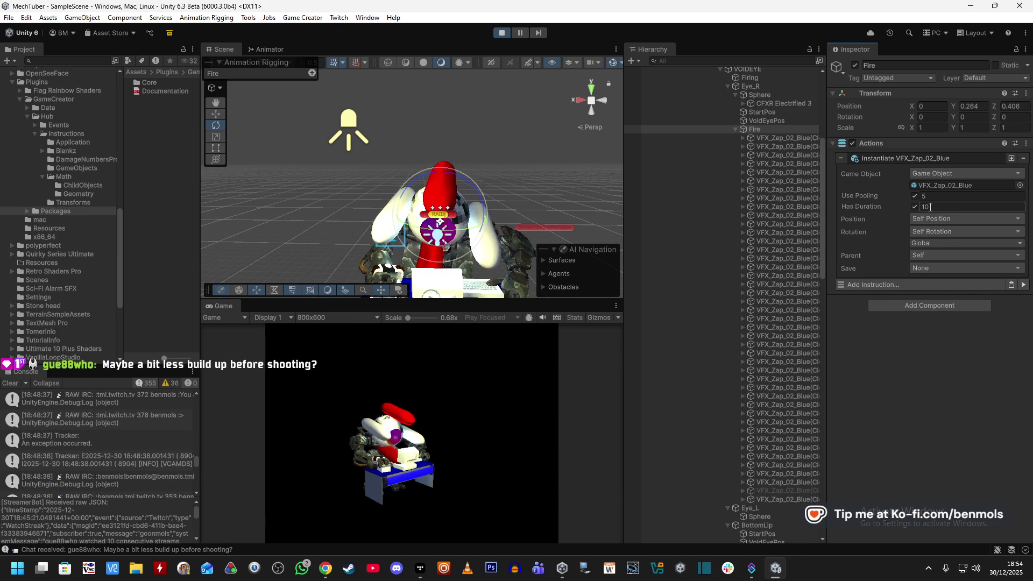
pyautogui.click(1024, 286)
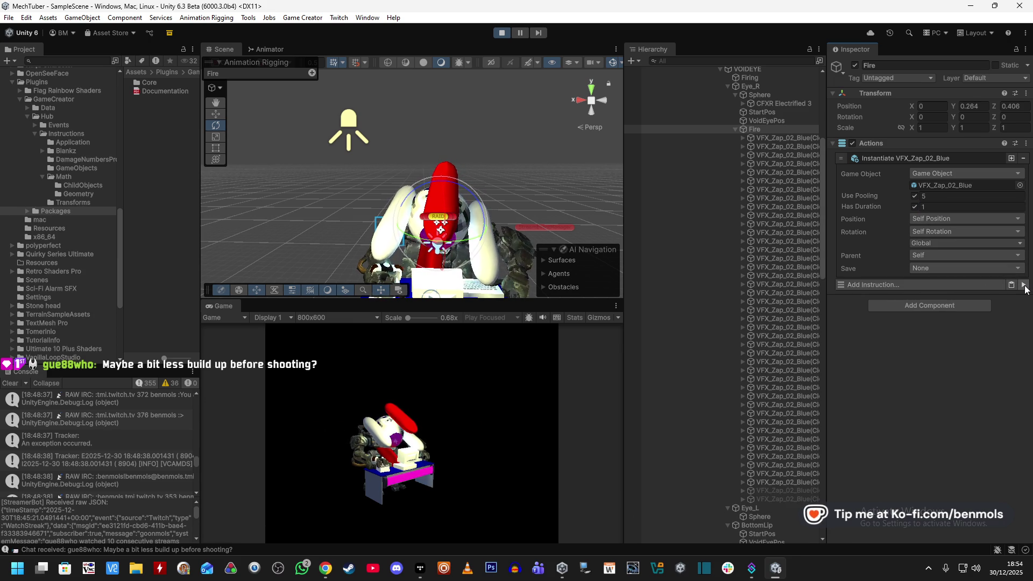
pyautogui.click(494, 33)
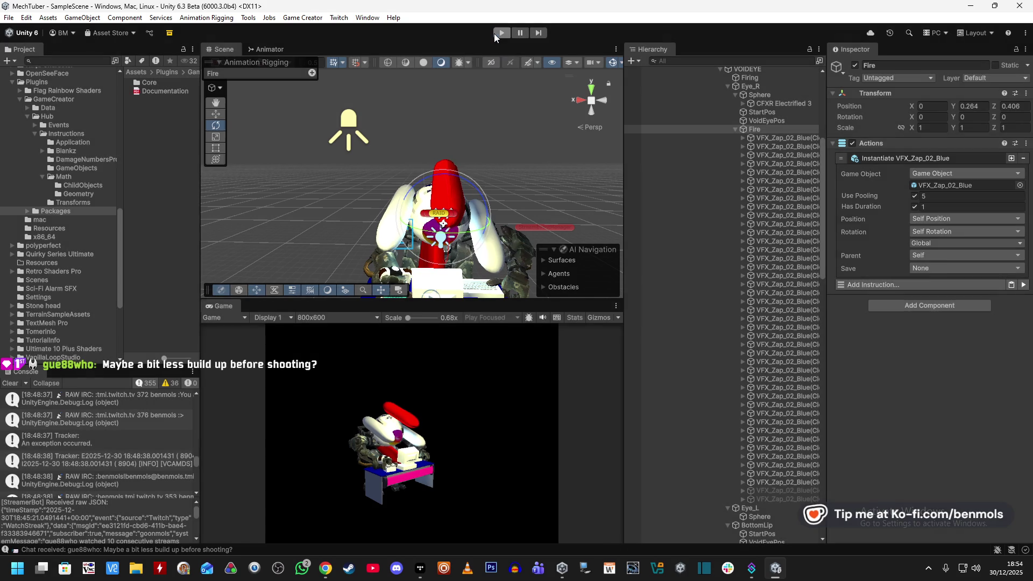
# - Set Fire's instantiate pooling to 10, duration to 2, and rotation space to Local
pyautogui.click(915, 207)
pyautogui.click(936, 207)
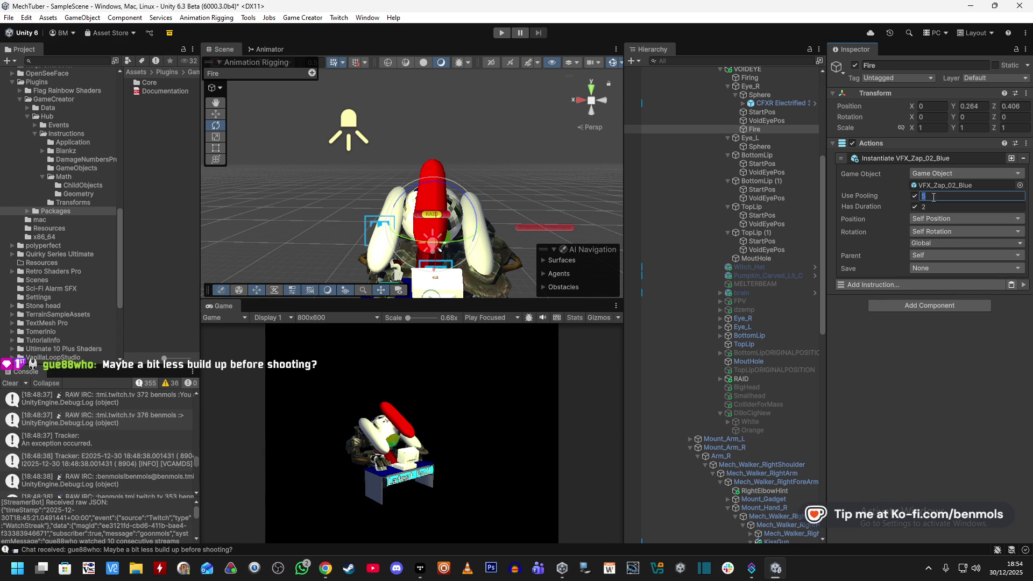
pyautogui.press('Tab')
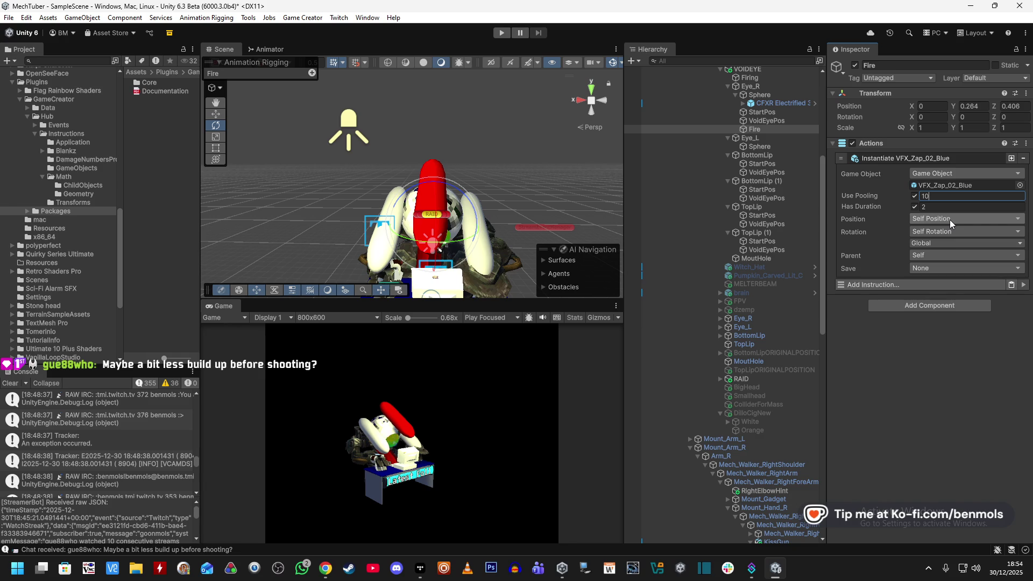
pyautogui.click(950, 244)
pyautogui.click(949, 255)
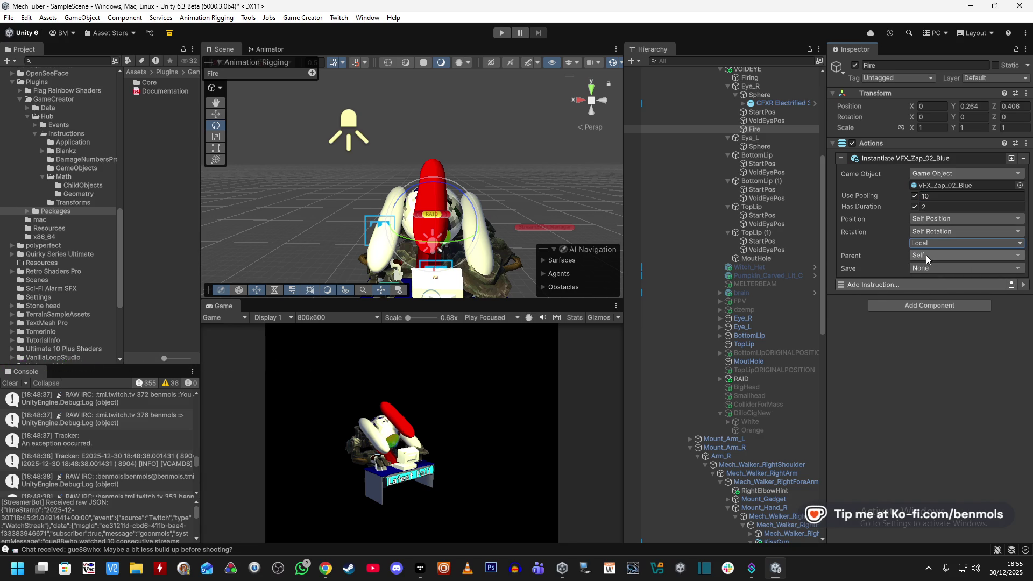
# - Enter play mode and fire zaps repeatedly from the eye
pyautogui.click(504, 34)
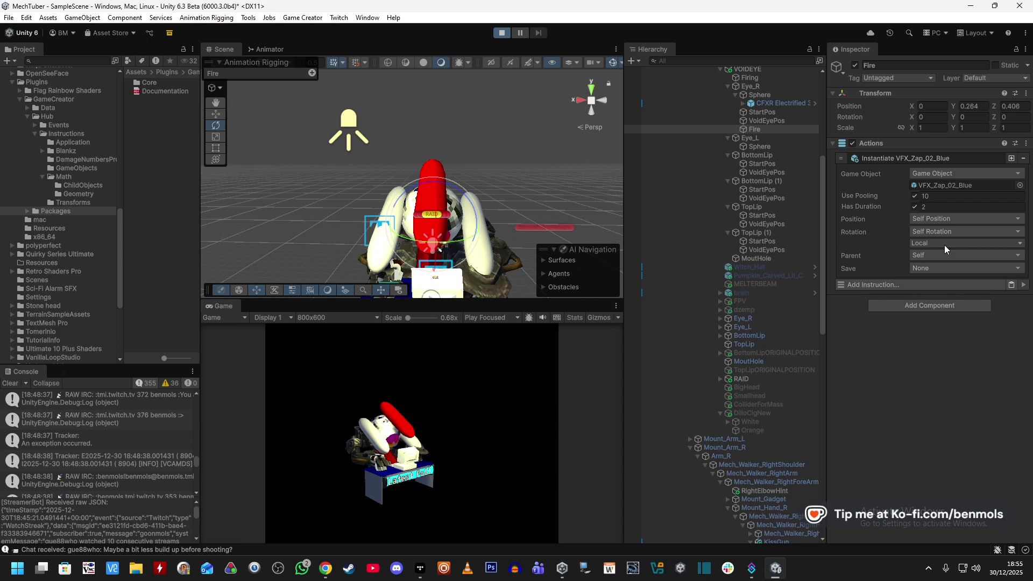
pyautogui.click(1022, 285)
pyautogui.click(1023, 285)
pyautogui.click(1023, 285)
pyautogui.click(1023, 285)
pyautogui.click(1022, 285)
pyautogui.click(1023, 285)
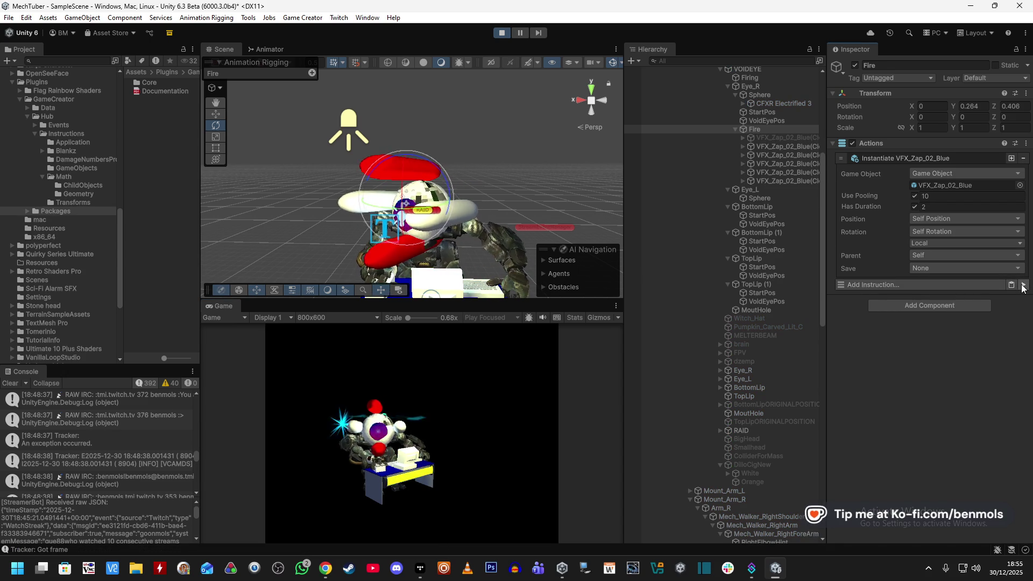
# - Move the Fire emitter out in front of the mech's eye, test-firing zaps before and after
pyautogui.click(1023, 285)
pyautogui.click(1023, 285)
pyautogui.click(1023, 286)
pyautogui.click(1023, 285)
pyautogui.click(1022, 285)
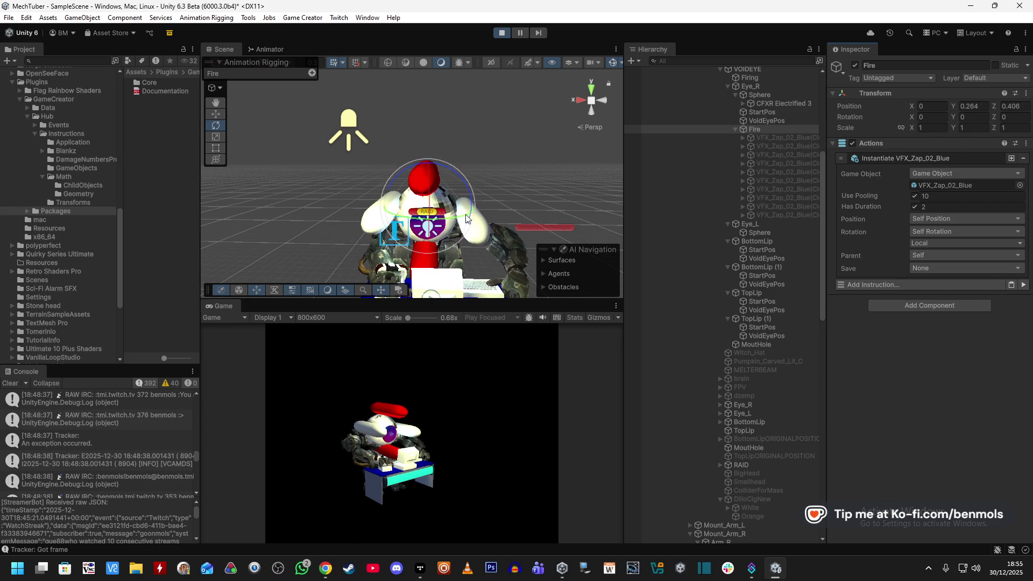
pyautogui.click(1024, 286)
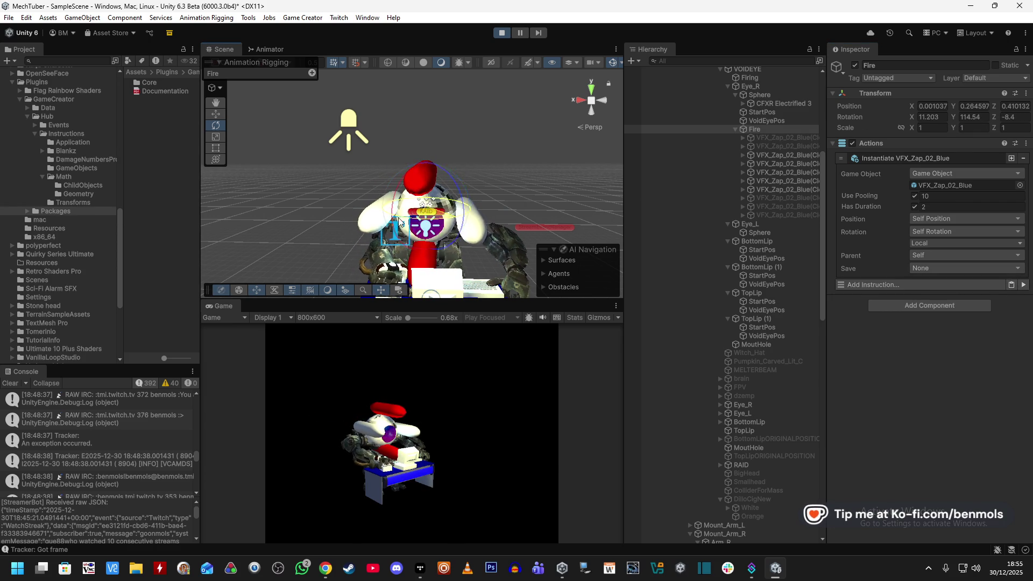
pyautogui.click(1023, 284)
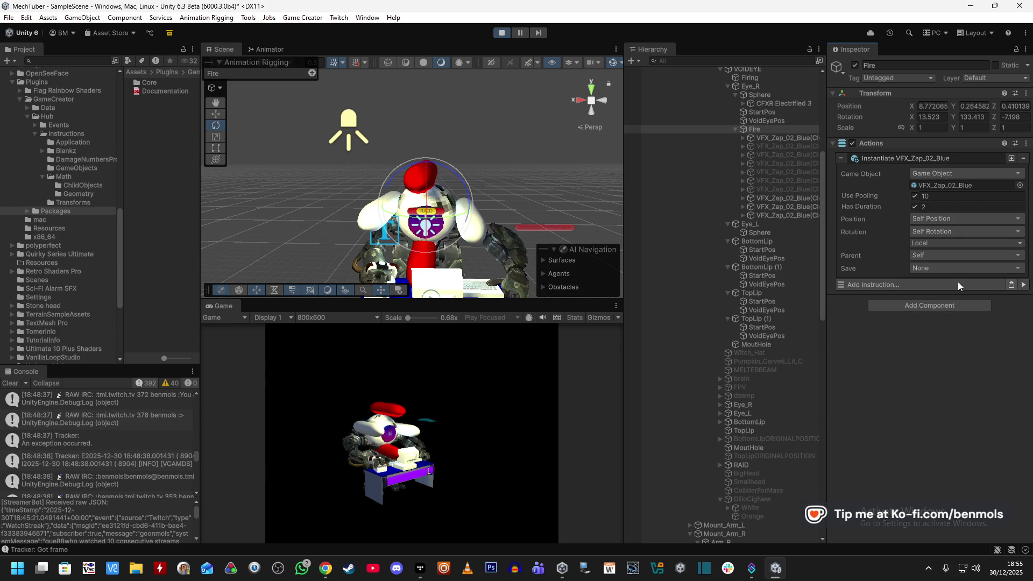
pyautogui.click(215, 114)
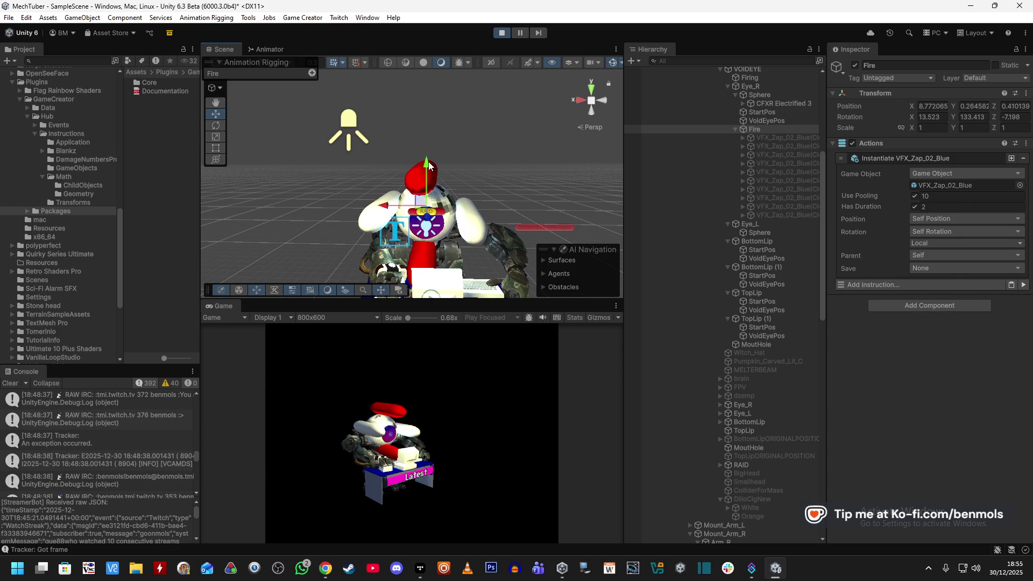
pyautogui.click(1024, 285)
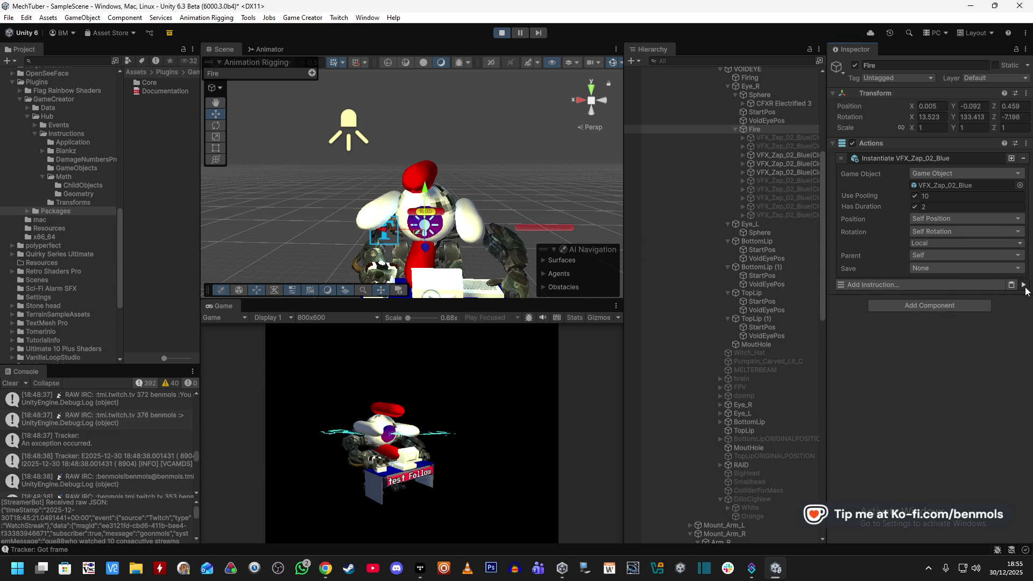
pyautogui.moveTo(425, 247); pyautogui.dragTo(433, 295)
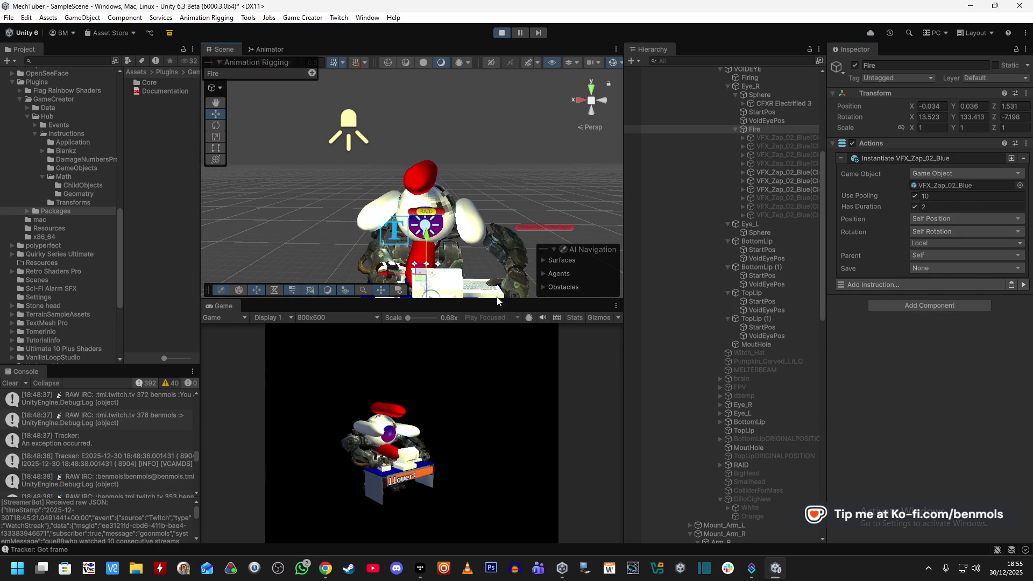
pyautogui.click(1023, 285)
pyautogui.click(1023, 286)
pyautogui.click(1023, 286)
pyautogui.click(1023, 285)
pyautogui.click(1024, 286)
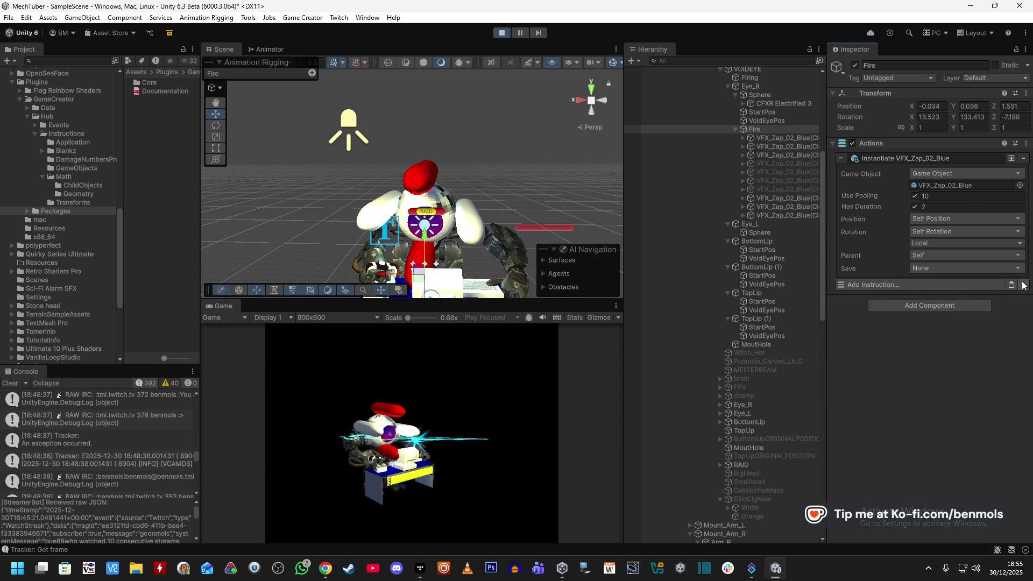
pyautogui.scroll(-3, 442, 238)
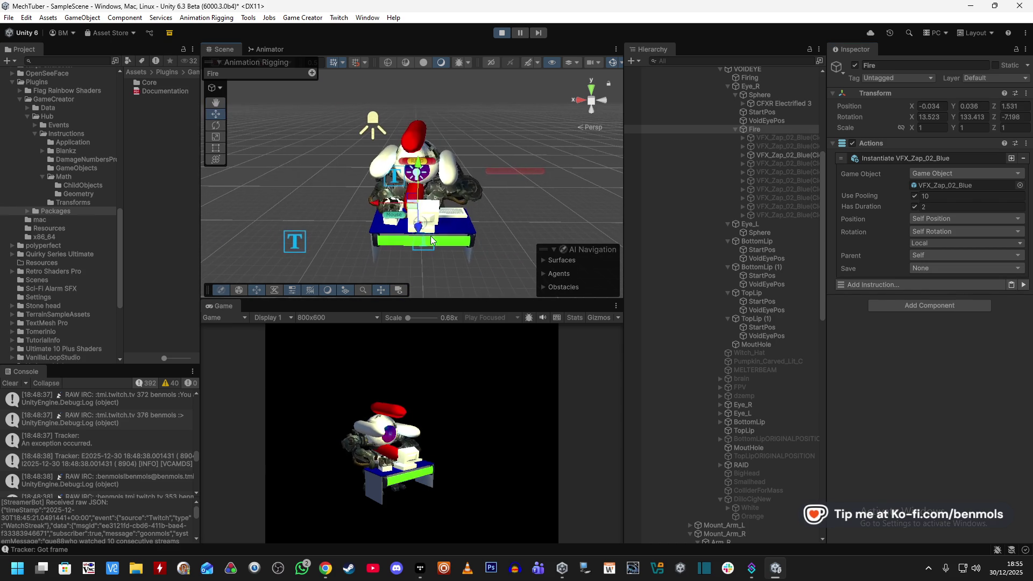
pyautogui.click(1024, 285)
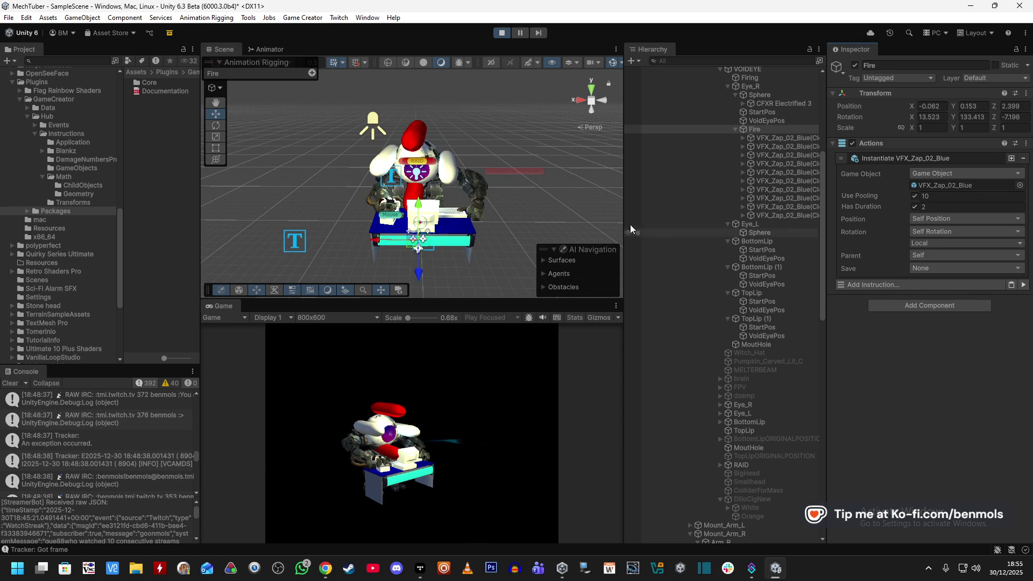
# - Switch Fire to the Rotate tool and test-fire a burst of zaps
pyautogui.click(215, 125)
pyautogui.click(1024, 286)
pyautogui.click(1024, 286)
pyautogui.click(1023, 286)
pyautogui.click(1023, 285)
pyautogui.click(1024, 285)
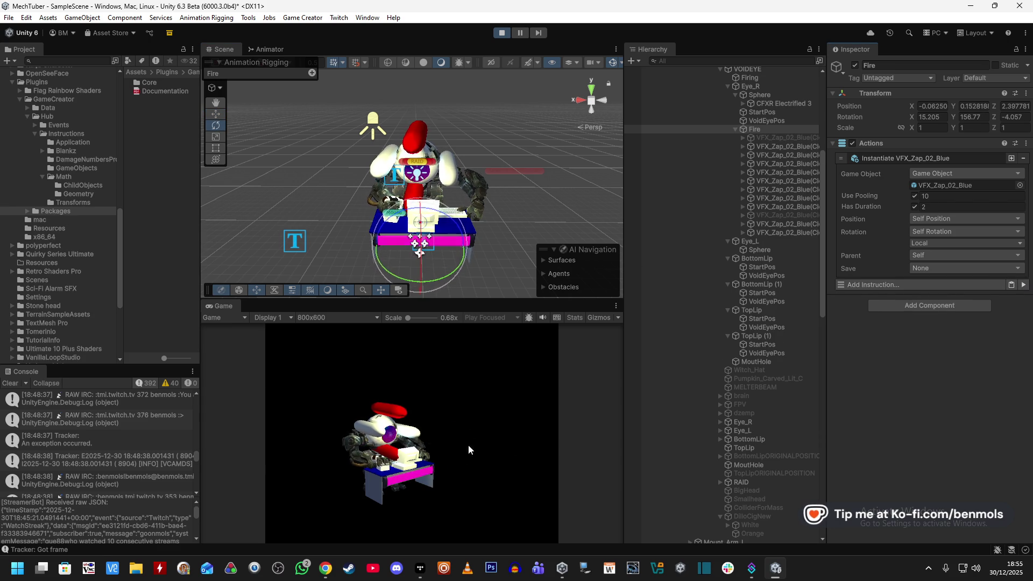
# - Reset Fire's rotation to 0, 0, 0, test-firing between edits
pyautogui.click(980, 119)
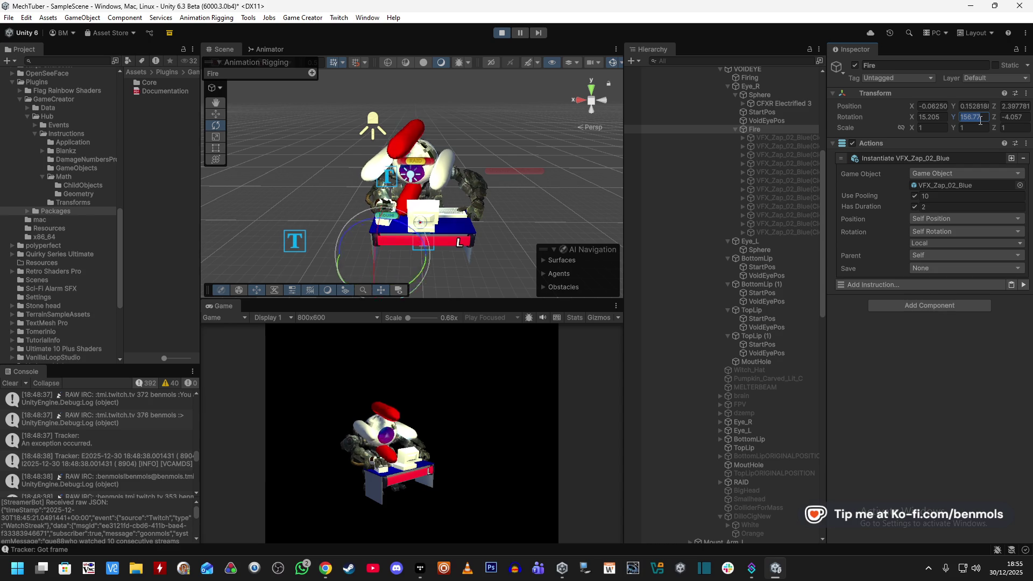
pyautogui.write('0')
pyautogui.click(1023, 285)
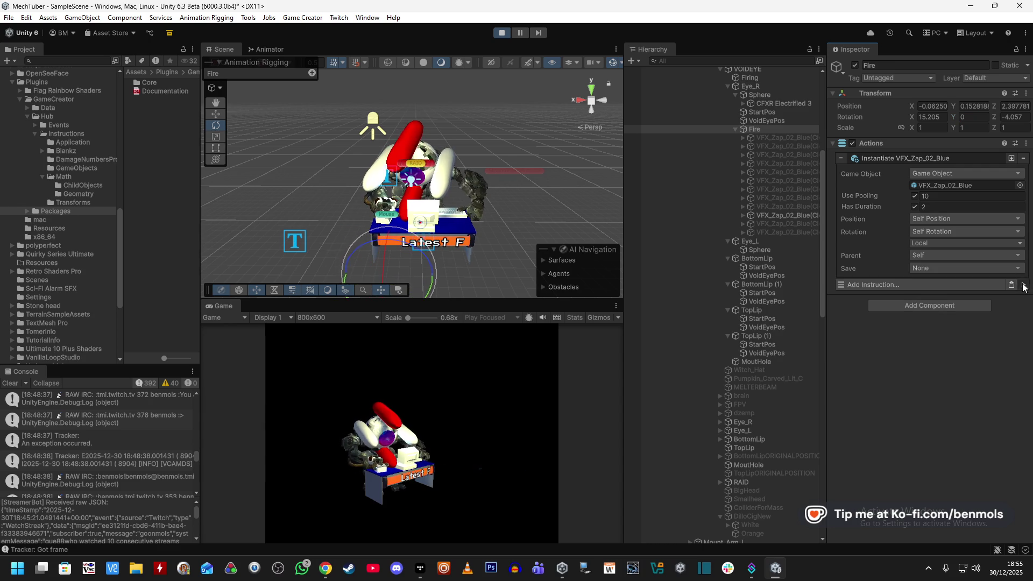
pyautogui.click(1015, 117)
pyautogui.write('0')
pyautogui.click(935, 117)
pyautogui.write('0')
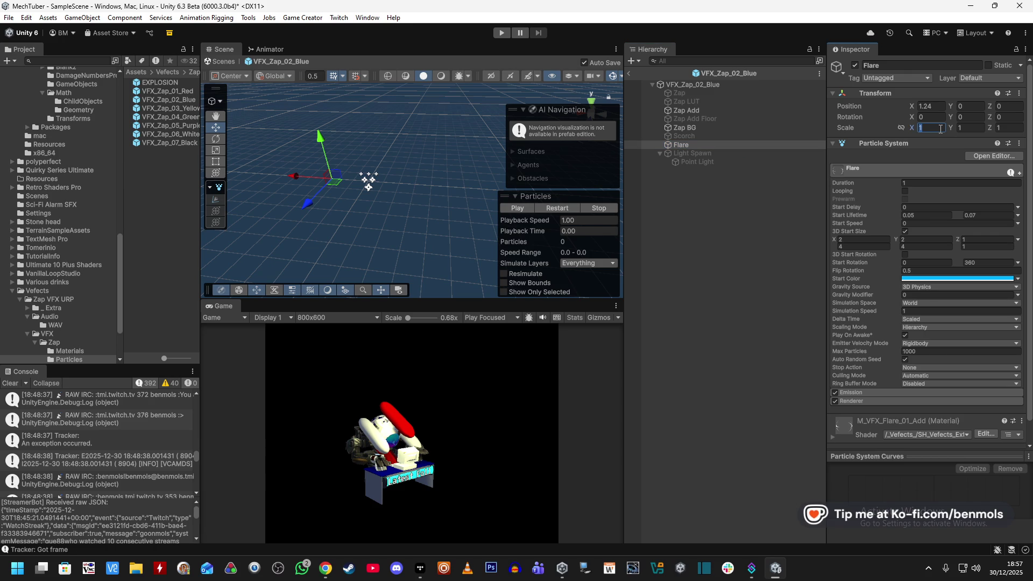
# - Set the Flare's scale to 1.2 and replay its particle preview from several angles
pyautogui.write('1.2')
pyautogui.click(977, 128)
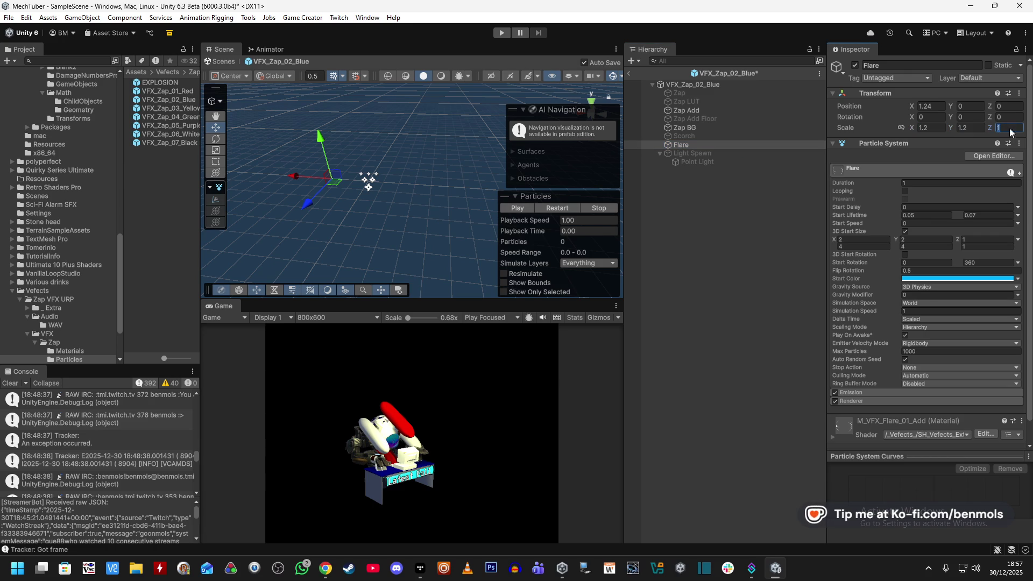
pyautogui.click(563, 211)
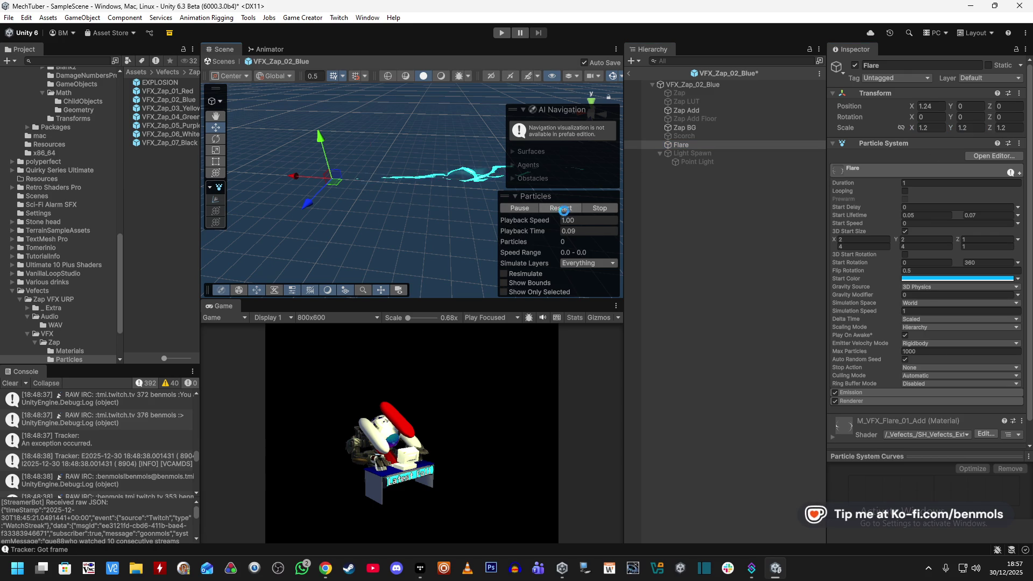
pyautogui.moveTo(403, 229)
pyautogui.mouseDown()
pyautogui.moveTo(438, 189)
pyautogui.moveTo(406, 260)
pyautogui.moveTo(411, 188)
pyautogui.moveTo(388, 232)
pyautogui.moveTo(379, 188)
pyautogui.mouseUp()
pyautogui.click(525, 208)
pyautogui.click(564, 208)
pyautogui.click(564, 208)
pyautogui.moveTo(484, 204)
pyautogui.mouseDown()
pyautogui.moveTo(414, 162)
pyautogui.moveTo(686, 259)
pyautogui.moveTo(712, 311)
pyautogui.moveTo(599, 228)
pyautogui.mouseUp()
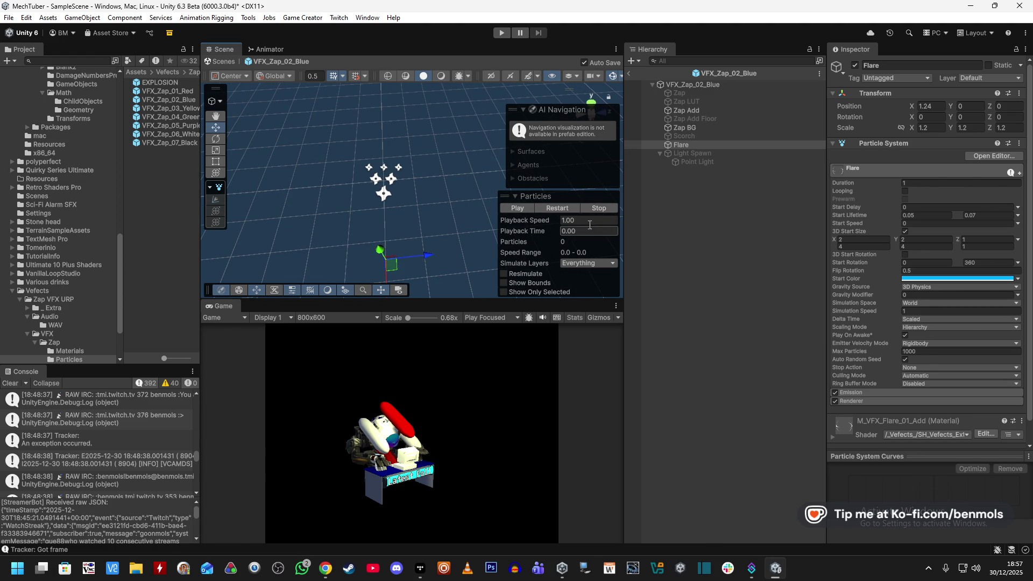
pyautogui.press('f')
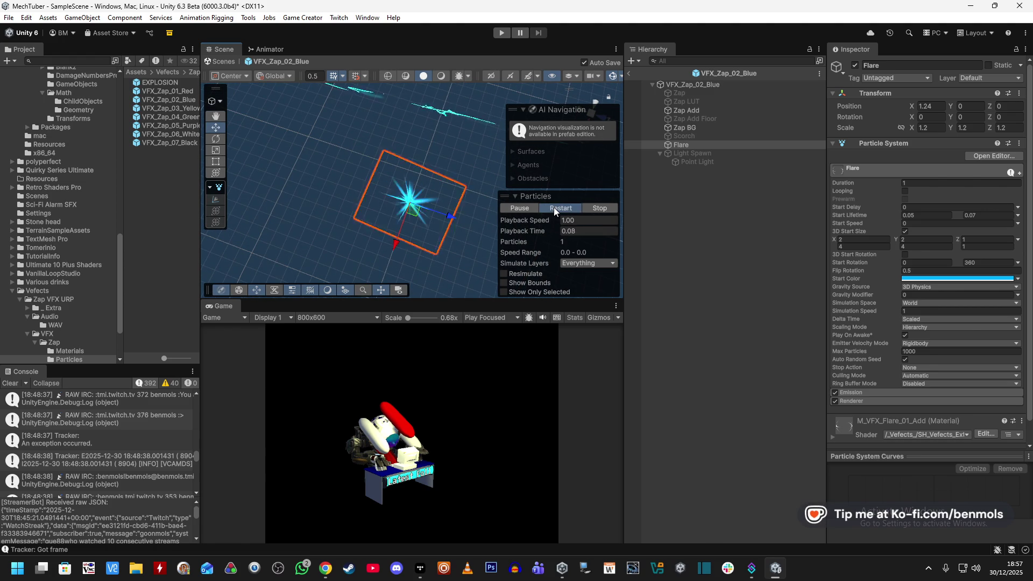
pyautogui.click(572, 208)
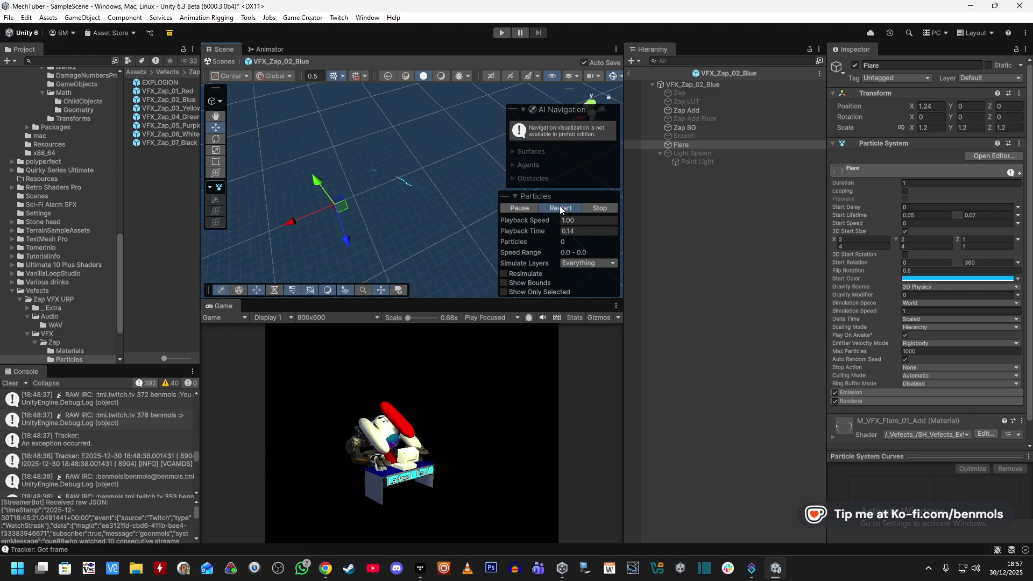
pyautogui.moveTo(514, 206); pyautogui.dragTo(262, 163)
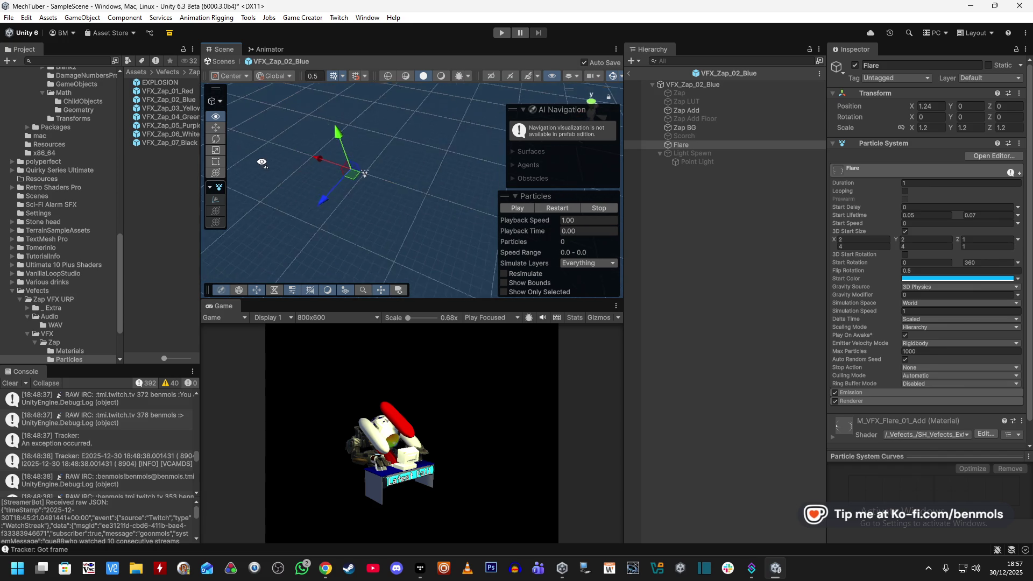
pyautogui.click(557, 207)
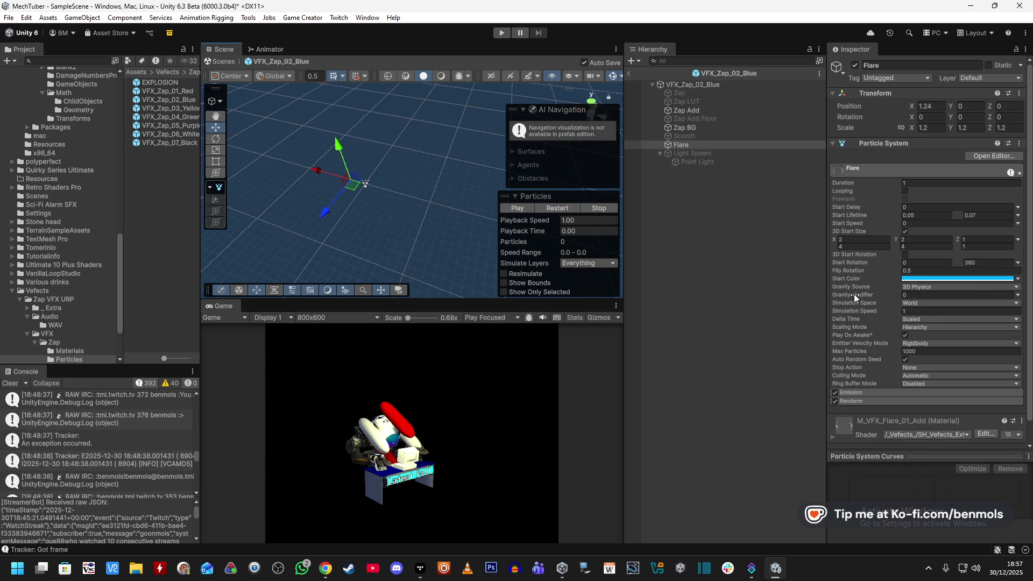
# - Set Flare's Simulation Space and Renderer Render Alignment both to Local
pyautogui.click(914, 304)
pyautogui.click(923, 314)
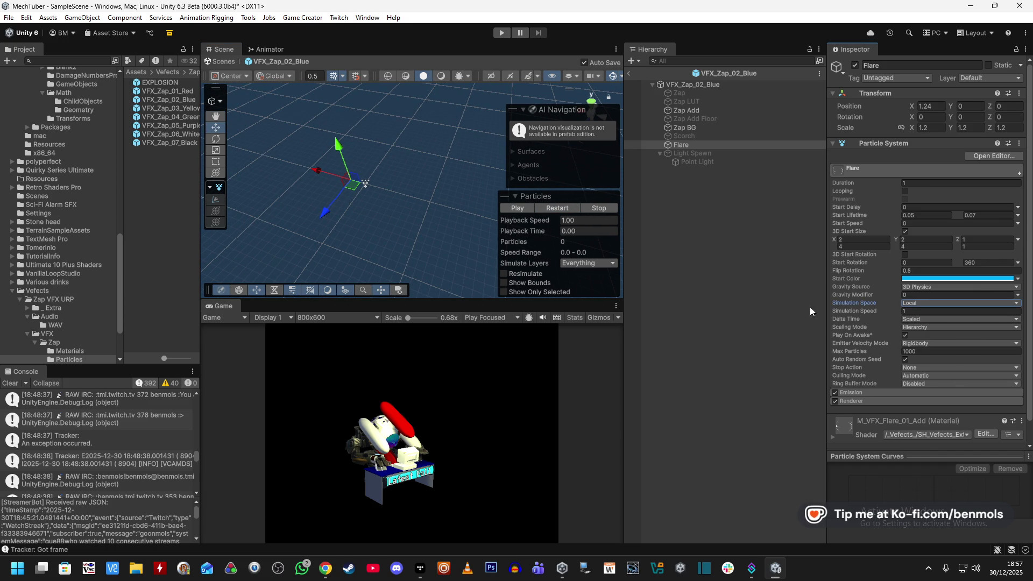
pyautogui.click(564, 207)
pyautogui.scroll(-1, 856, 328)
pyautogui.click(857, 378)
pyautogui.scroll(-1, 879, 359)
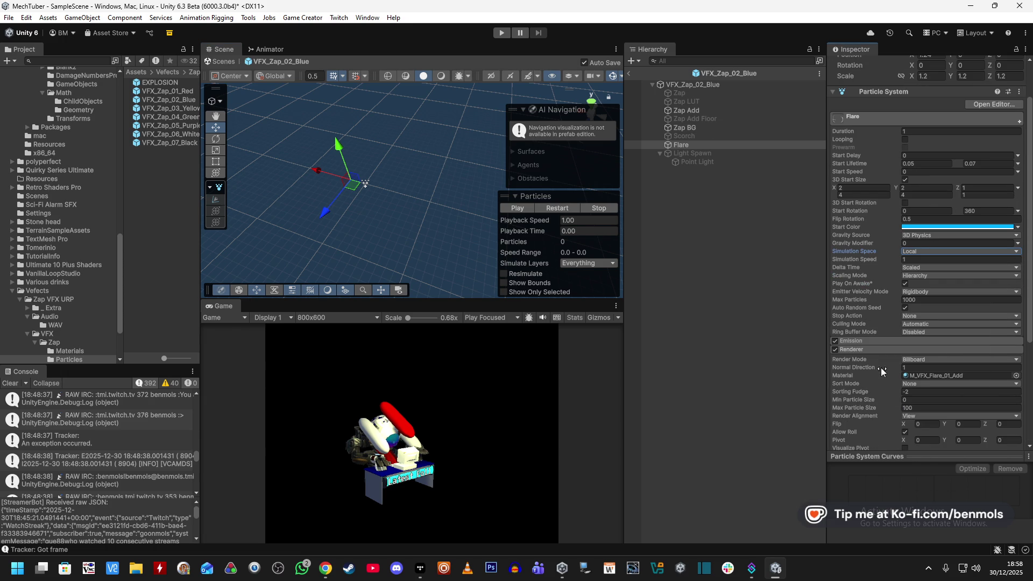
pyautogui.scroll(-1, 904, 425)
pyautogui.scroll(-3, 876, 411)
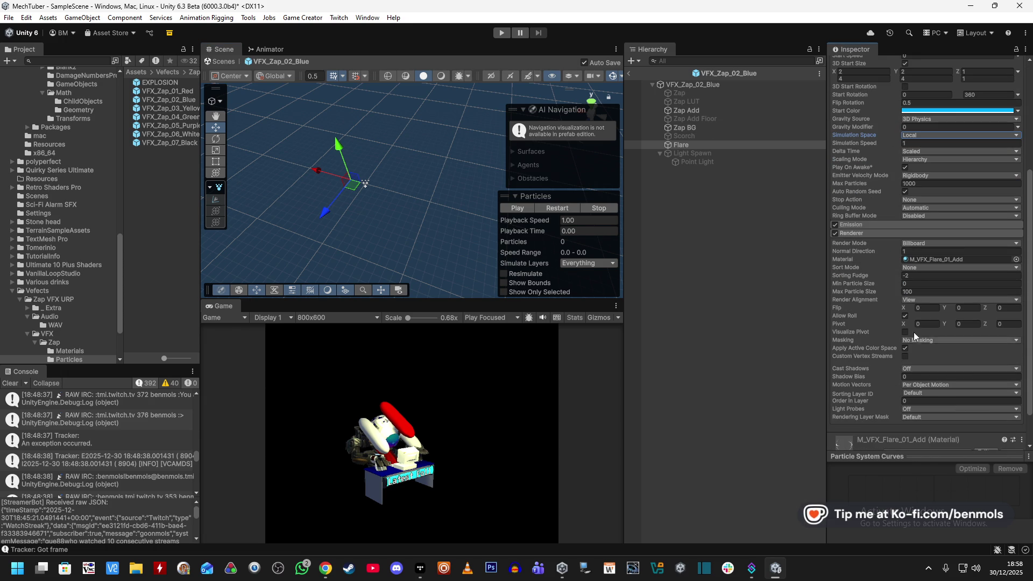
pyautogui.click(916, 300)
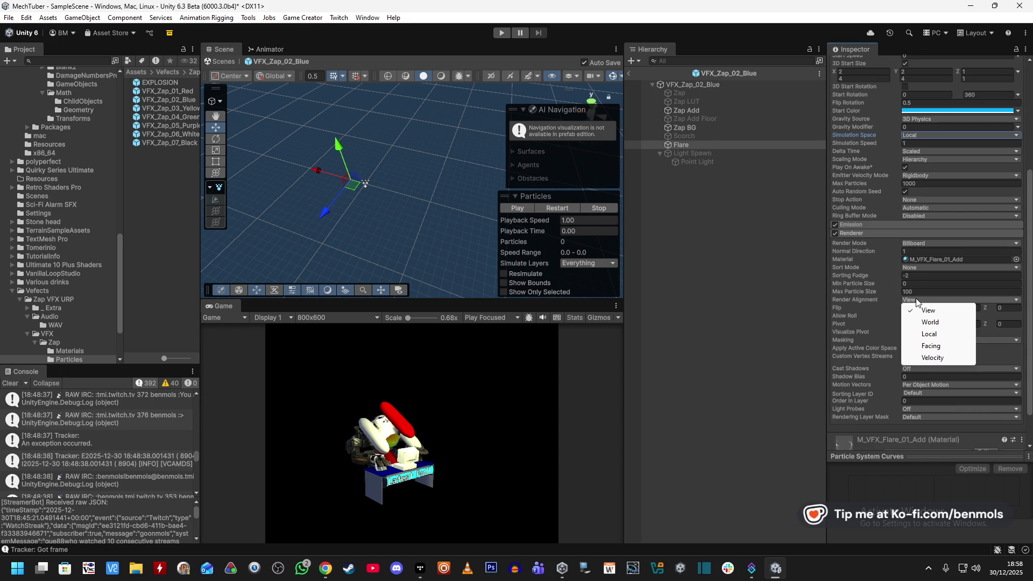
pyautogui.click(930, 334)
pyautogui.scroll(-2, 865, 357)
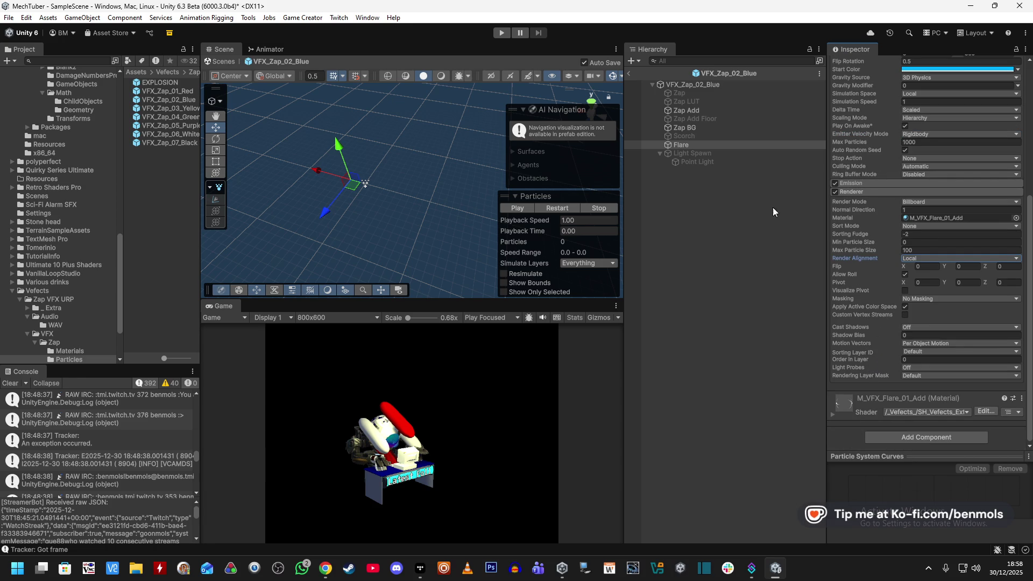
pyautogui.click(705, 129)
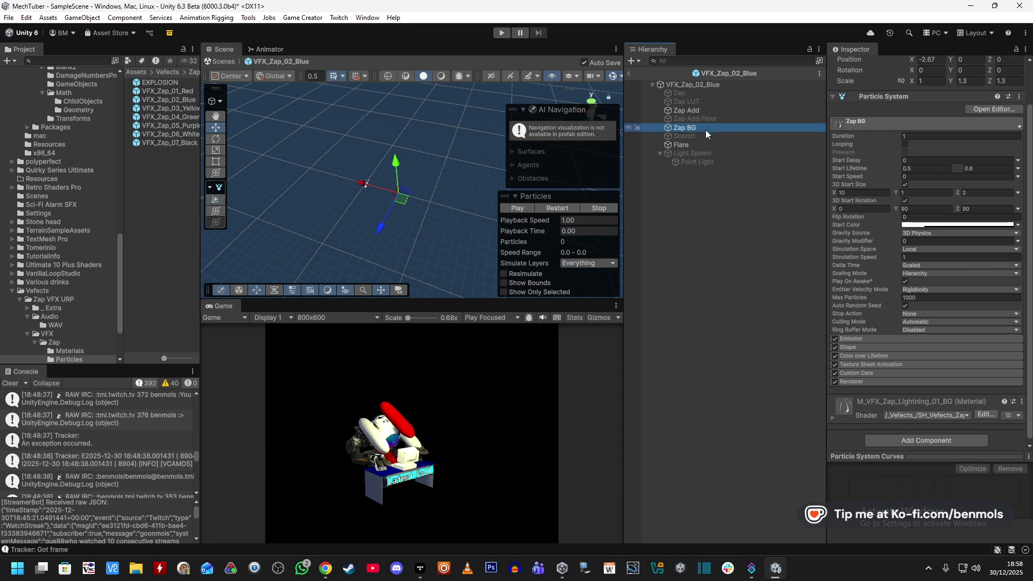
# - Review Zap BG's Renderer, Emission and Shape modules
pyautogui.click(866, 379)
pyautogui.scroll(-5, 873, 373)
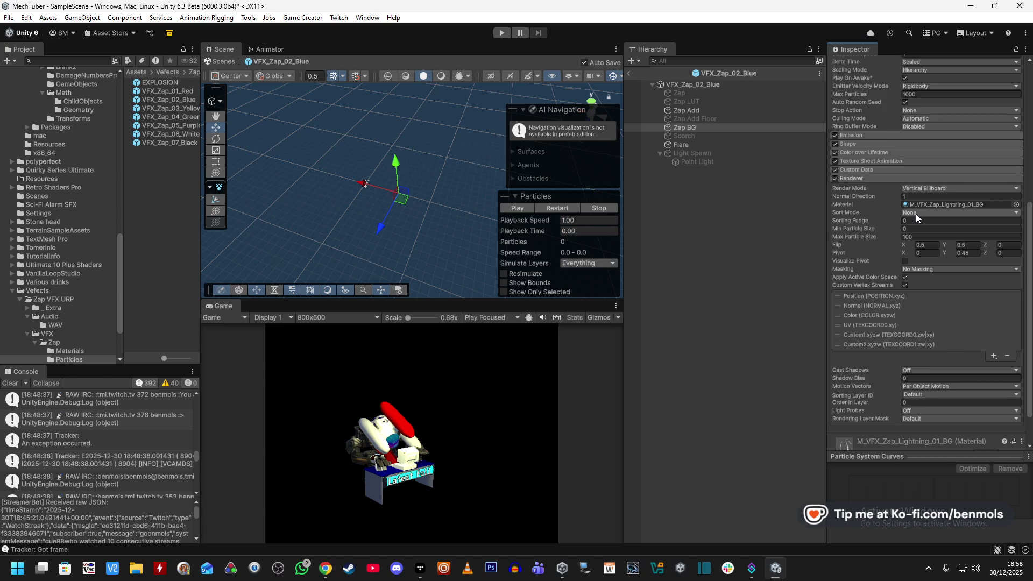
pyautogui.scroll(3, 894, 338)
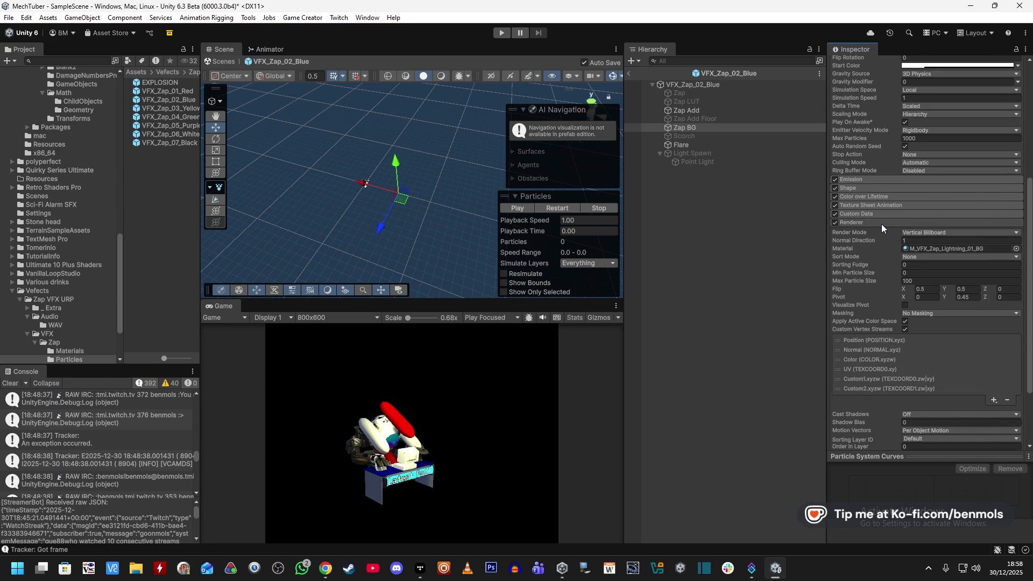
pyautogui.click(881, 222)
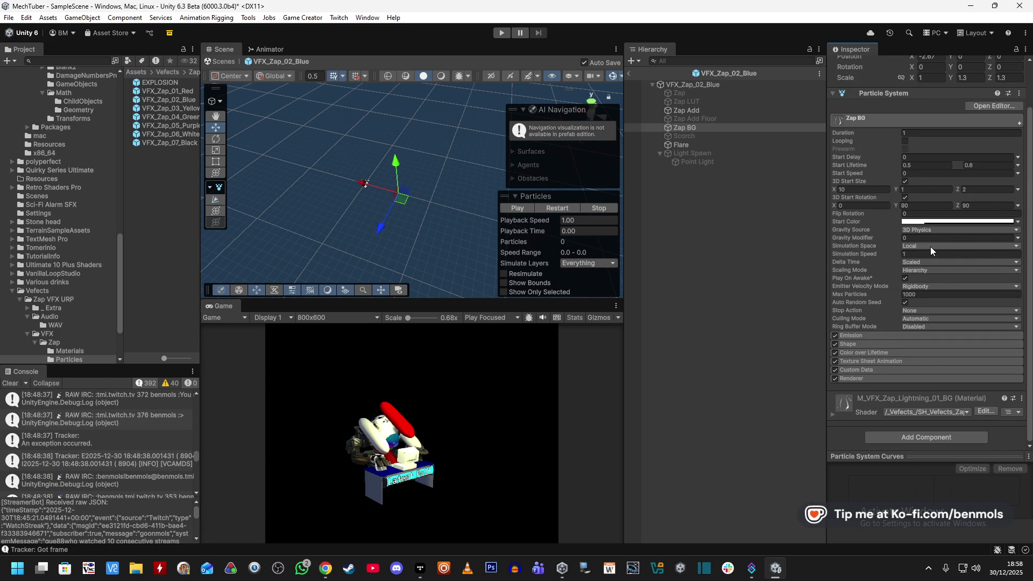
pyautogui.click(872, 333)
pyautogui.click(872, 335)
pyautogui.click(870, 345)
pyautogui.click(870, 344)
# - Check Zap BG's Color over Lifetime, Texture Sheet Animation and Custom Data modules
pyautogui.click(868, 354)
pyautogui.click(870, 348)
pyautogui.click(876, 343)
pyautogui.click(873, 373)
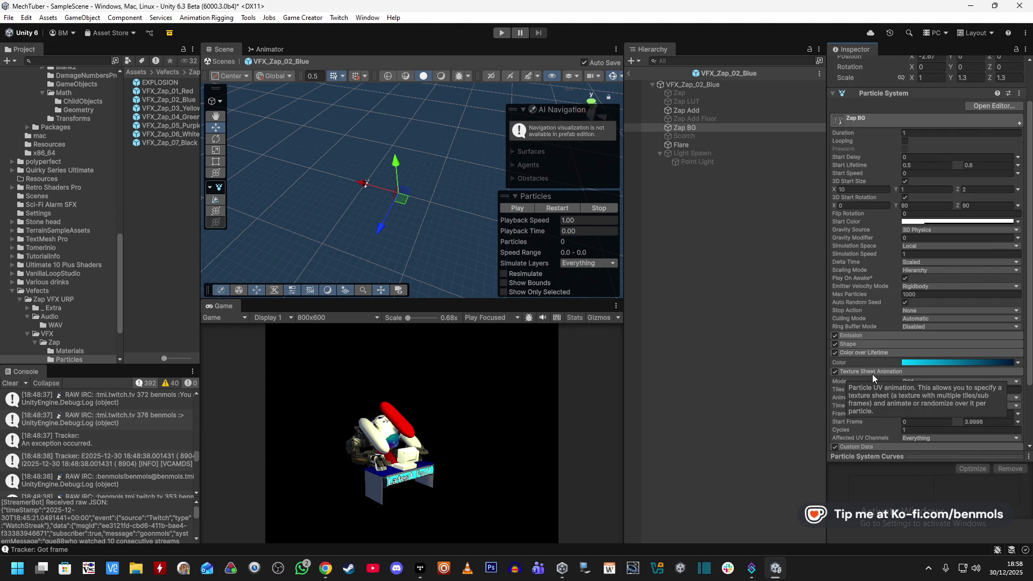
pyautogui.scroll(-3, 950, 376)
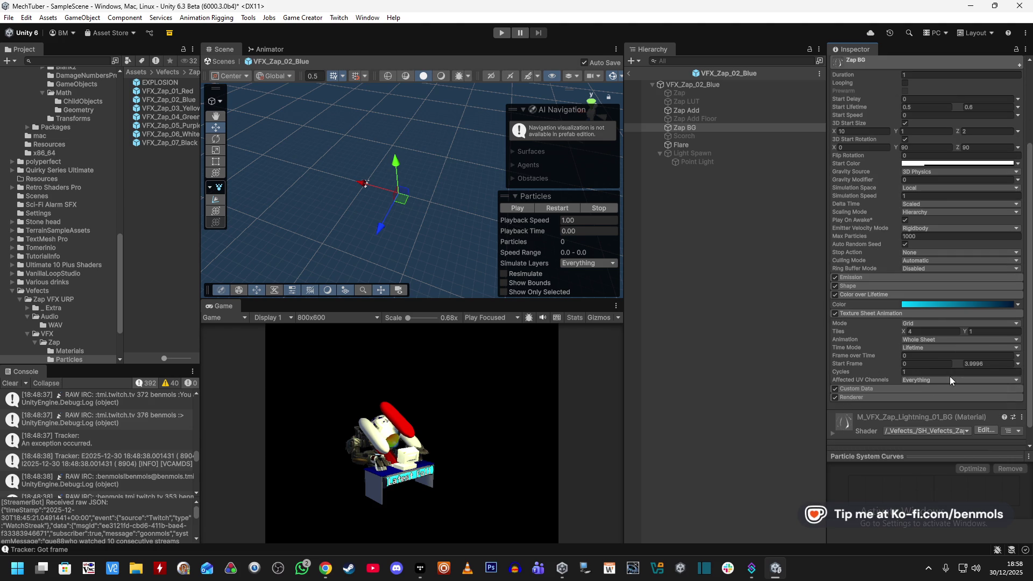
pyautogui.click(892, 313)
pyautogui.click(870, 344)
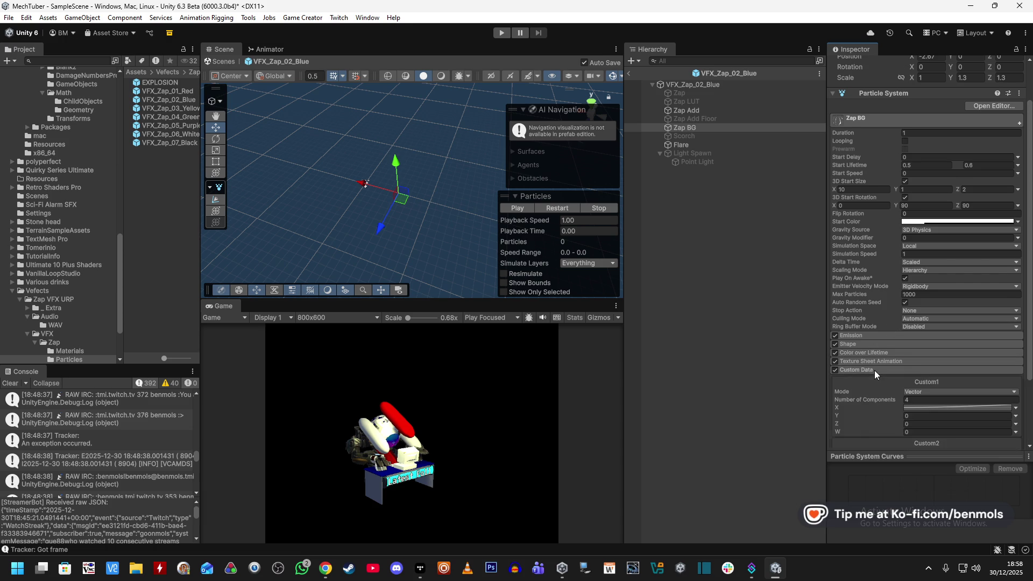
pyautogui.click(873, 370)
pyautogui.click(883, 314)
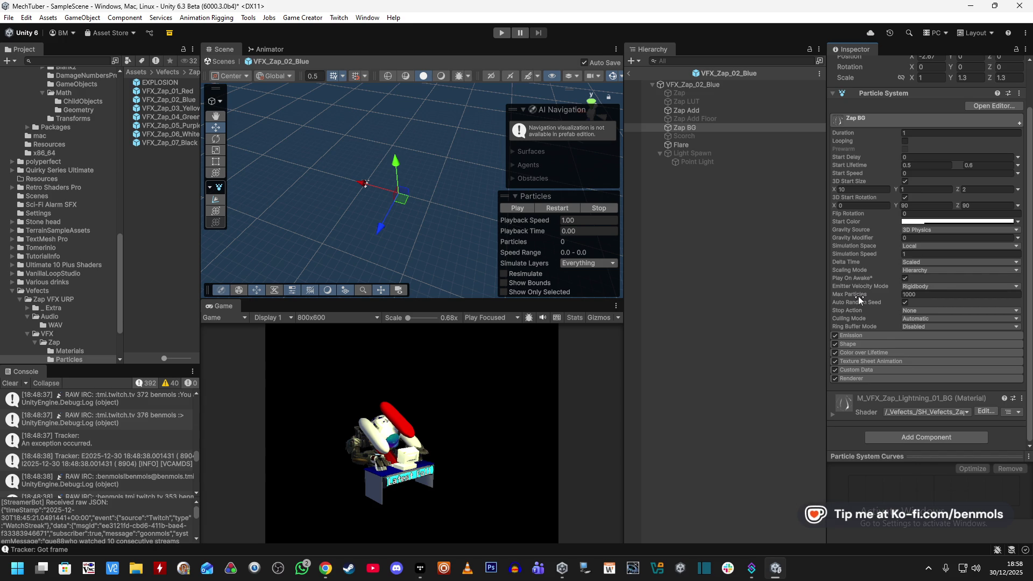
pyautogui.scroll(3, 860, 295)
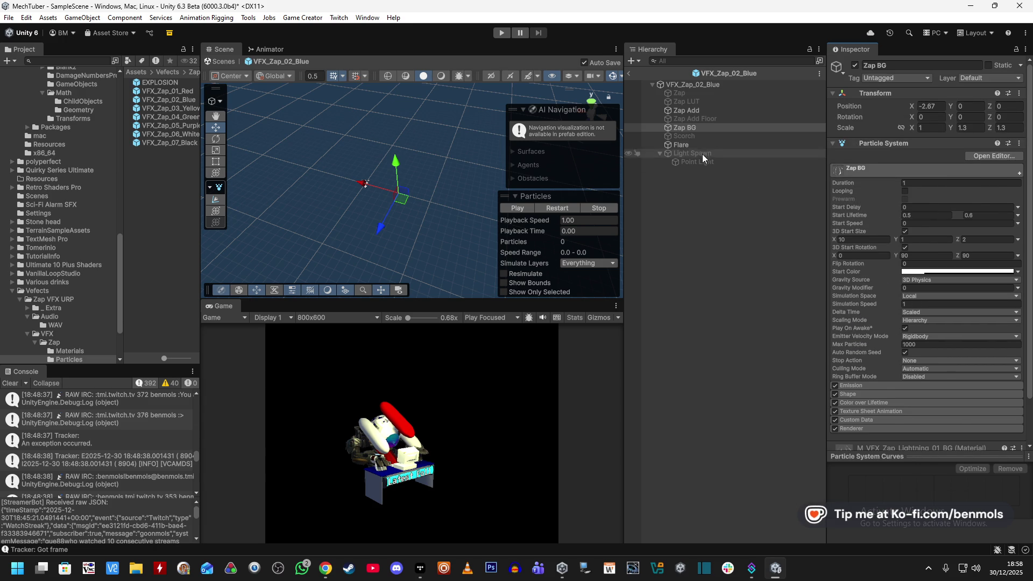
# - Inspect Zap Add's renderer settings, then the VFX_Zap_02_Blue root's renderer module
pyautogui.click(704, 110)
pyautogui.scroll(-3, 893, 315)
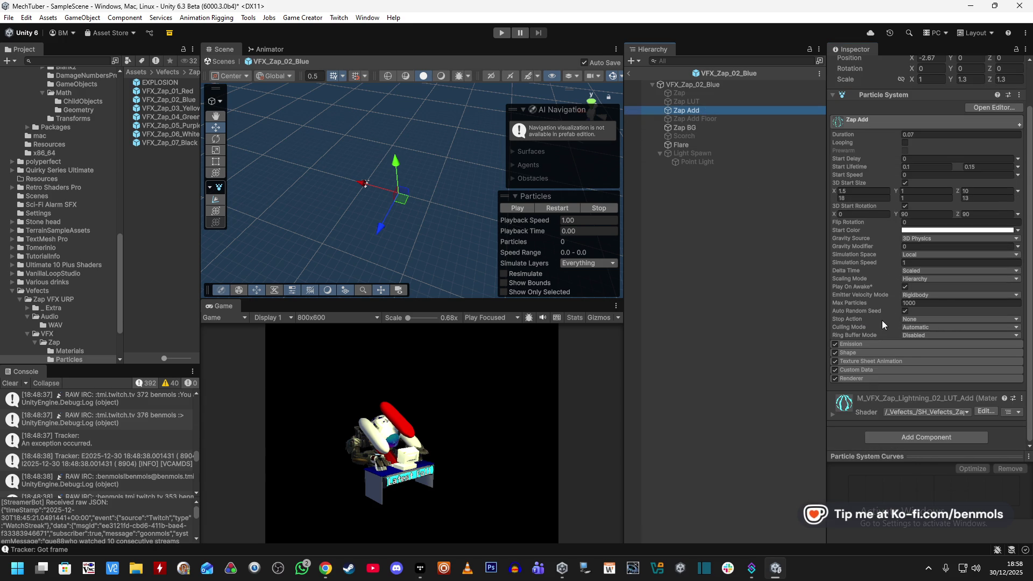
pyautogui.click(867, 378)
pyautogui.scroll(-6, 876, 364)
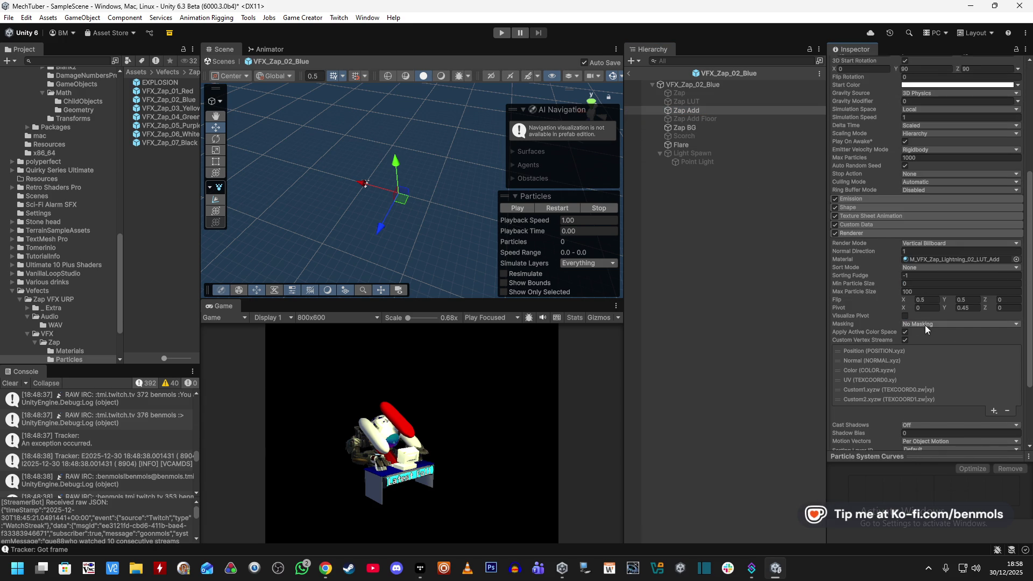
pyautogui.scroll(-6, 924, 326)
pyautogui.click(702, 84)
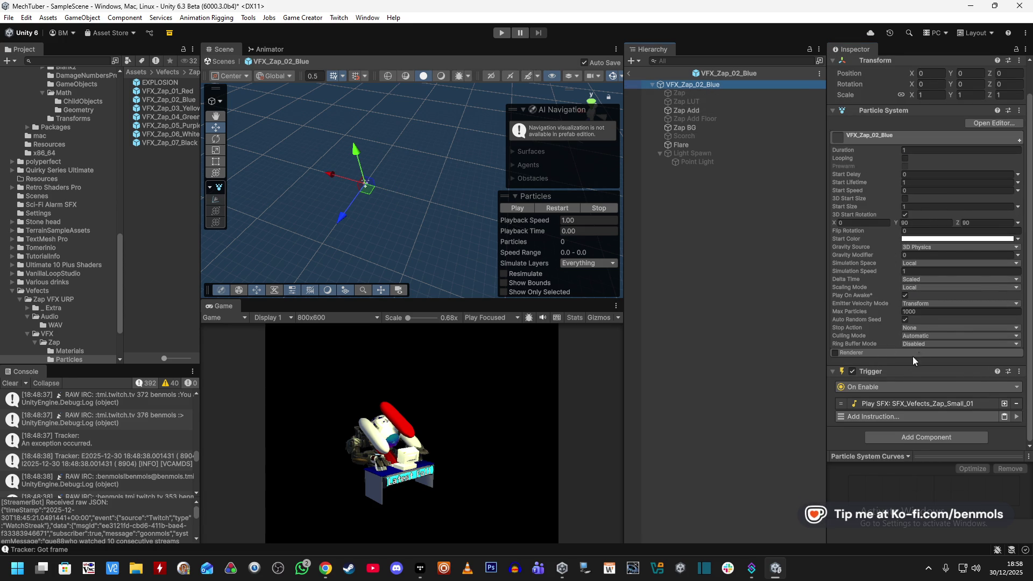
pyautogui.click(882, 353)
# - Select Zap Add and replay the zap preview from a couple of angles
pyautogui.scroll(-3, 864, 358)
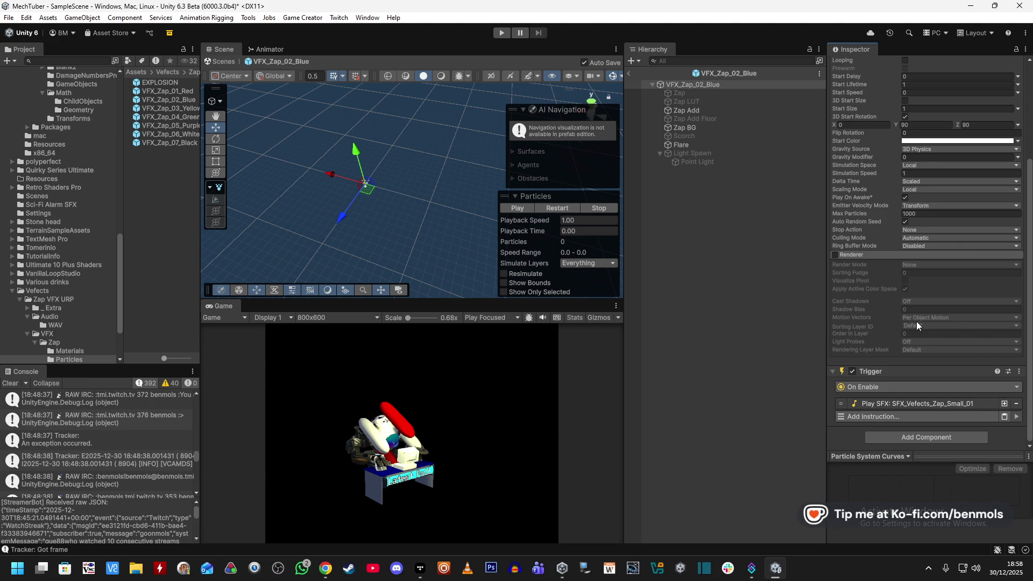
pyautogui.scroll(5, 917, 319)
pyautogui.click(711, 111)
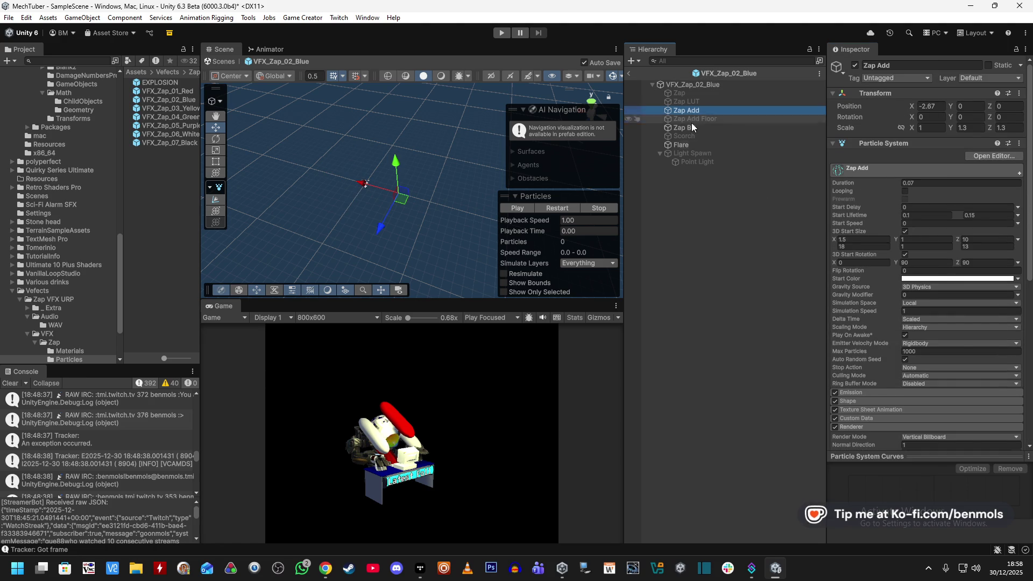
pyautogui.click(561, 208)
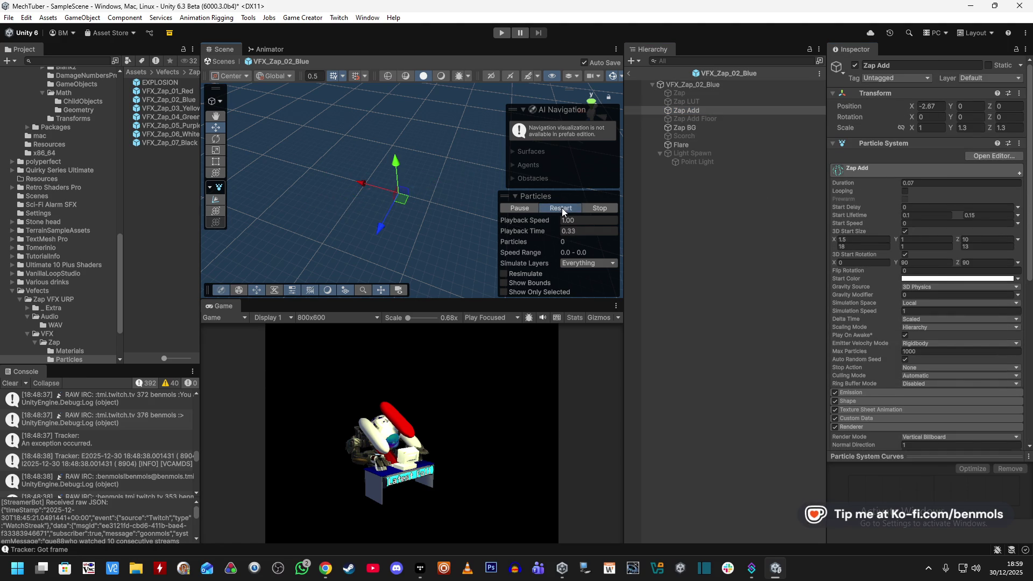
pyautogui.moveTo(427, 218)
pyautogui.mouseDown()
pyautogui.moveTo(391, 243)
pyautogui.moveTo(580, 211)
pyautogui.mouseUp()
pyautogui.click(560, 208)
pyautogui.moveTo(484, 215)
pyautogui.mouseDown()
pyautogui.moveTo(335, 183)
pyautogui.moveTo(419, 213)
pyautogui.moveTo(500, 204)
pyautogui.mouseUp()
# - Deactivate the Zap BG layer, check Flare, and preview Zap Add on its own
pyautogui.click(684, 129)
pyautogui.click(854, 65)
pyautogui.click(720, 145)
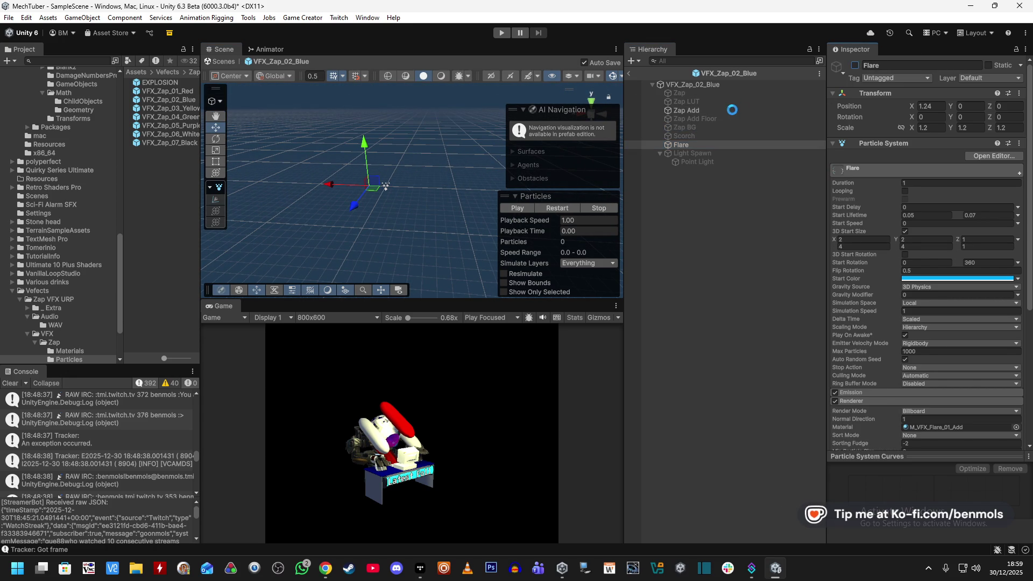
pyautogui.click(728, 110)
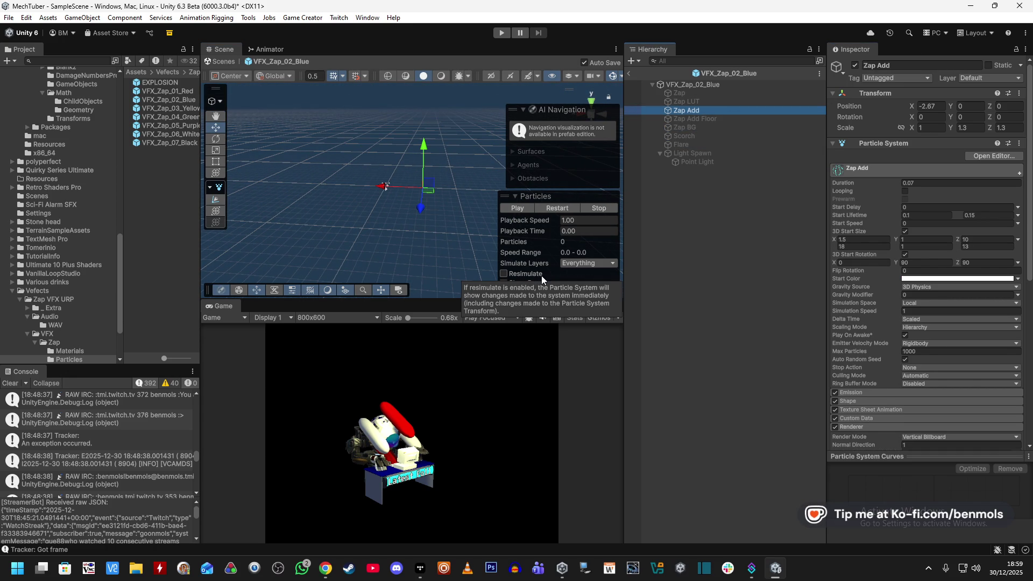
pyautogui.click(576, 210)
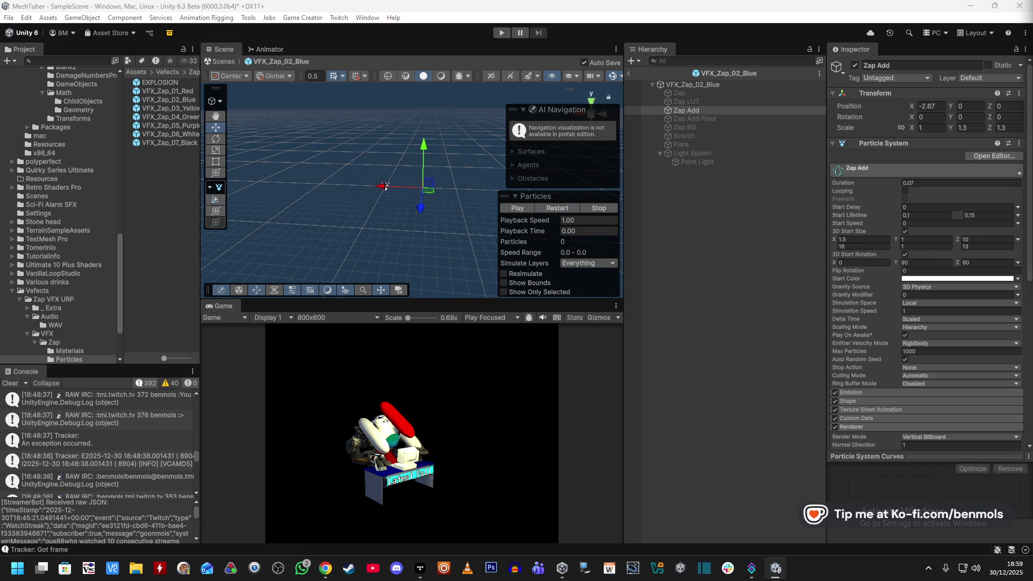
pyautogui.click(560, 206)
pyautogui.moveTo(484, 215); pyautogui.dragTo(395, 223)
pyautogui.click(545, 209)
pyautogui.moveTo(474, 226)
pyautogui.mouseDown()
pyautogui.moveTo(494, 253)
pyautogui.moveTo(512, 251)
pyautogui.mouseUp()
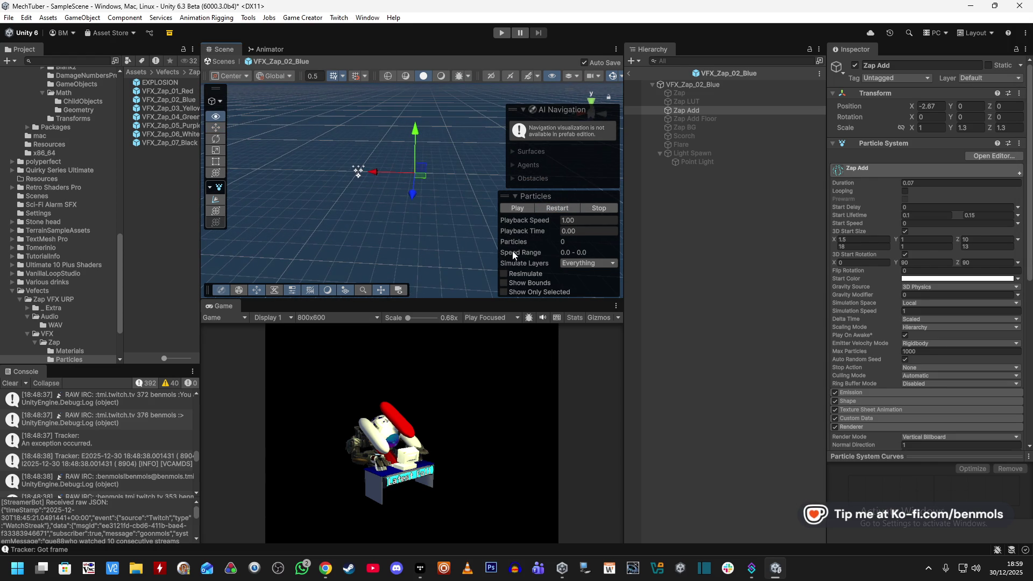
# - Set Zap Add's Position X to 0 and replay the preview
pyautogui.click(928, 108)
pyautogui.write('0')
pyautogui.click(557, 212)
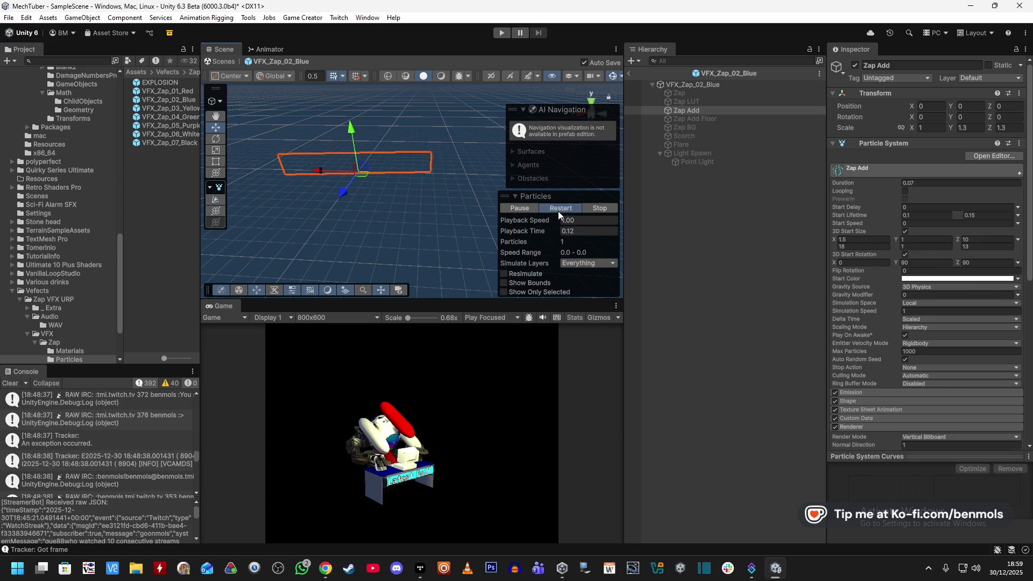
pyautogui.moveTo(441, 220); pyautogui.dragTo(500, 234)
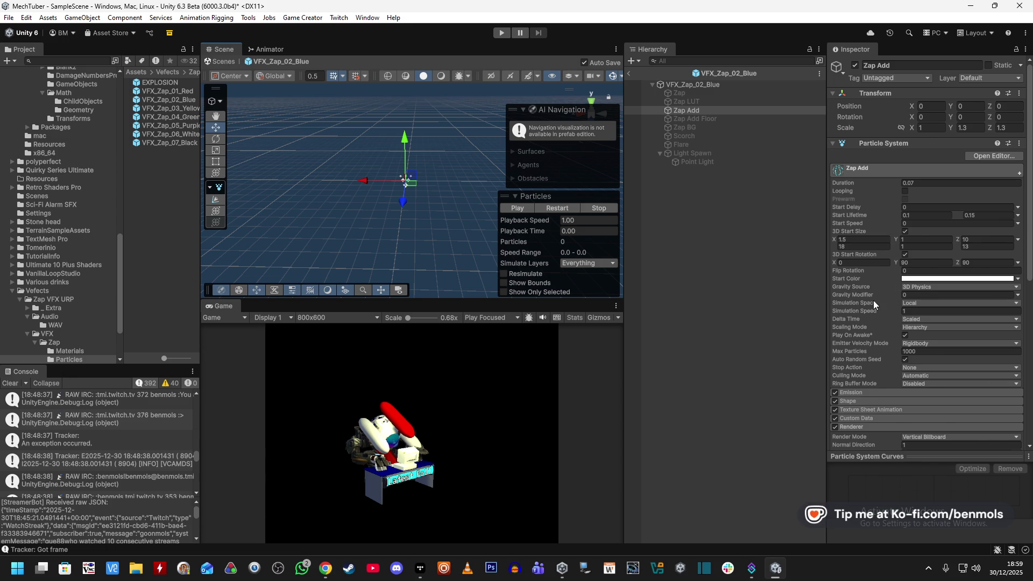
pyautogui.scroll(-3, 872, 301)
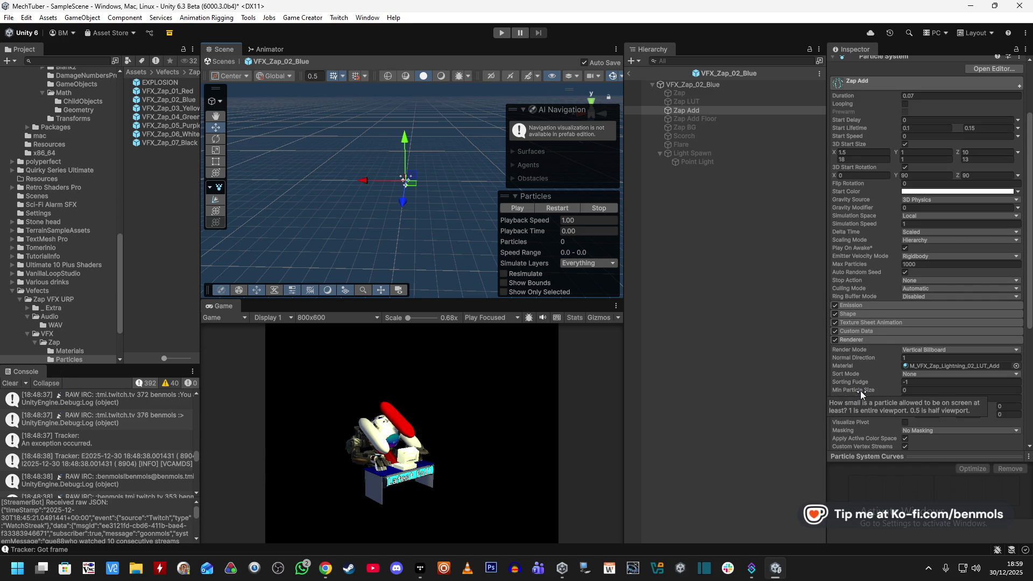
pyautogui.click(922, 351)
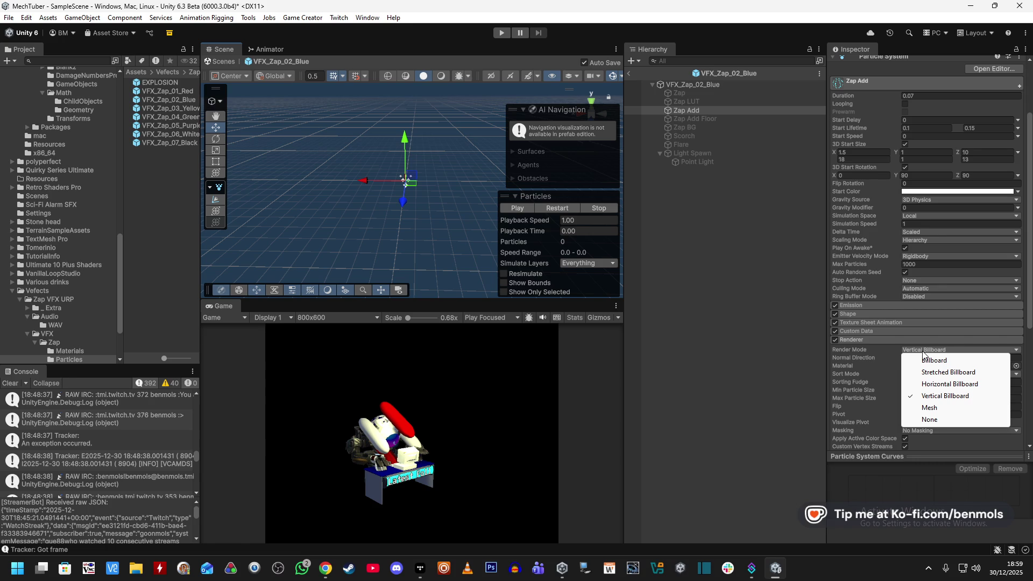
pyautogui.click(939, 408)
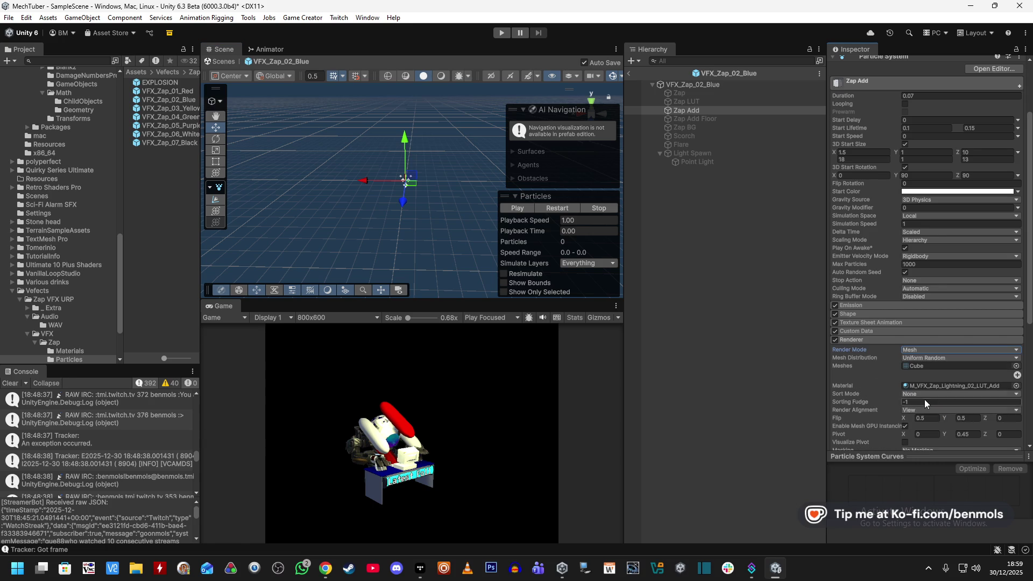
pyautogui.click(557, 208)
pyautogui.click(560, 208)
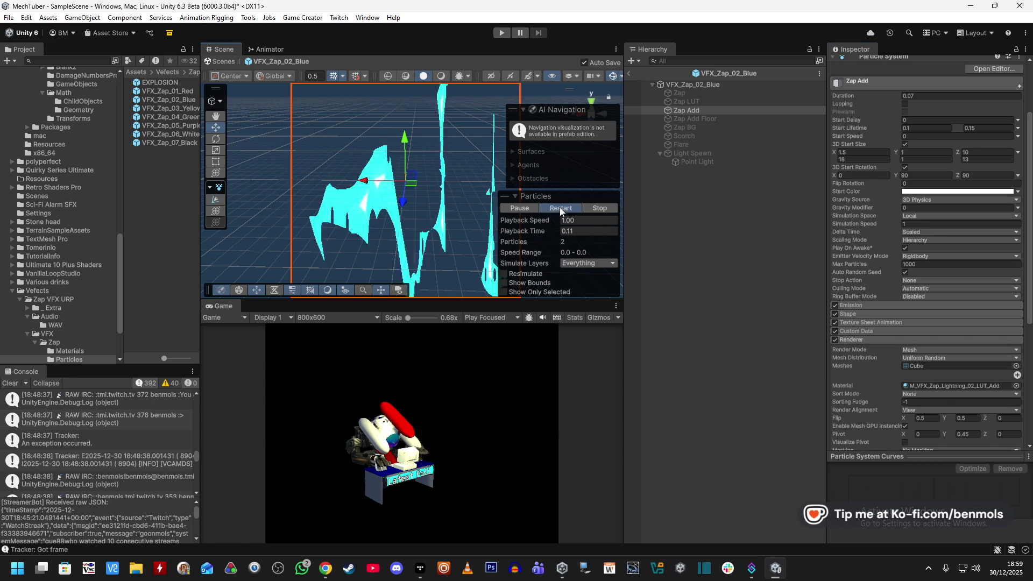
pyautogui.click(556, 208)
pyautogui.click(939, 349)
pyautogui.click(946, 396)
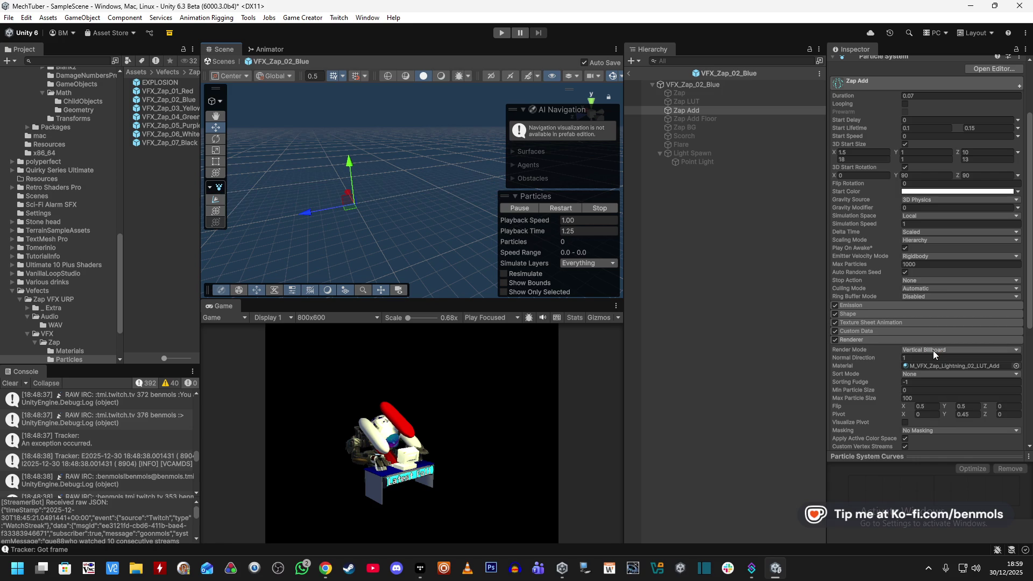
pyautogui.click(933, 351)
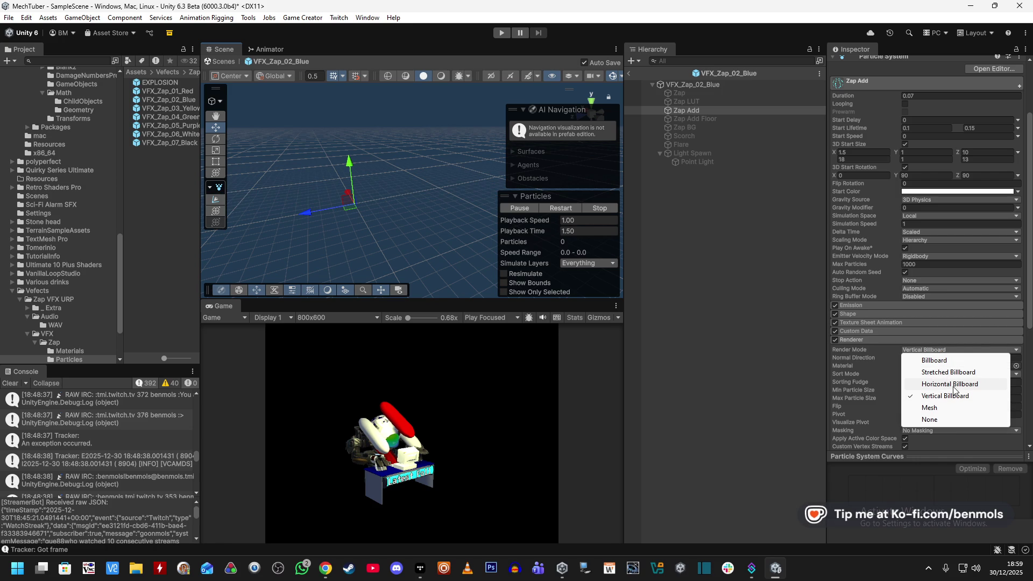
pyautogui.click(949, 383)
pyautogui.click(551, 210)
pyautogui.click(957, 350)
pyautogui.click(934, 369)
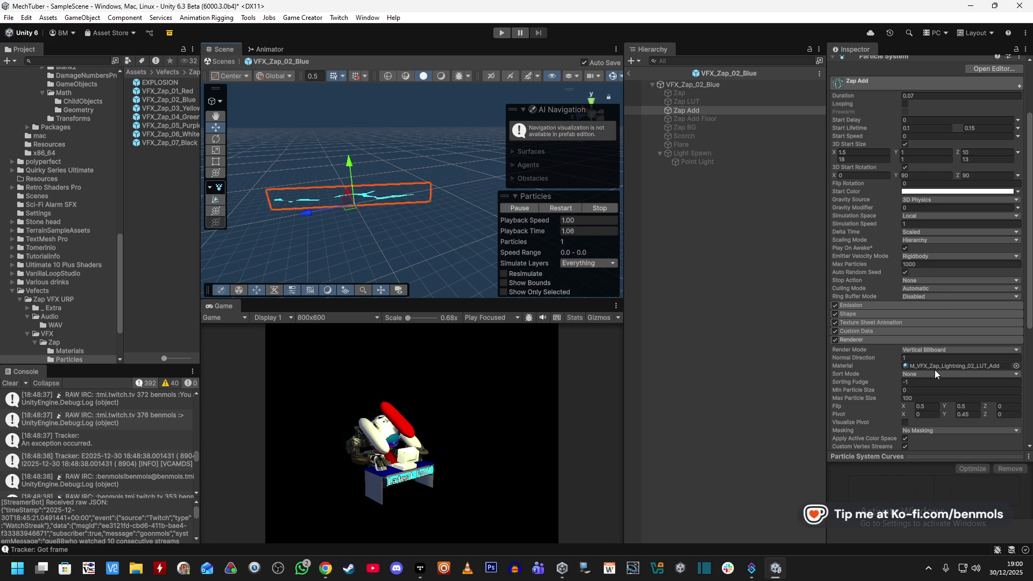
pyautogui.click(925, 347)
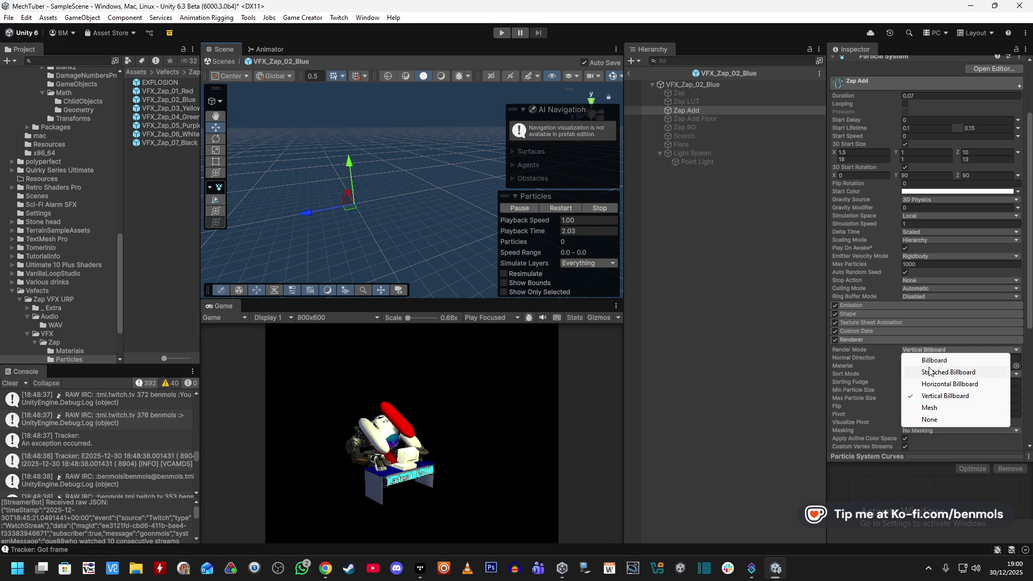
pyautogui.click(932, 372)
pyautogui.click(559, 208)
pyautogui.moveTo(413, 226)
pyautogui.mouseDown()
pyautogui.moveTo(574, 230)
pyautogui.moveTo(576, 211)
pyautogui.mouseUp()
pyautogui.click(574, 209)
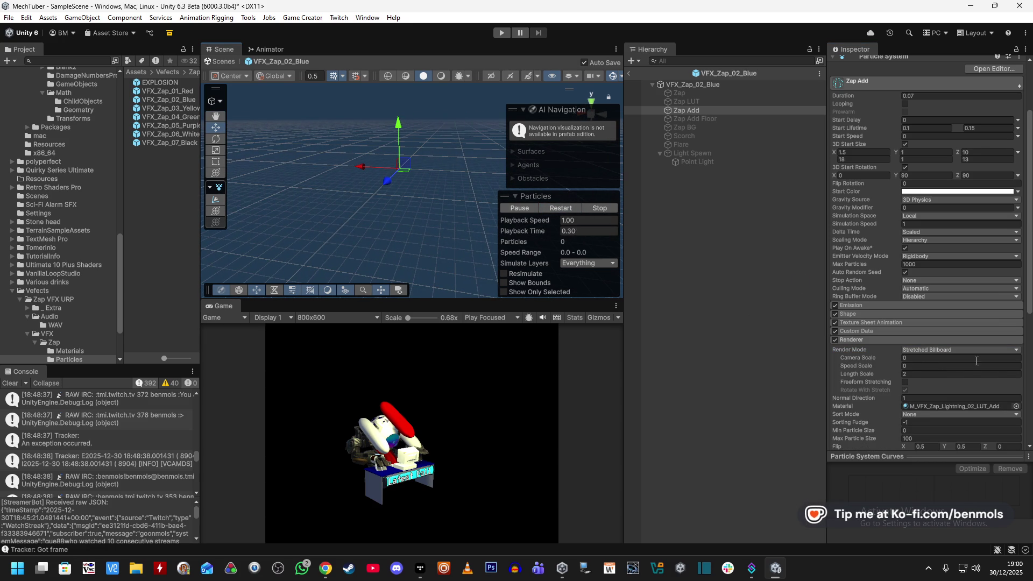
pyautogui.click(968, 350)
pyautogui.click(968, 392)
pyautogui.click(566, 209)
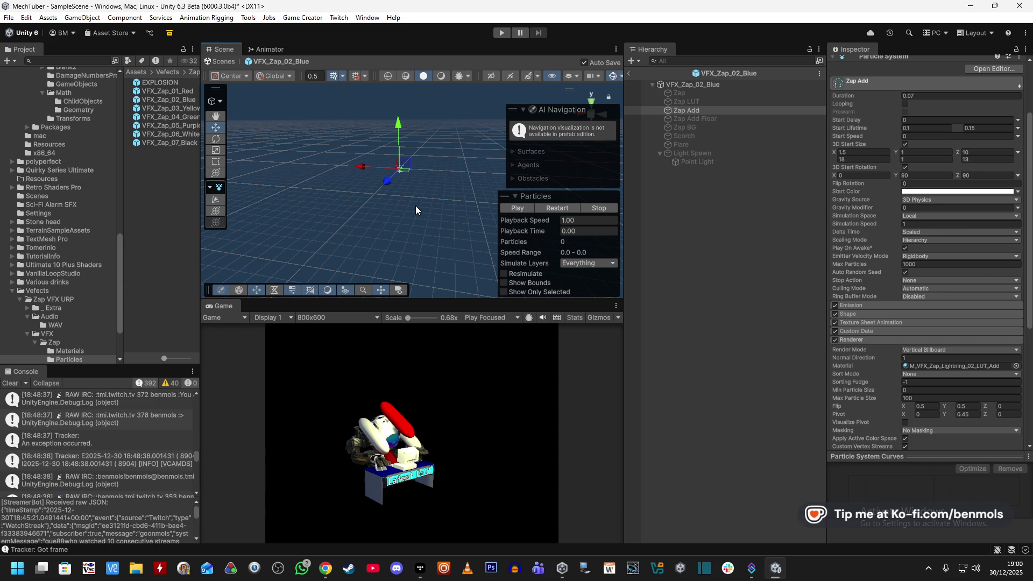
# - Peek at Zap Add's Emission and Shape, then expand Texture Sheet Animation and Custom Data
pyautogui.click(905, 305)
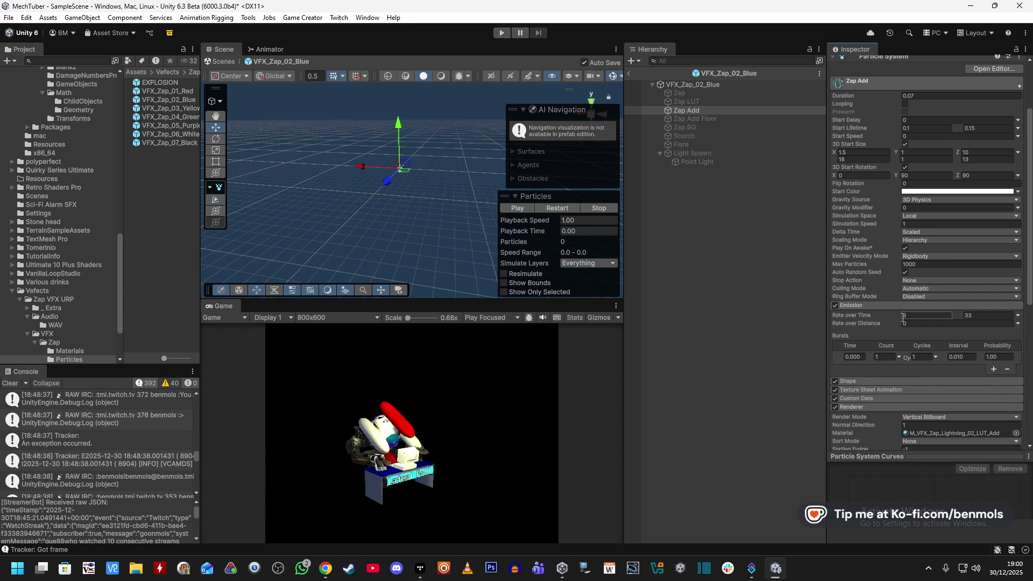
pyautogui.click(904, 307)
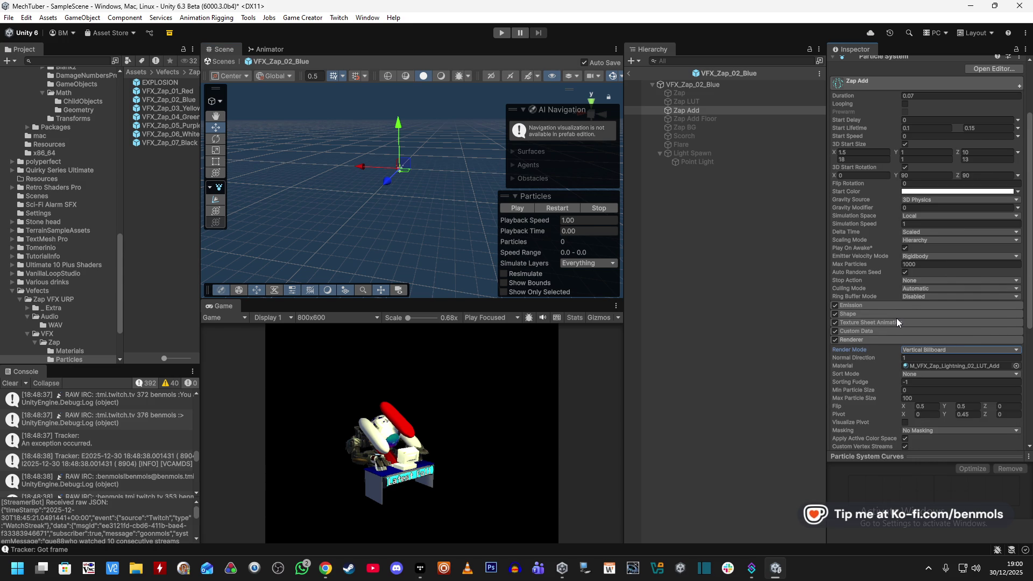
pyautogui.click(899, 315)
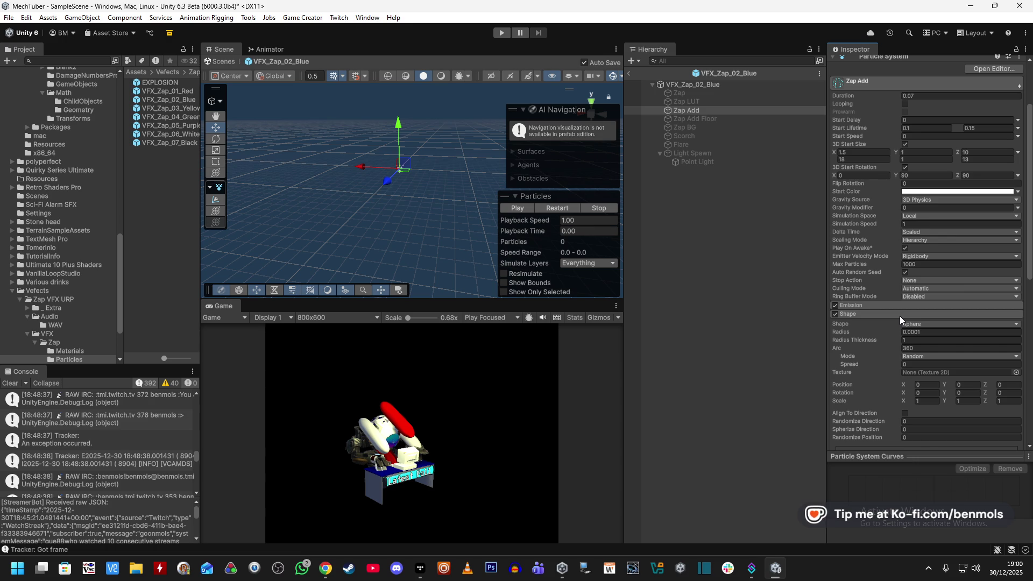
pyautogui.click(899, 315)
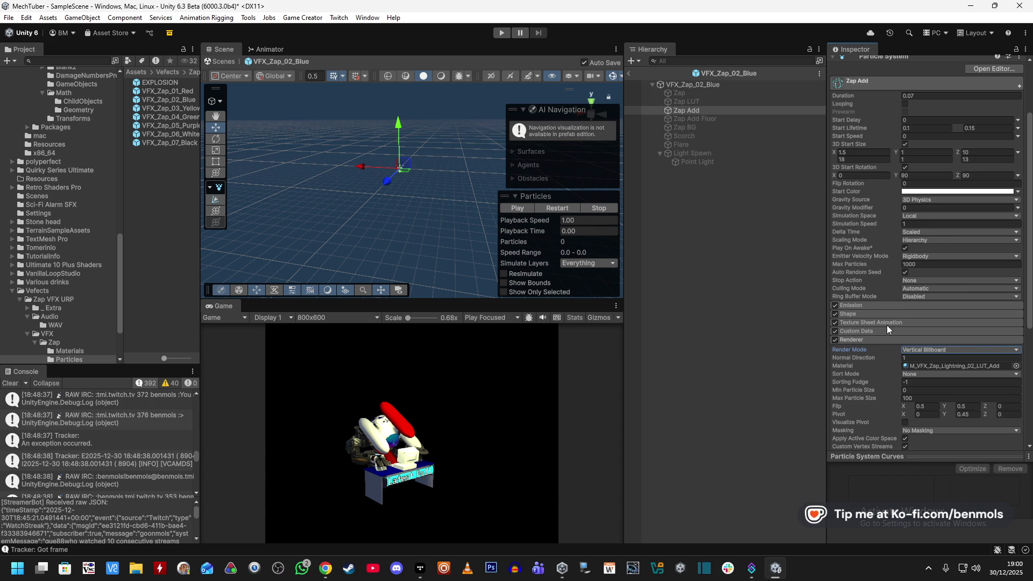
pyautogui.click(847, 324)
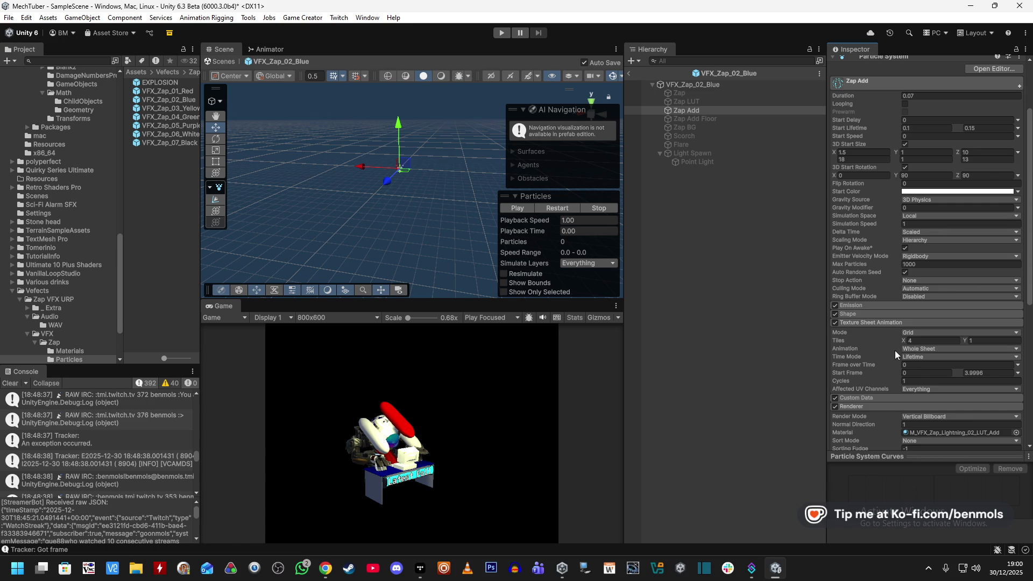
pyautogui.click(878, 398)
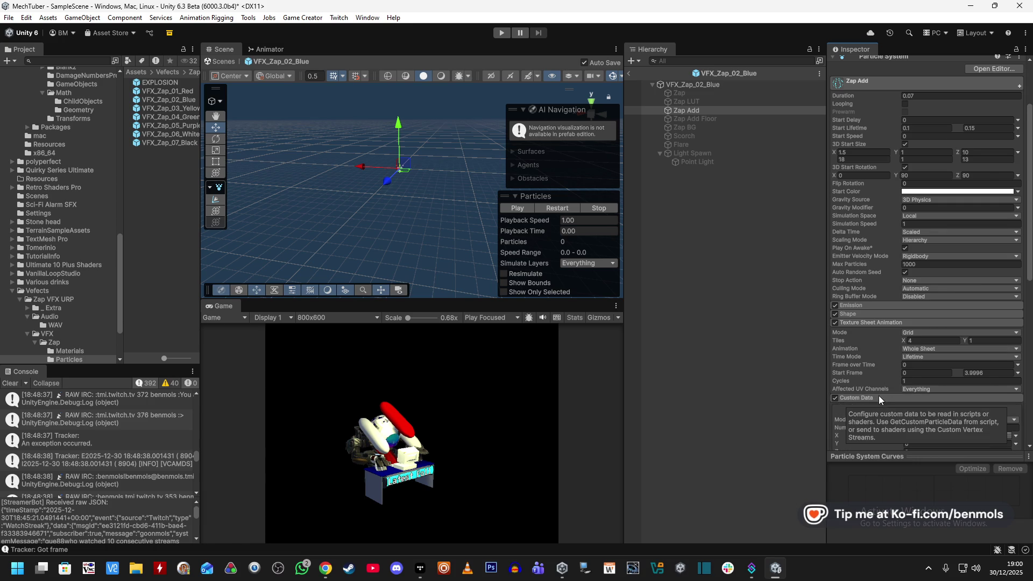
# - Check the renderer's sort mode options, leaving Sort Mode at None
pyautogui.scroll(-3, 878, 397)
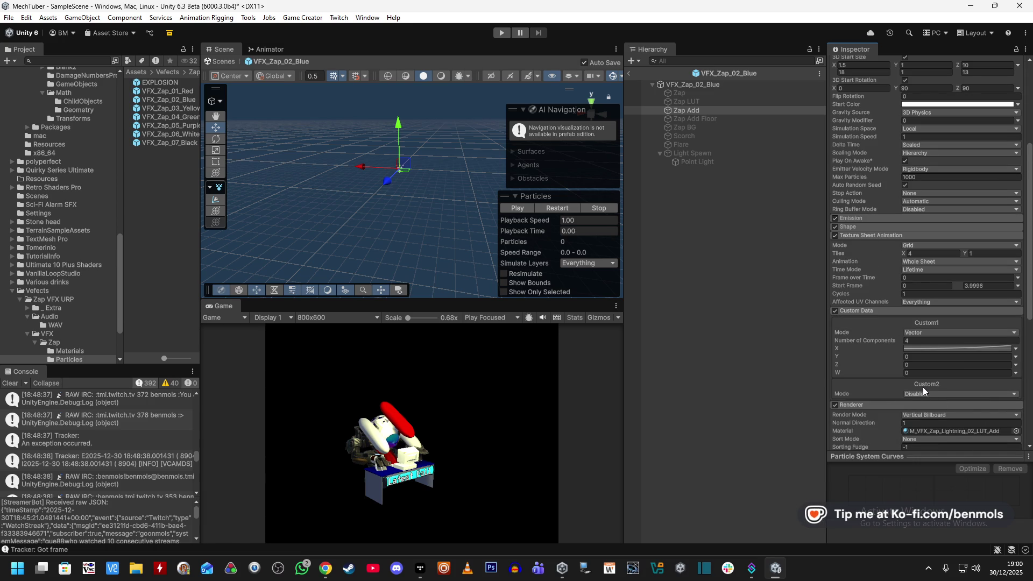
pyautogui.scroll(-2, 884, 377)
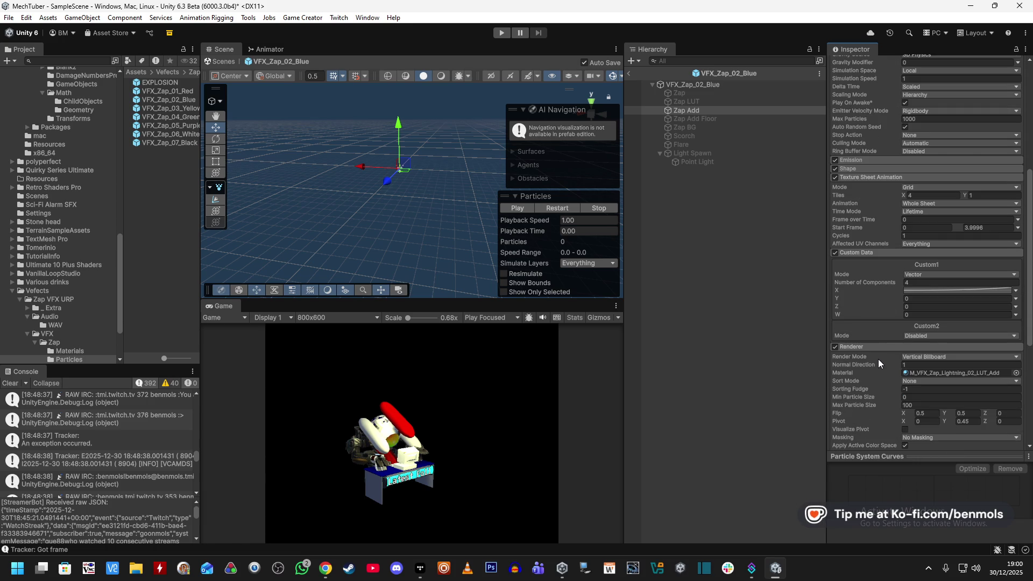
pyautogui.click(921, 383)
pyautogui.click(868, 389)
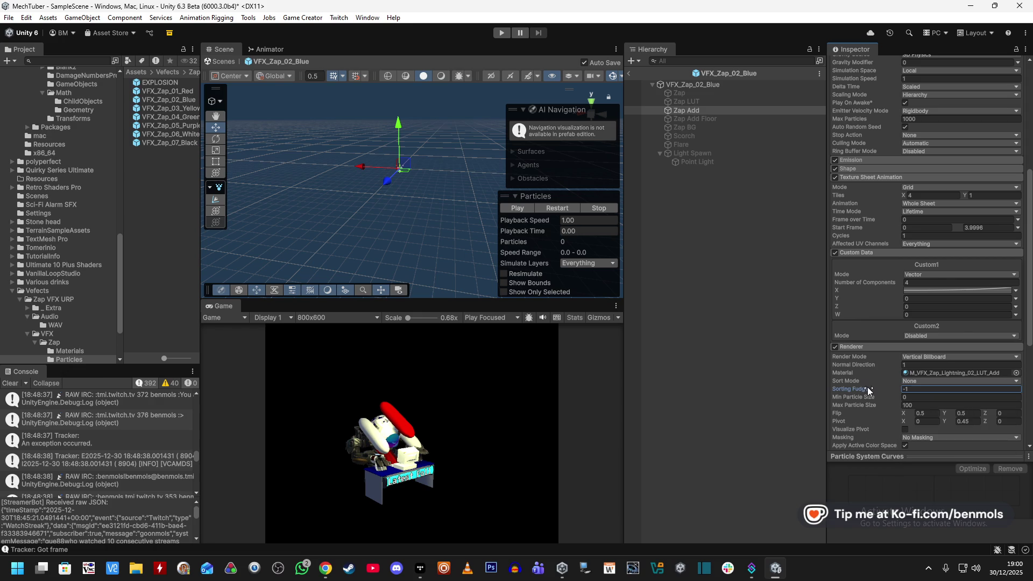
pyautogui.scroll(-1, 868, 386)
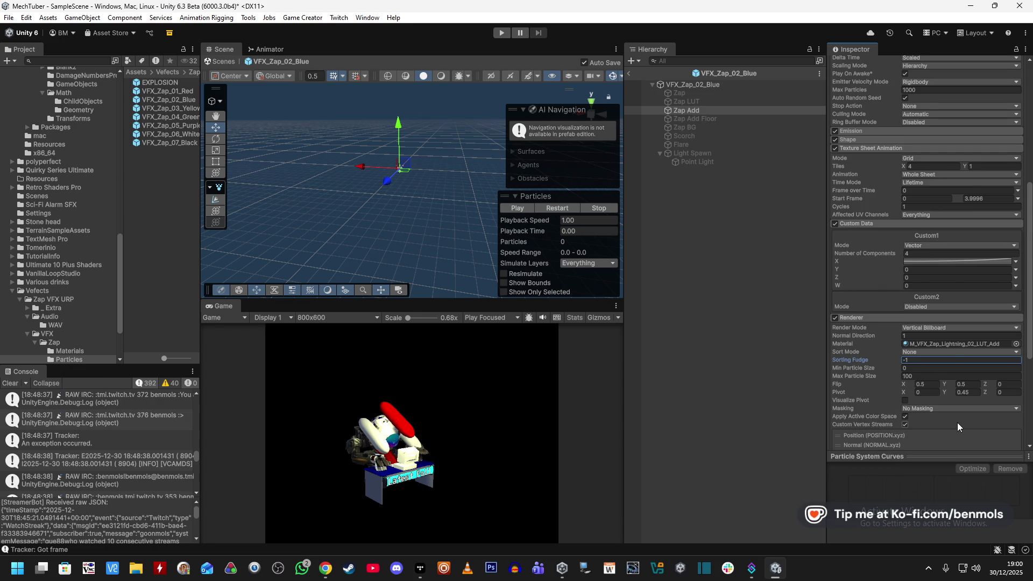
pyautogui.scroll(-3, 957, 427)
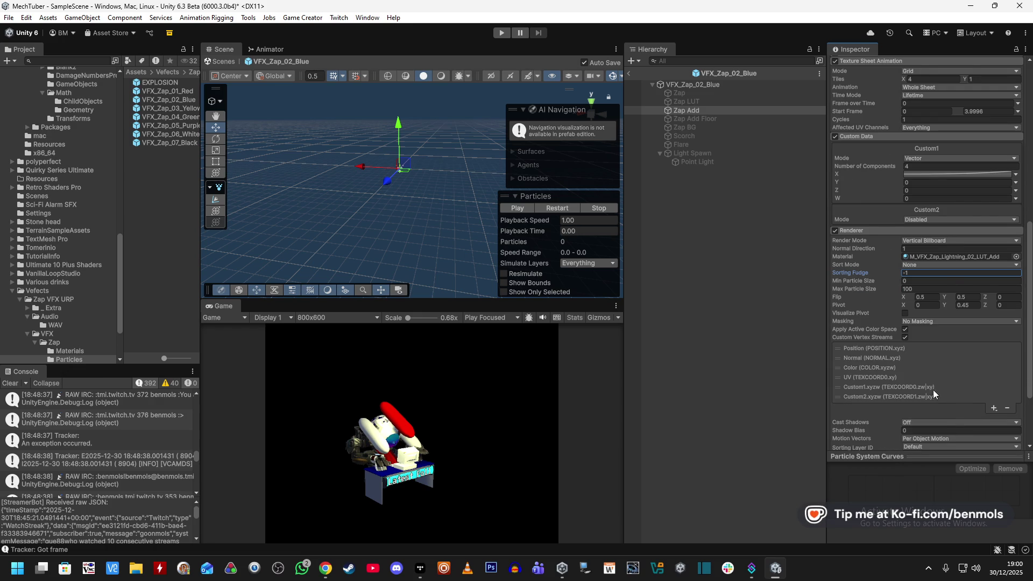
pyautogui.scroll(-3, 935, 393)
# - Expand the particle material's settings, then return the Inspector to the top
pyautogui.click(832, 422)
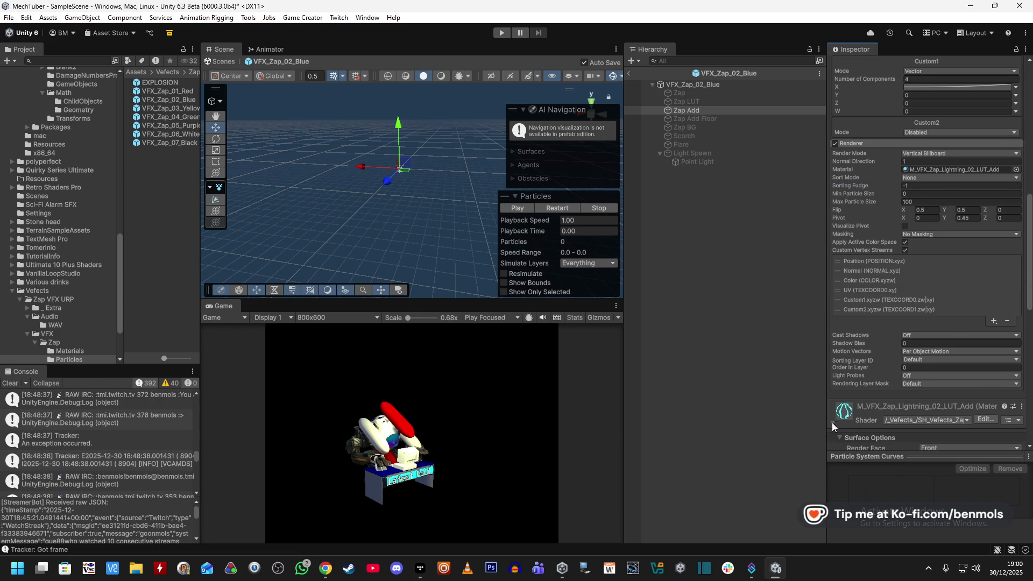
pyautogui.scroll(-5, 872, 402)
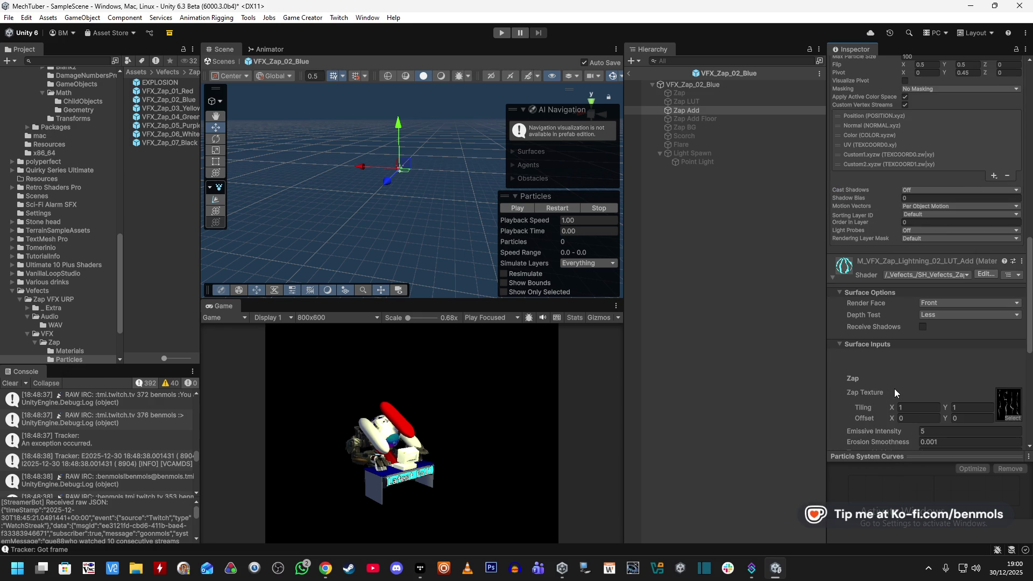
pyautogui.scroll(-9, 874, 371)
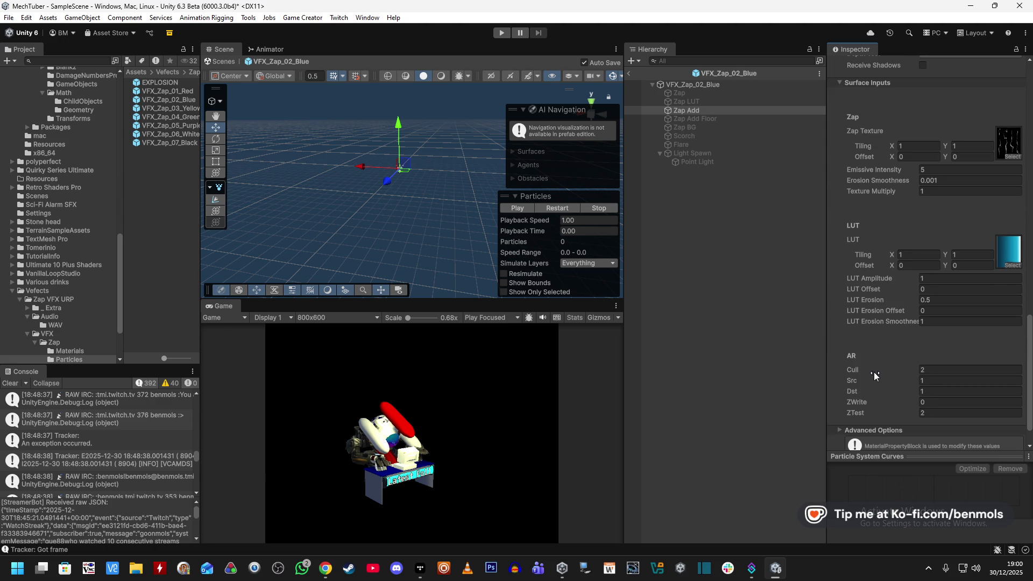
pyautogui.scroll(12, 899, 237)
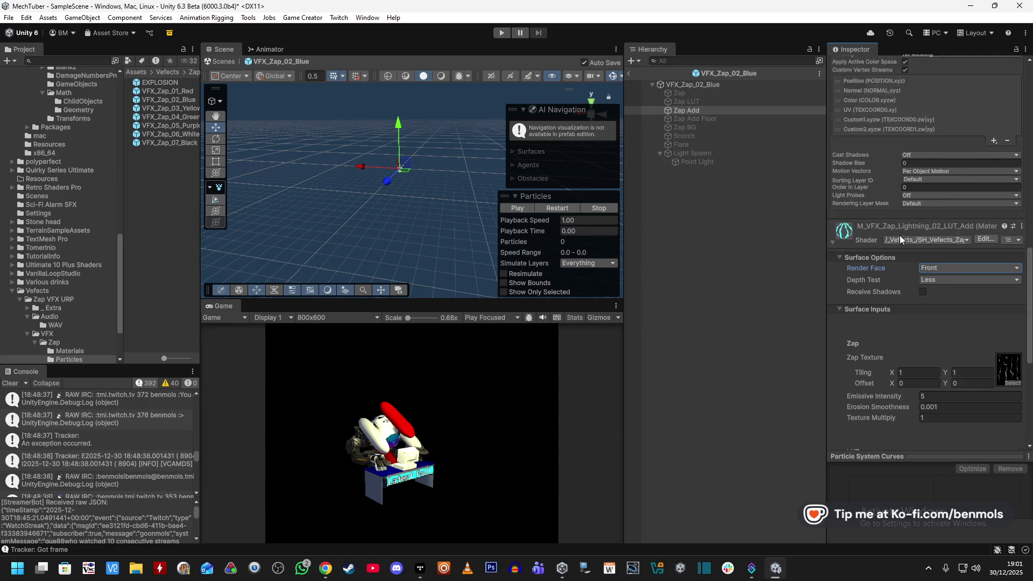
pyautogui.scroll(5, 900, 237)
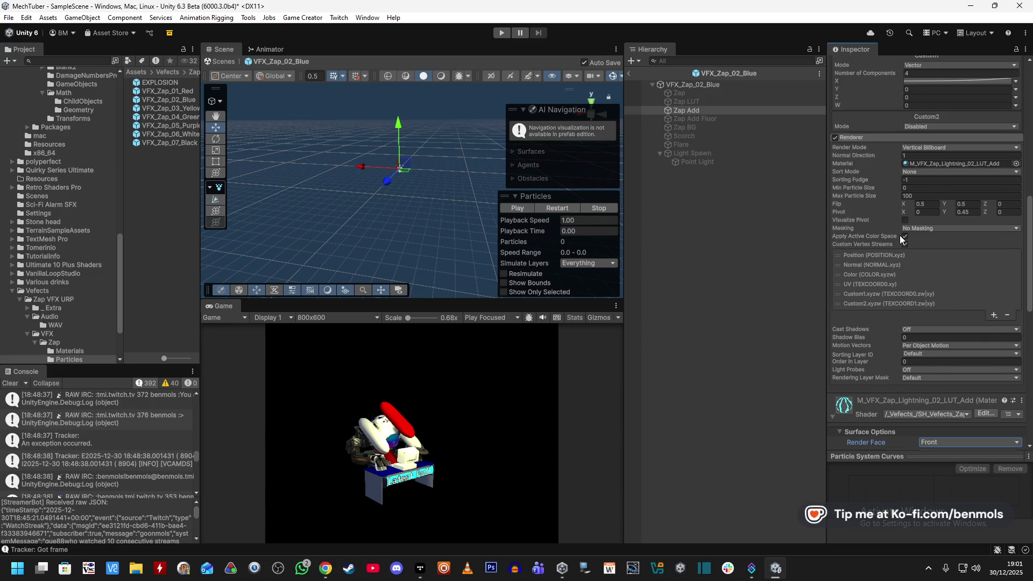
pyautogui.scroll(6, 897, 237)
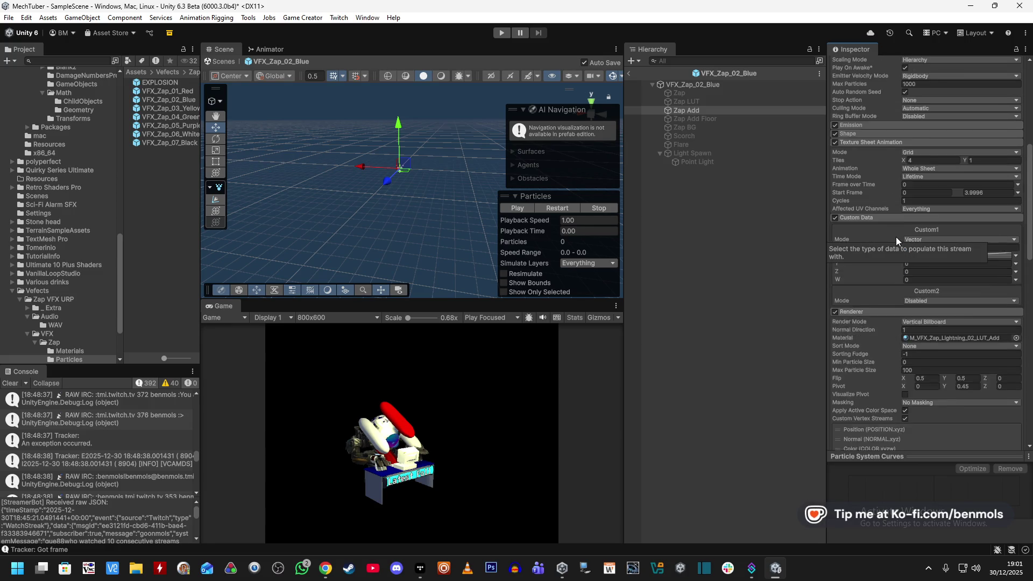
pyautogui.scroll(6, 873, 317)
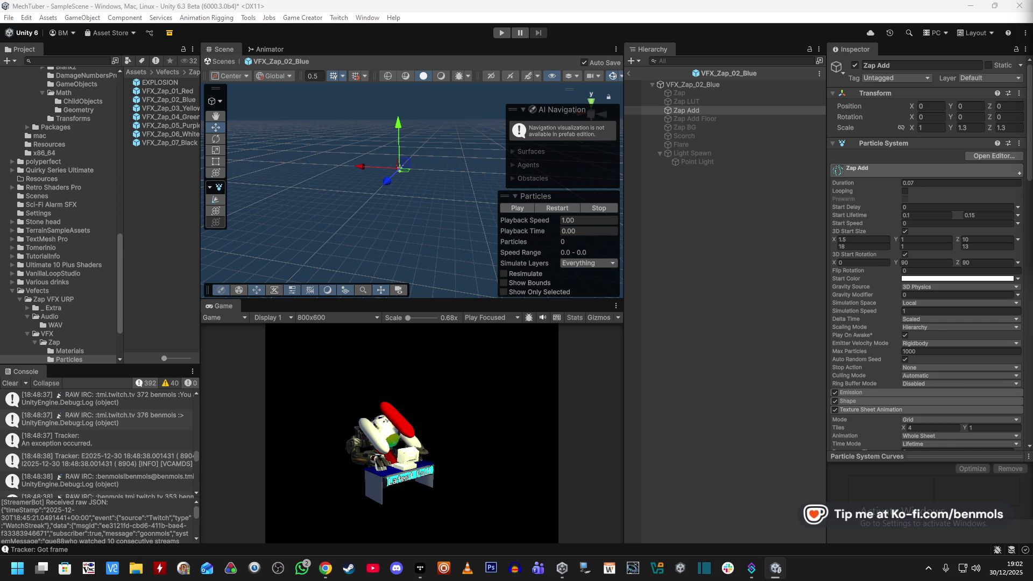
# - Leave the Zap Add prefab for the main scene and bring up My Assets in the Package Manager
pyautogui.click(700, 170)
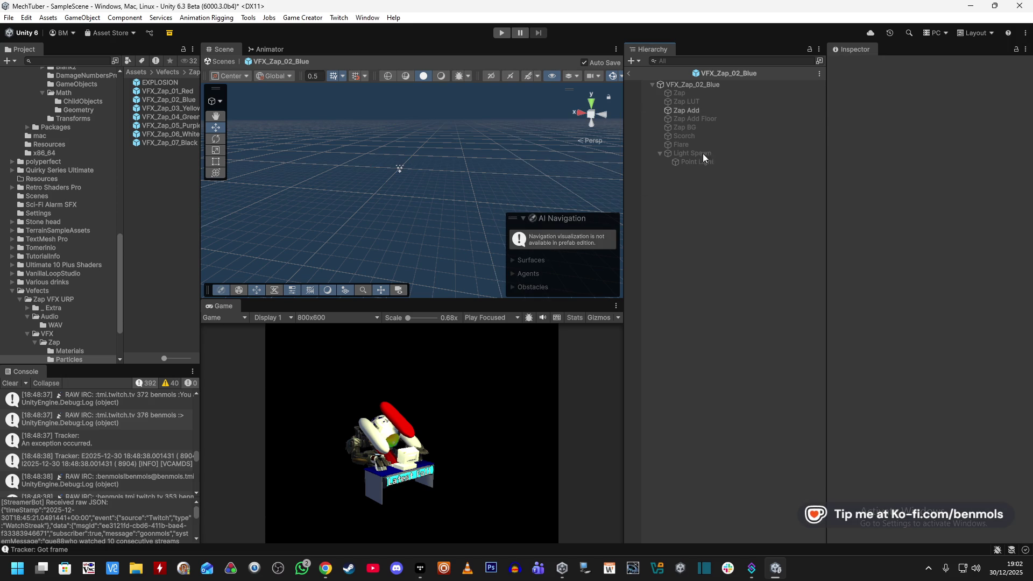
pyautogui.click(631, 72)
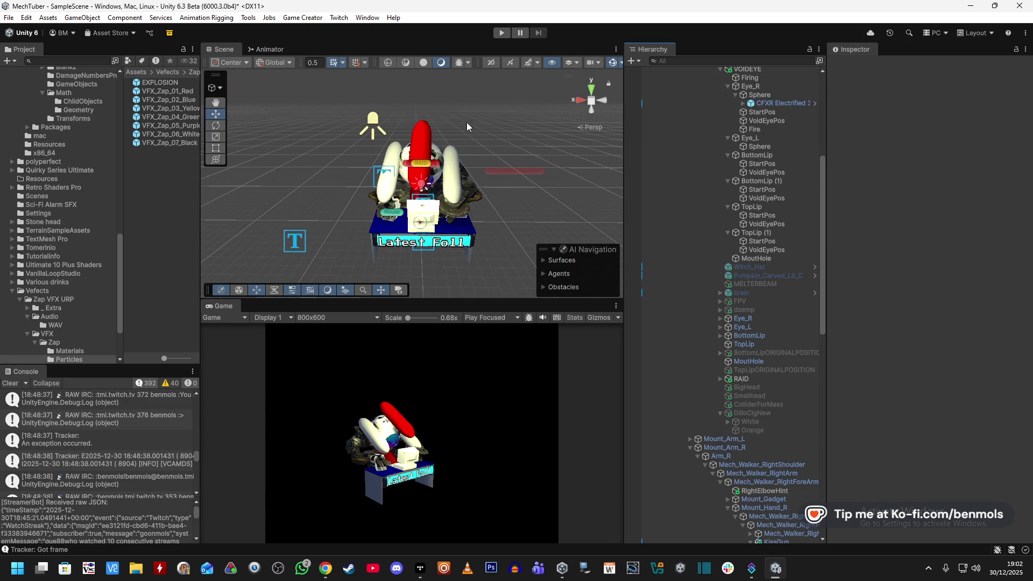
pyautogui.click(306, 20)
pyautogui.moveTo(368, 17)
pyautogui.moveTo(438, 208)
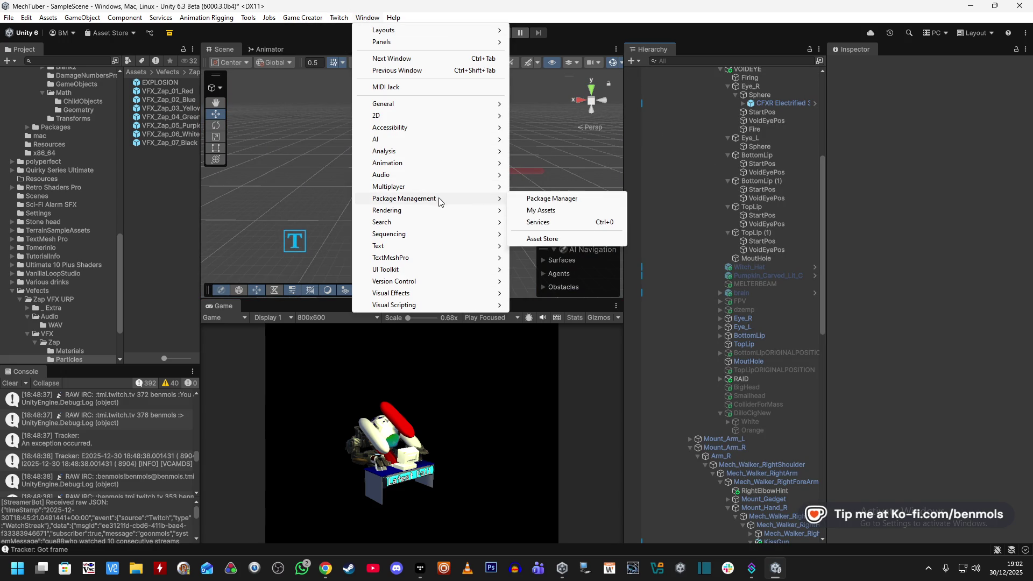
pyautogui.click(543, 199)
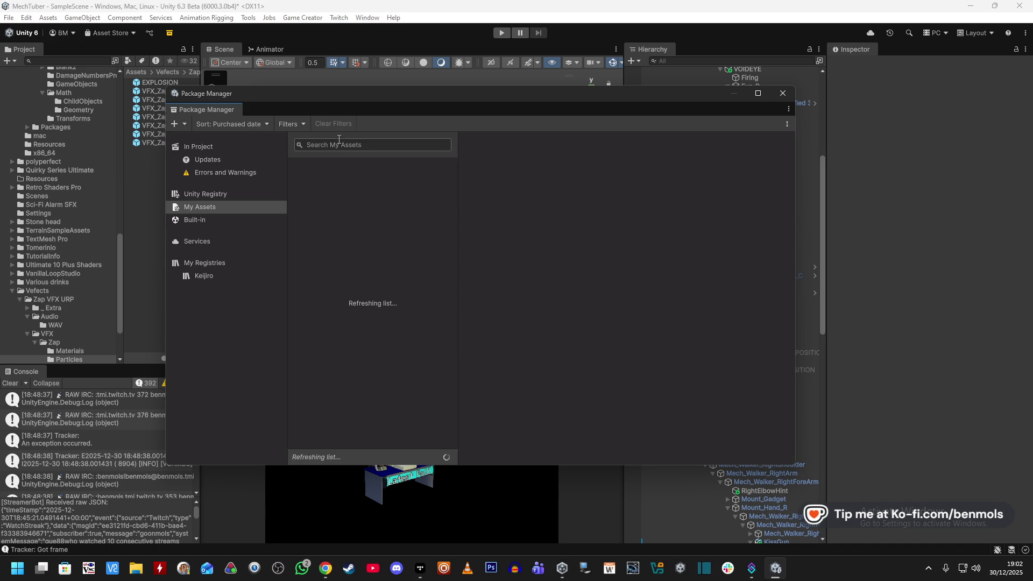
# - Search My Assets for 'Effects' and review PSX Shader Kit, Bullet FX Pack, Puzzle Game SFX and Sci-Fi Small Sound Pack
pyautogui.click(336, 145)
pyautogui.write('Effects')
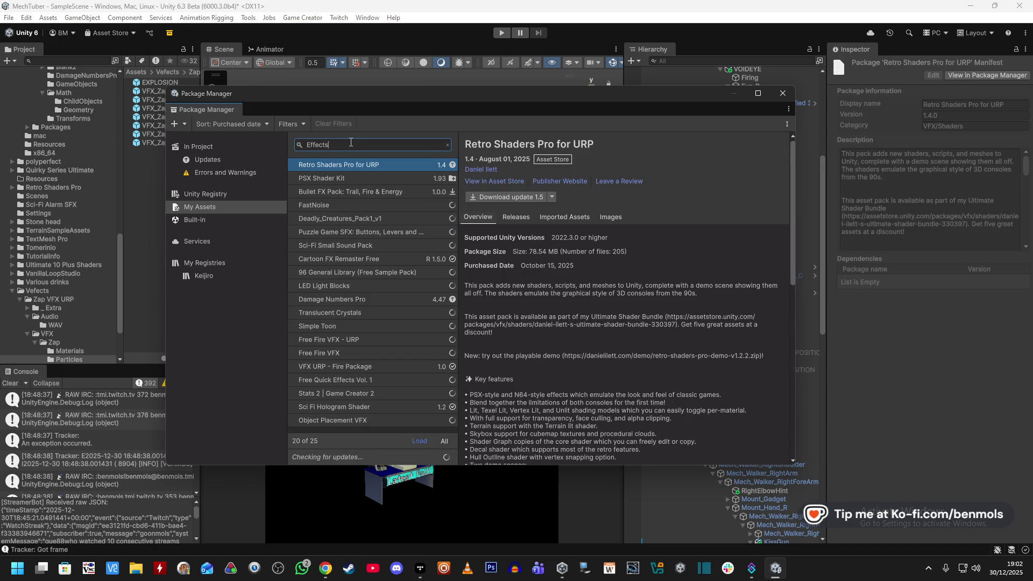
pyautogui.click(369, 178)
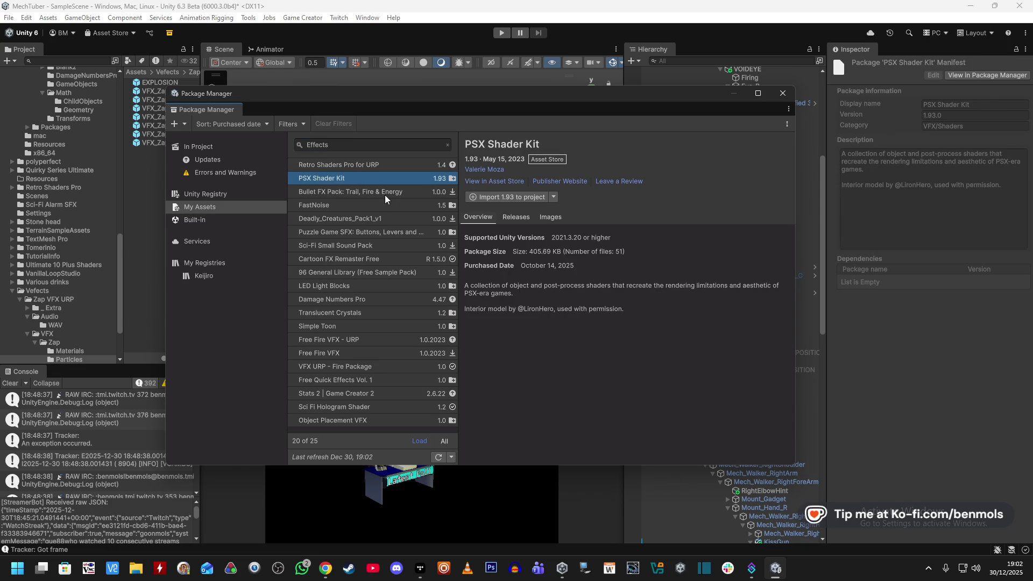
pyautogui.click(384, 192)
pyautogui.click(547, 216)
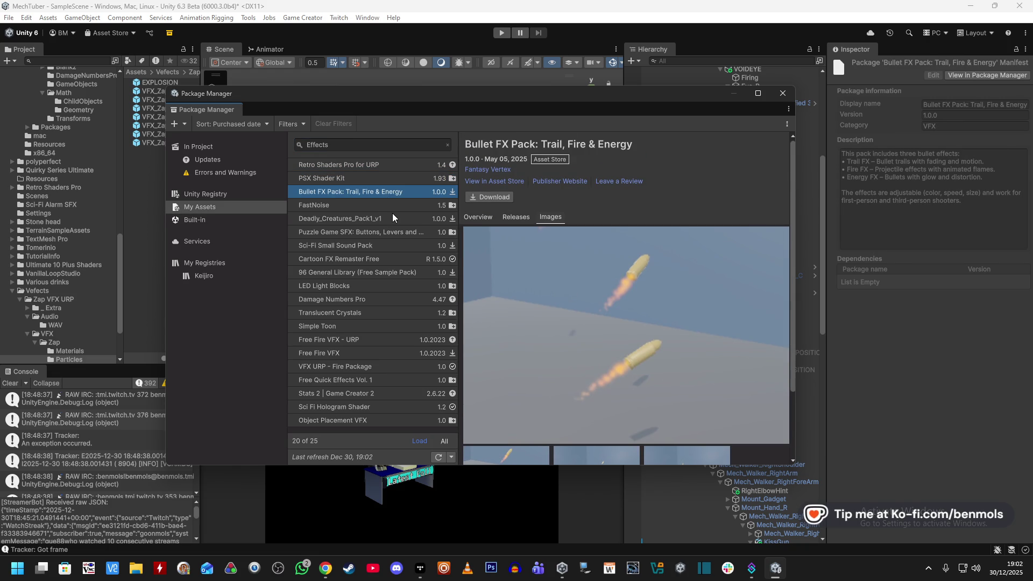
pyautogui.click(395, 231)
pyautogui.click(398, 245)
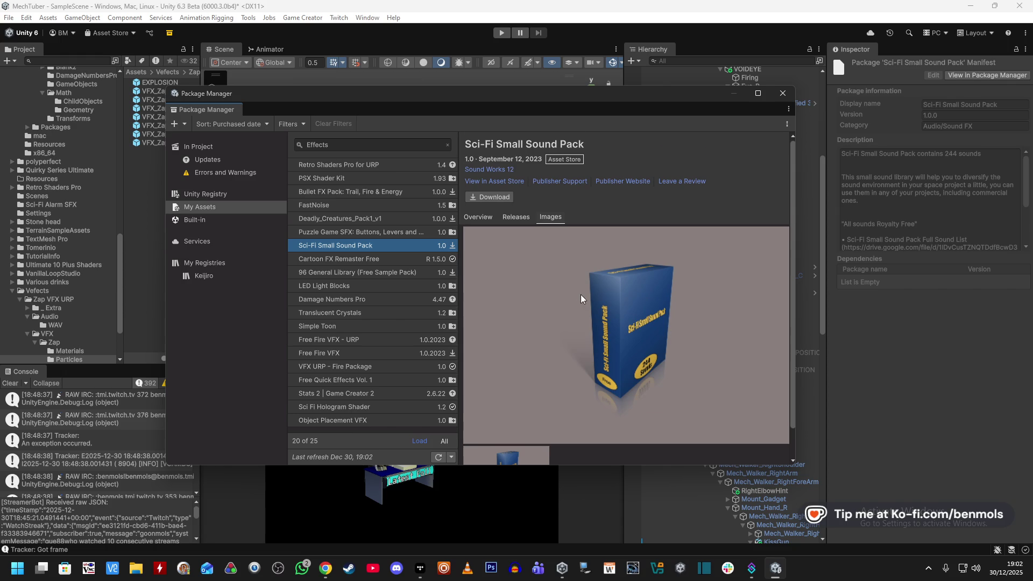
pyautogui.scroll(-2, 580, 294)
# - Review Cartoon FX Remaster Free, Damage Numbers Pro, Translucent Crystals, Simple Toon, Free Fire VFX and Free Quick Effects details
pyautogui.click(379, 261)
pyautogui.scroll(-2, 640, 303)
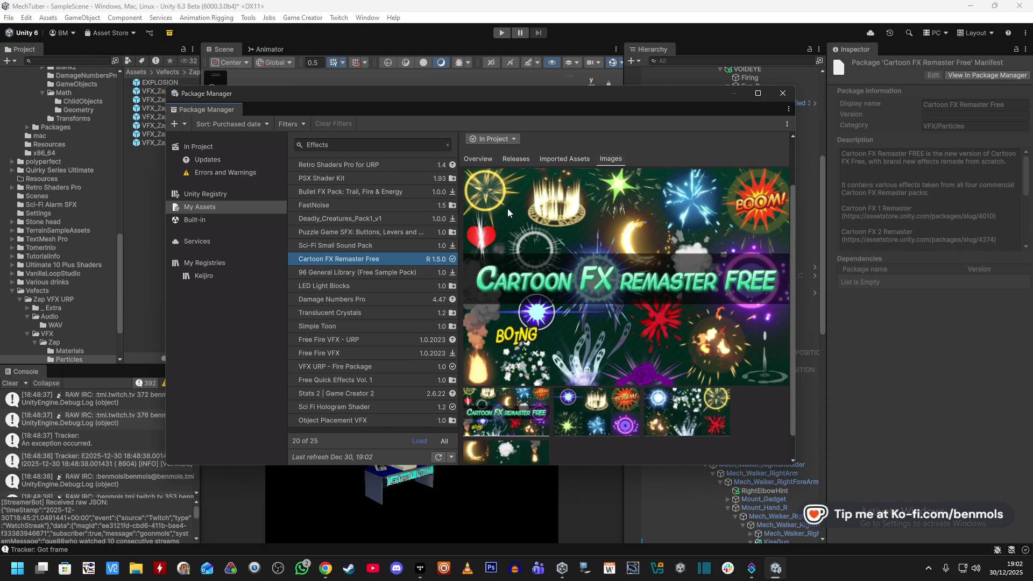
pyautogui.scroll(-1, 612, 323)
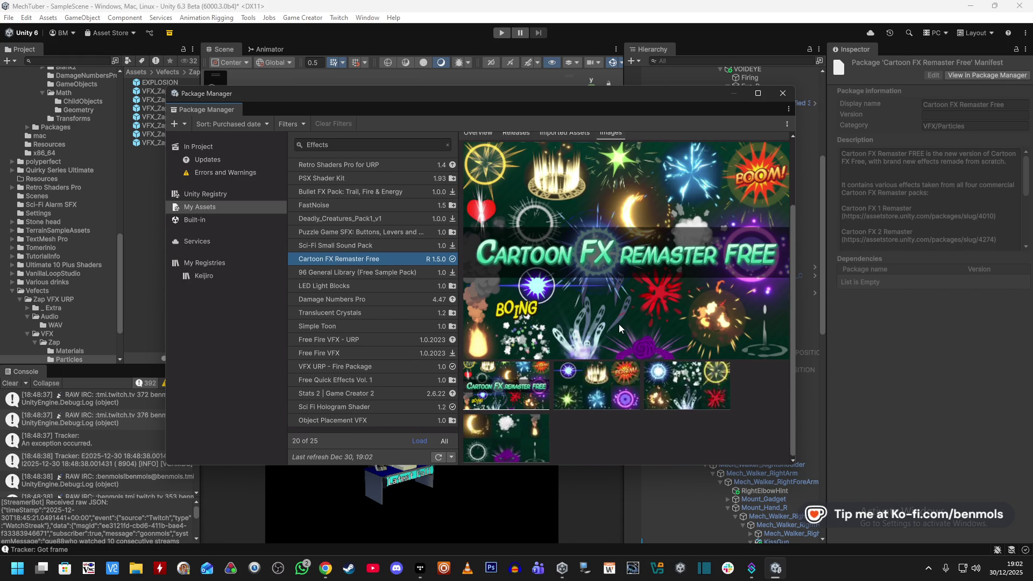
pyautogui.click(379, 273)
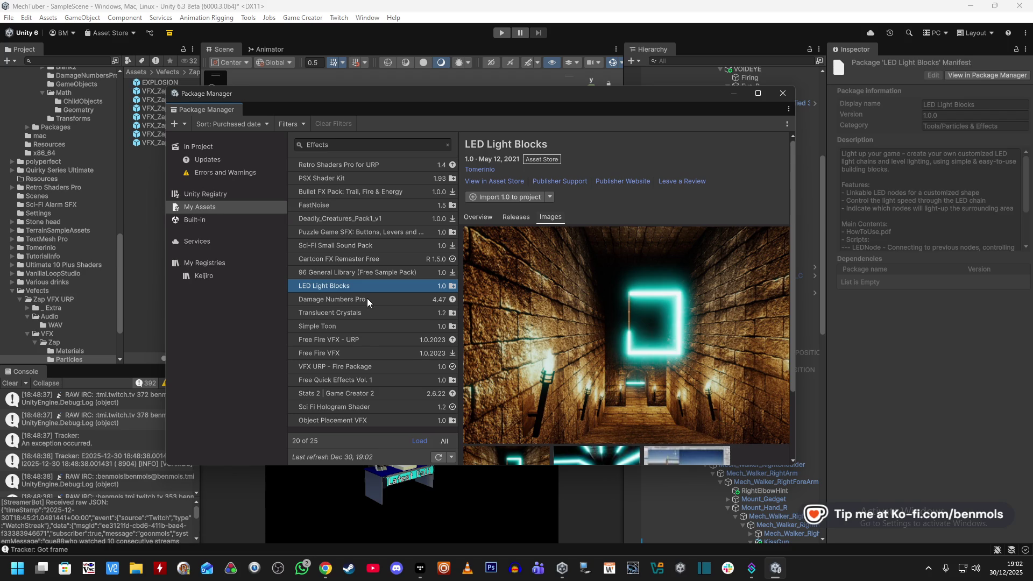
pyautogui.click(367, 299)
pyautogui.click(377, 312)
pyautogui.click(385, 326)
pyautogui.click(380, 339)
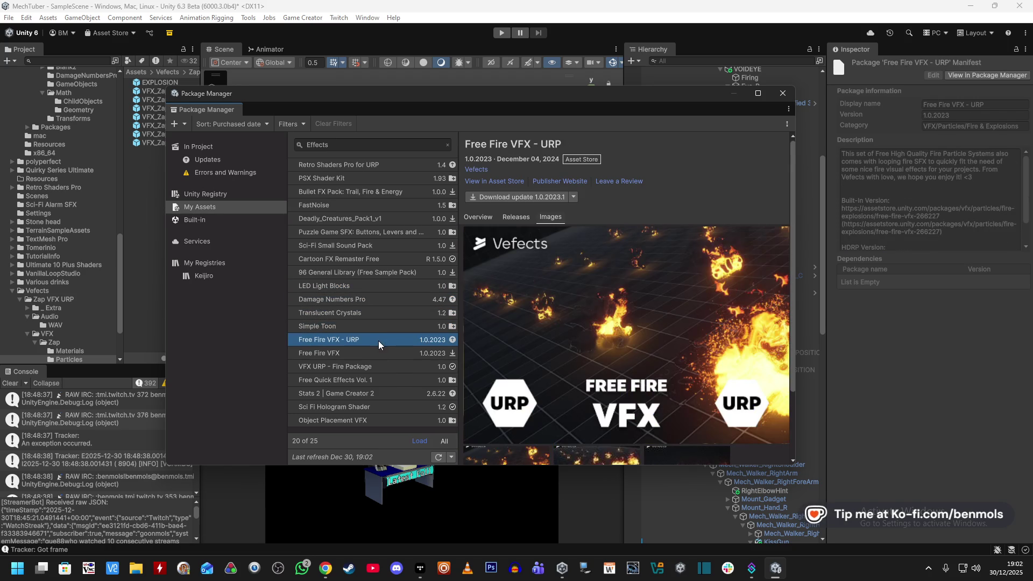
pyautogui.scroll(-3, 673, 395)
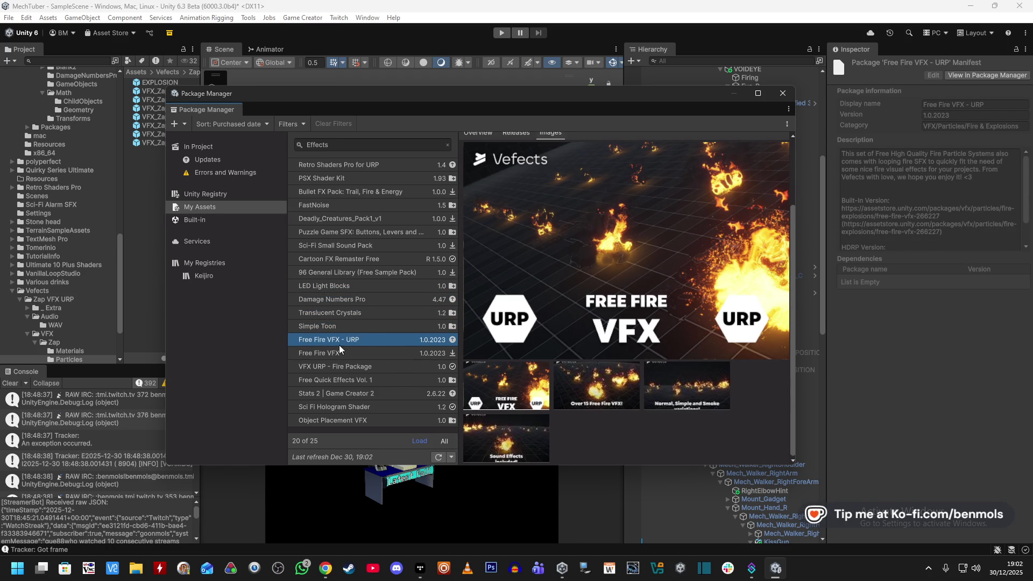
pyautogui.click(354, 355)
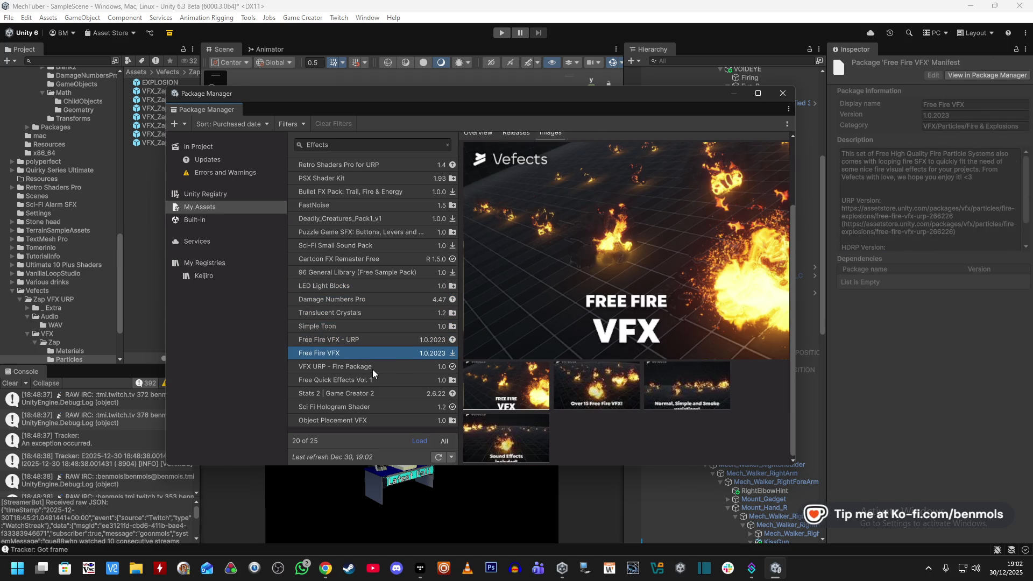
pyautogui.click(373, 368)
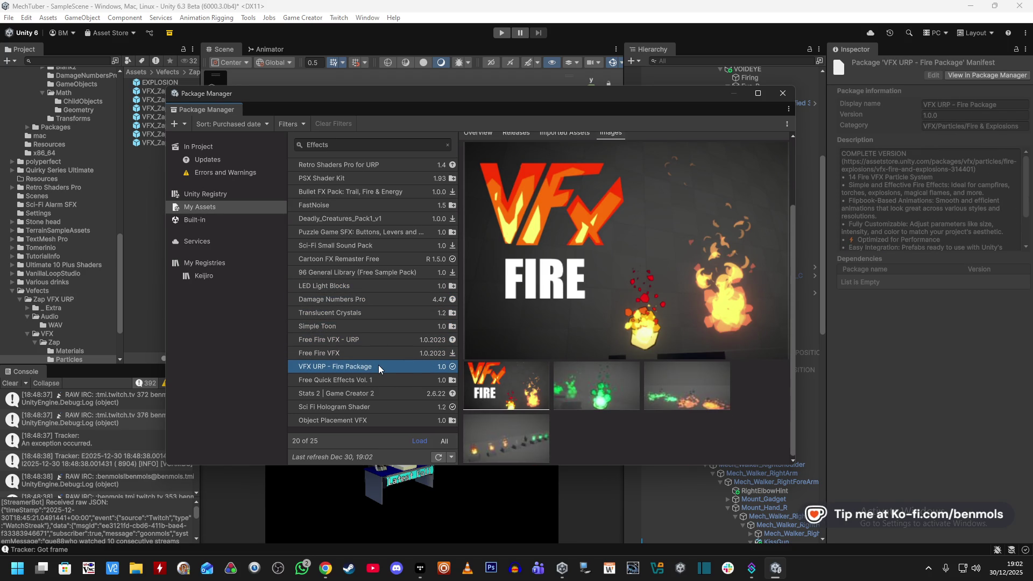
pyautogui.click(372, 380)
pyautogui.scroll(-3, 576, 344)
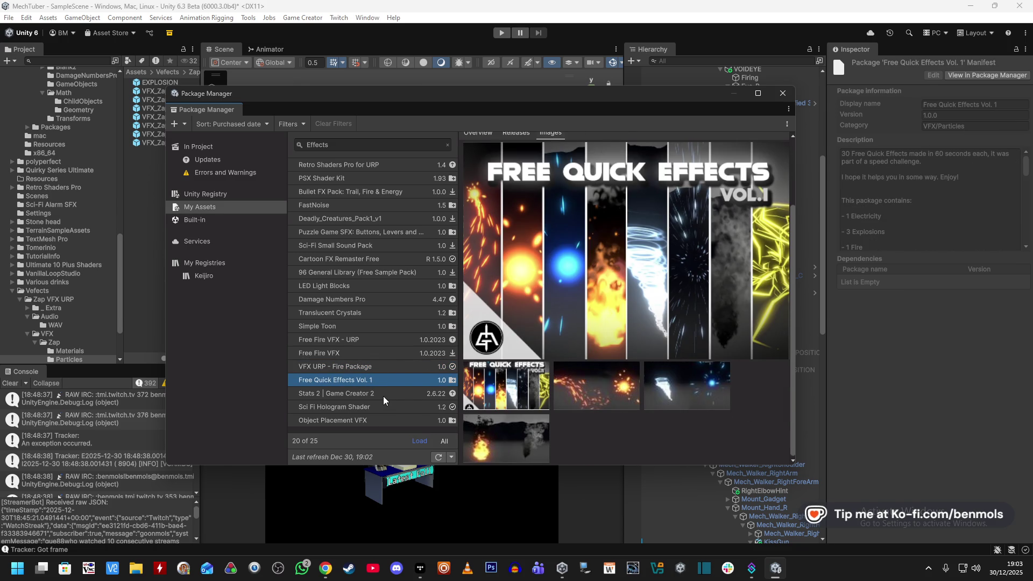
# - List all 25 purchased packages and select Unique Projectiles - Mega Pack - Vol. 1
pyautogui.click(427, 443)
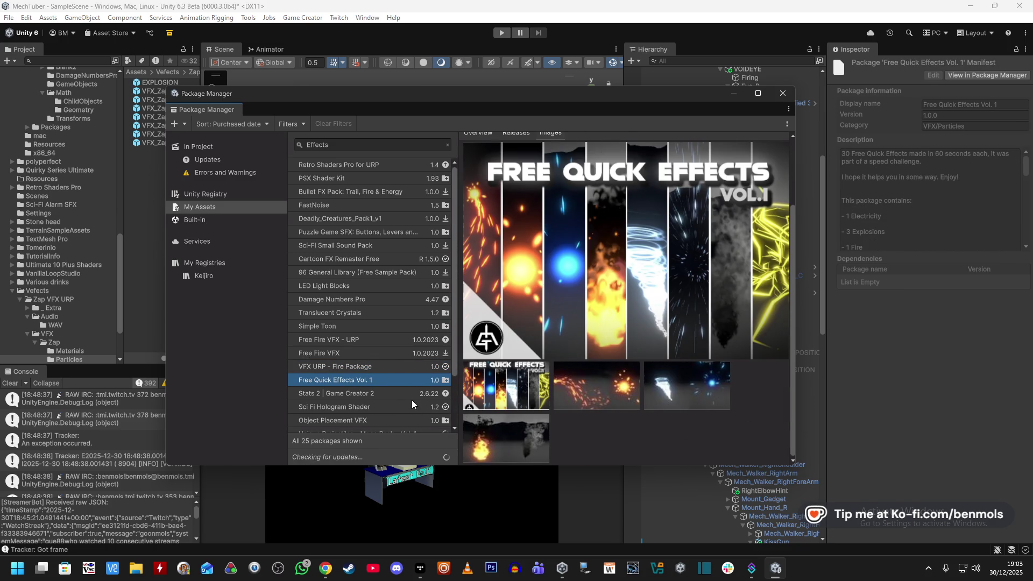
pyautogui.scroll(-3, 387, 353)
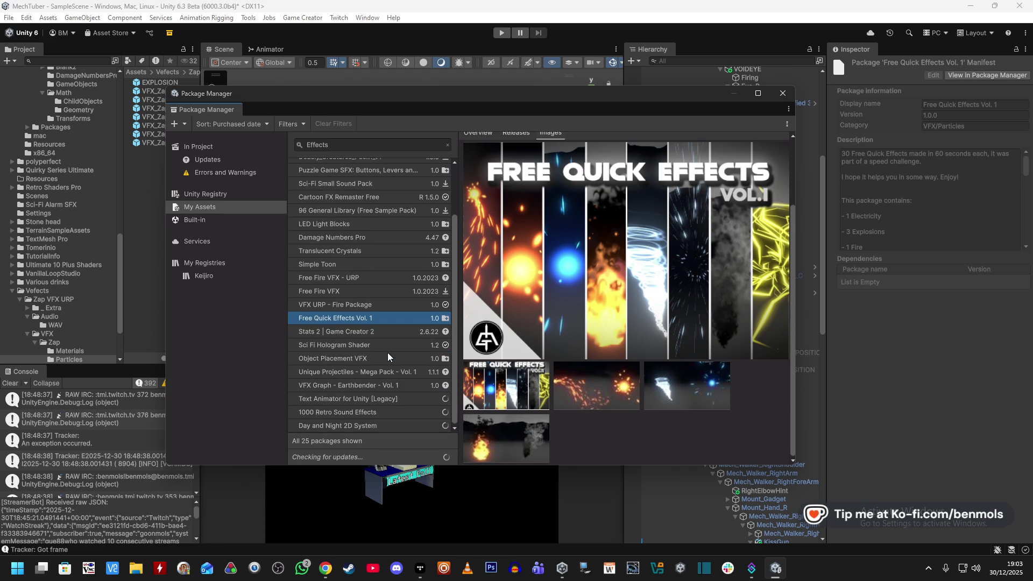
pyautogui.click(358, 387)
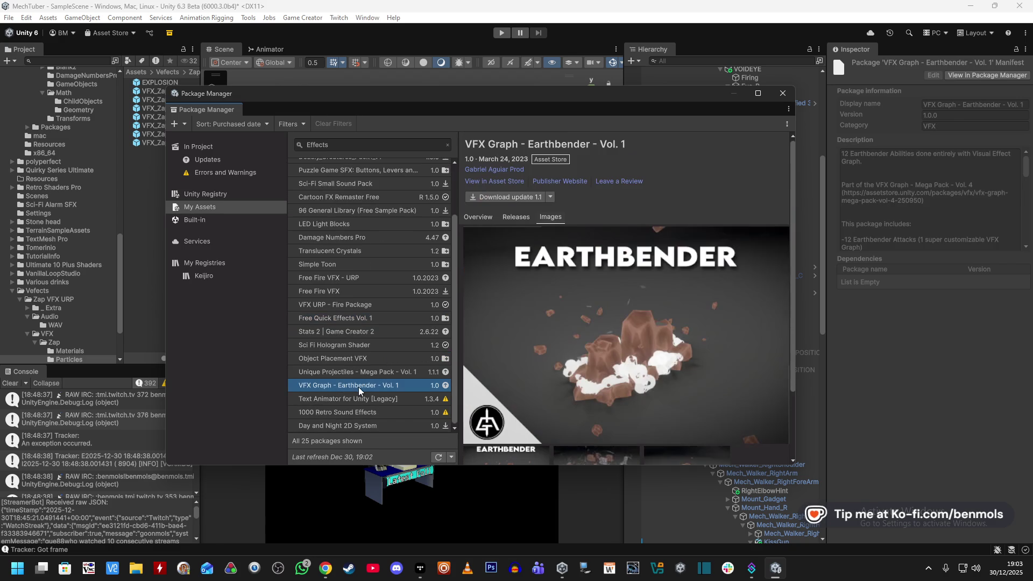
pyautogui.click(369, 372)
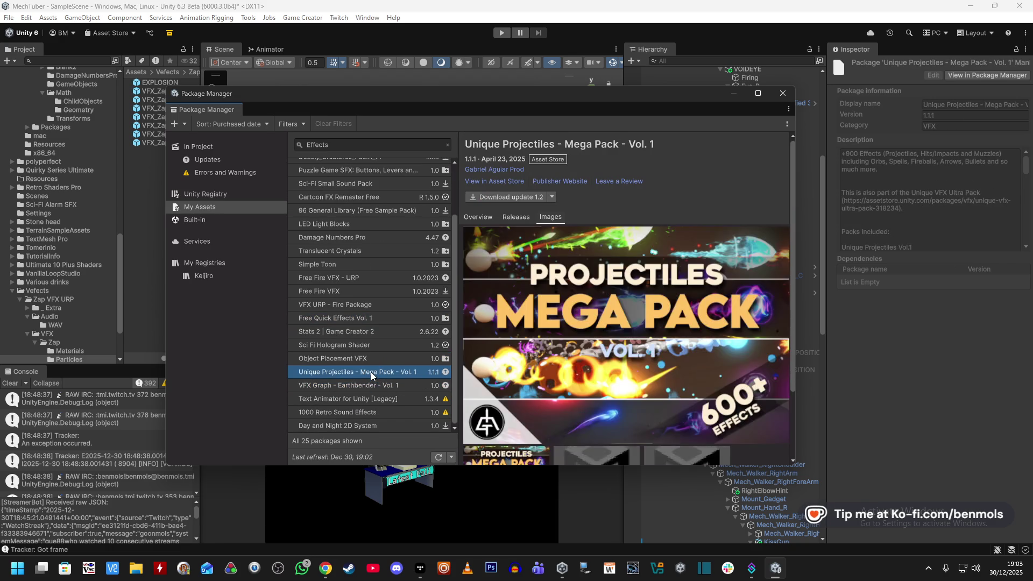
pyautogui.scroll(-3, 684, 376)
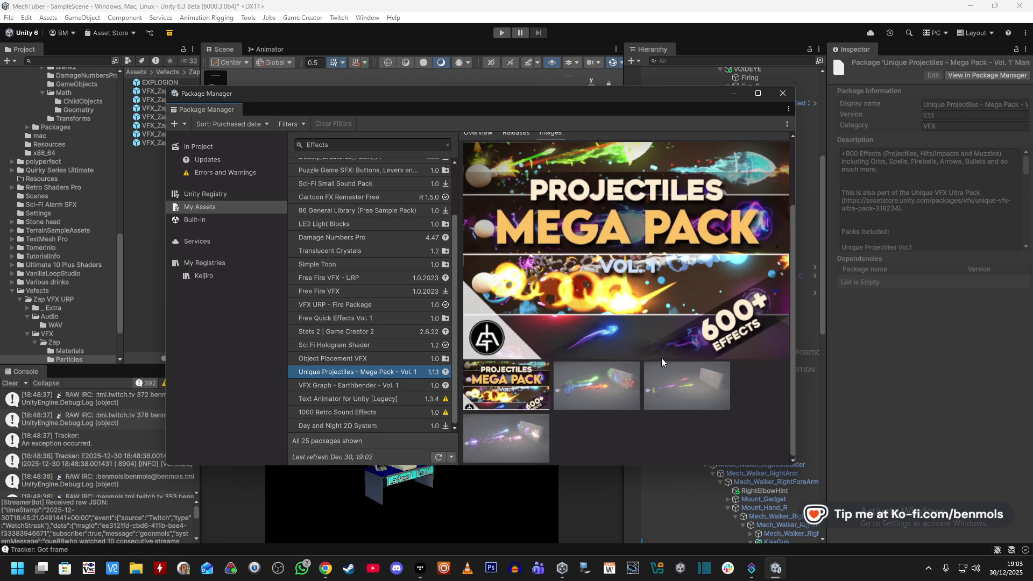
pyautogui.scroll(3, 677, 375)
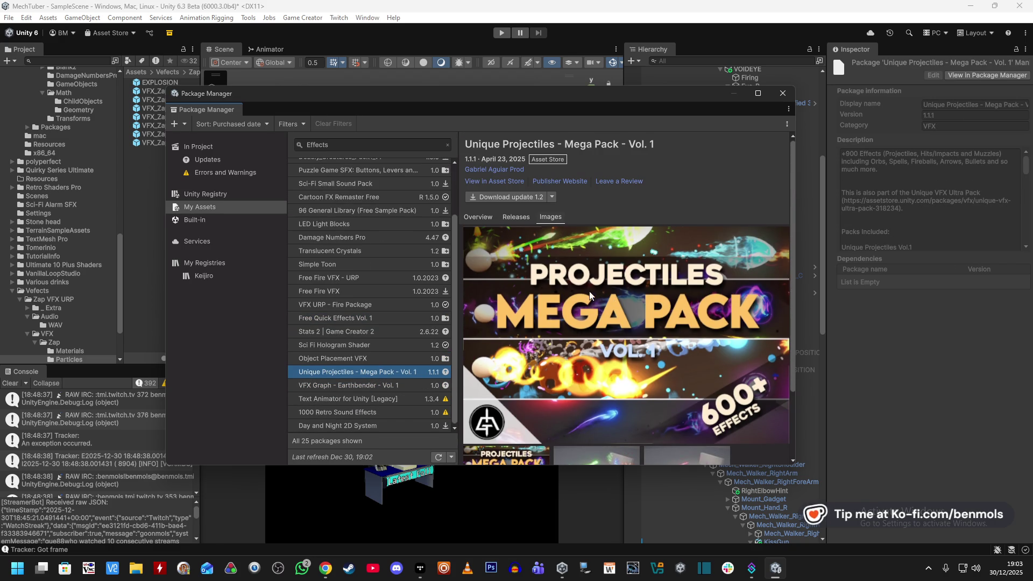
# - Download update 1.2 of Unique Projectiles - Mega Pack - Vol. 1 and start importing it
pyautogui.click(511, 196)
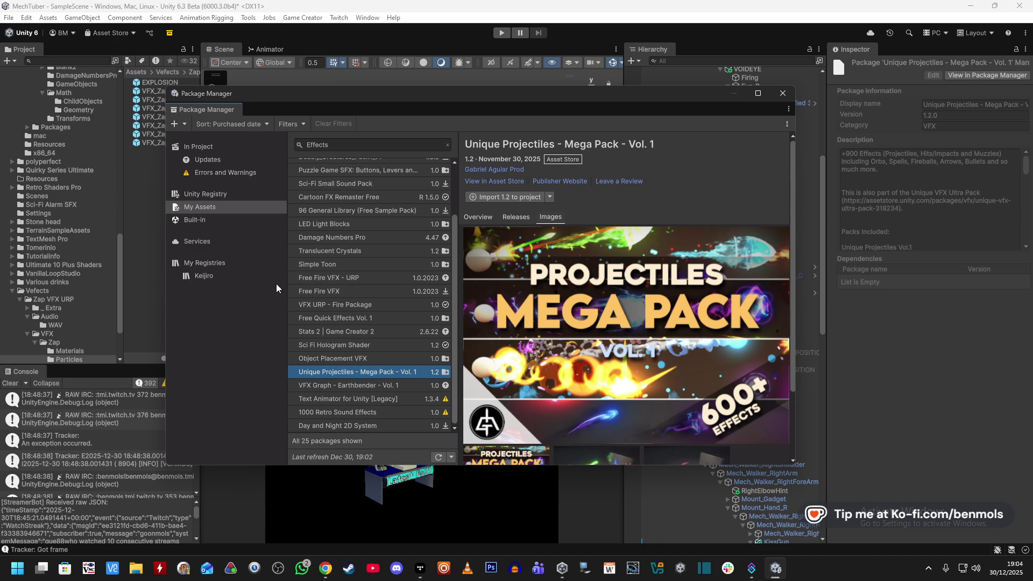
pyautogui.click(516, 197)
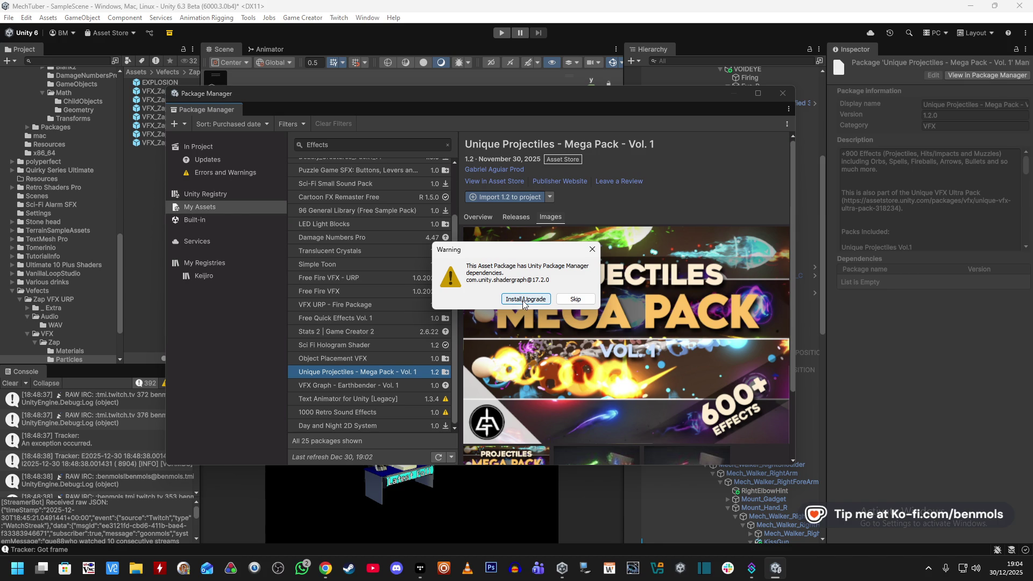
# - Install the Shader Graph dependency, import all the pack's files, and reposition the Package Manager window
pyautogui.click(523, 300)
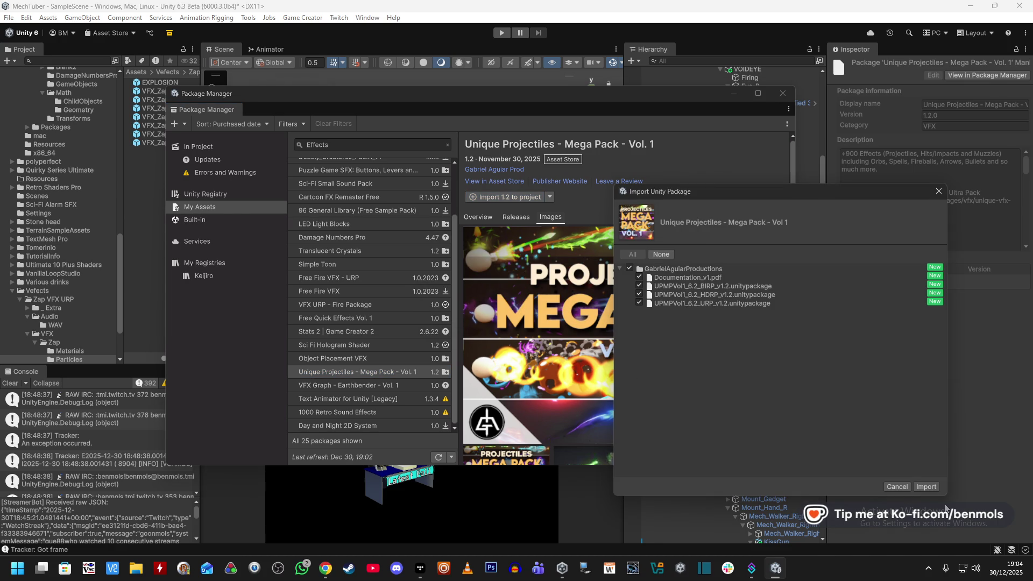
pyautogui.click(935, 494)
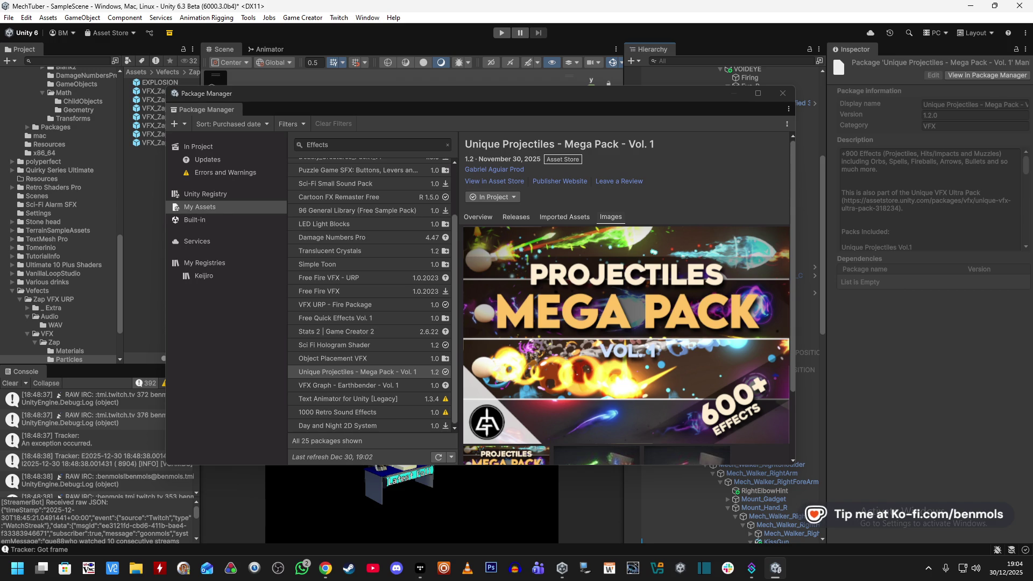
pyautogui.moveTo(689, 96)
pyautogui.mouseDown()
pyautogui.moveTo(779, 114)
pyautogui.moveTo(713, 112)
pyautogui.mouseUp()
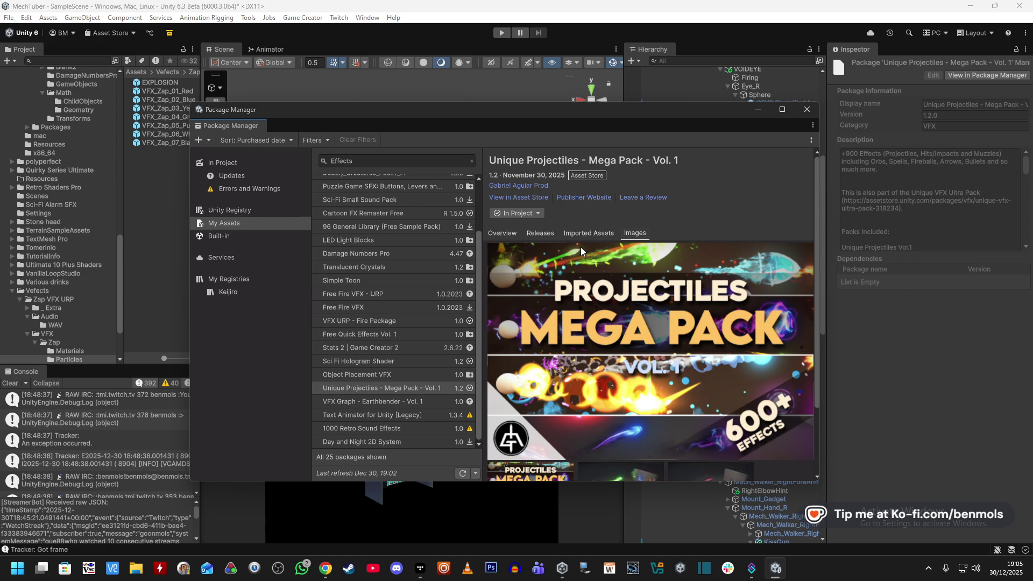
pyautogui.moveTo(440, 112)
pyautogui.mouseDown()
pyautogui.moveTo(467, 195)
pyautogui.moveTo(444, 217)
pyautogui.moveTo(447, 122)
pyautogui.mouseUp()
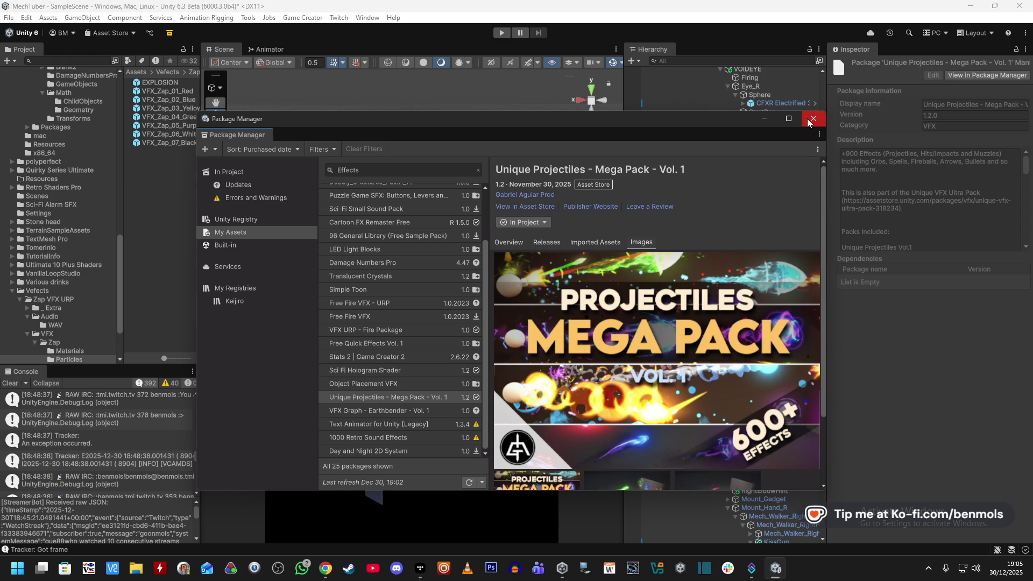
# - Close the Package Manager, collapse the Vefects and JMO Assets folders, and view GabrielAguiarProductions
pyautogui.click(807, 119)
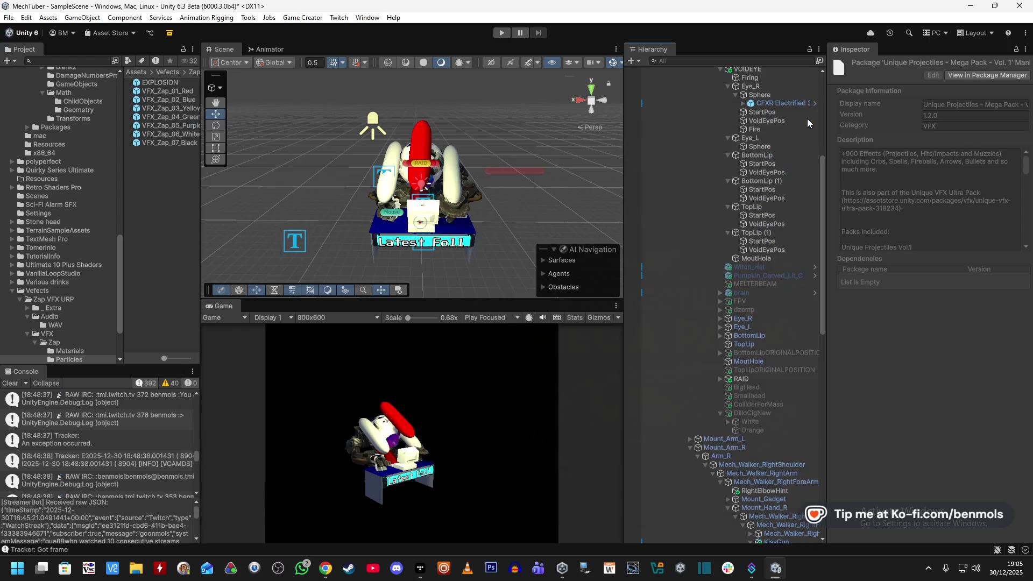
pyautogui.scroll(-3, 53, 314)
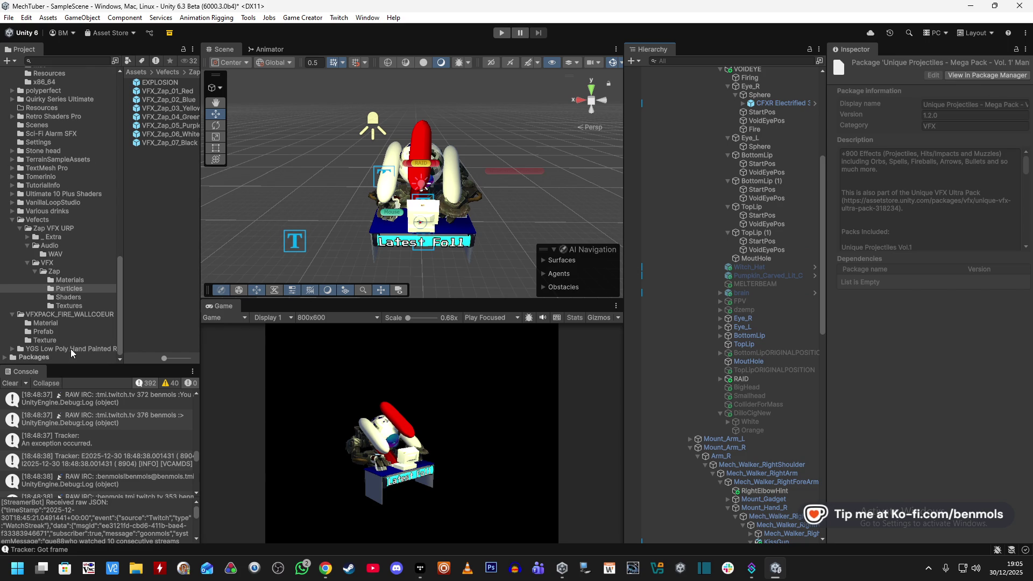
pyautogui.click(11, 220)
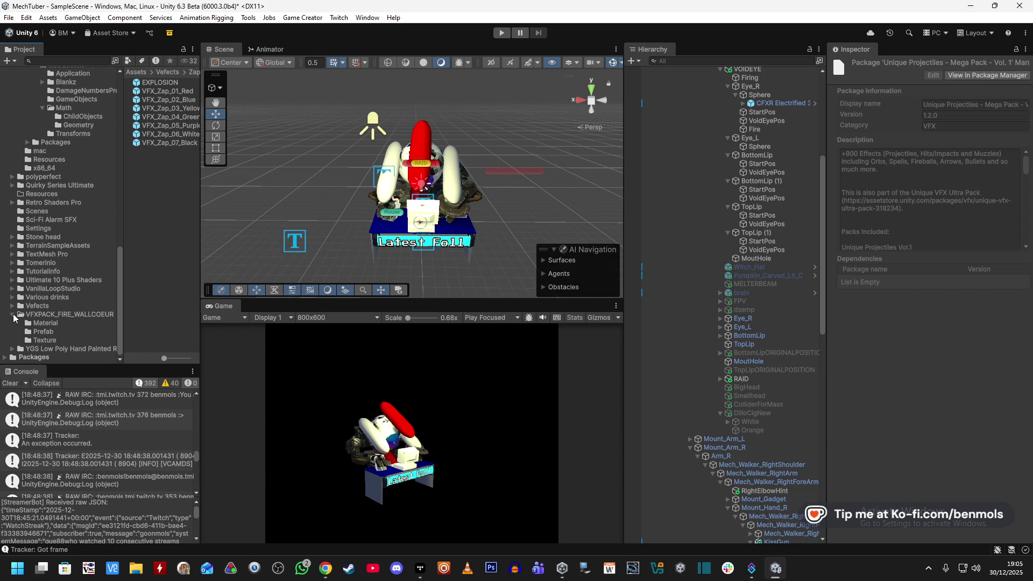
pyautogui.scroll(6, 80, 290)
pyautogui.scroll(10, 16, 183)
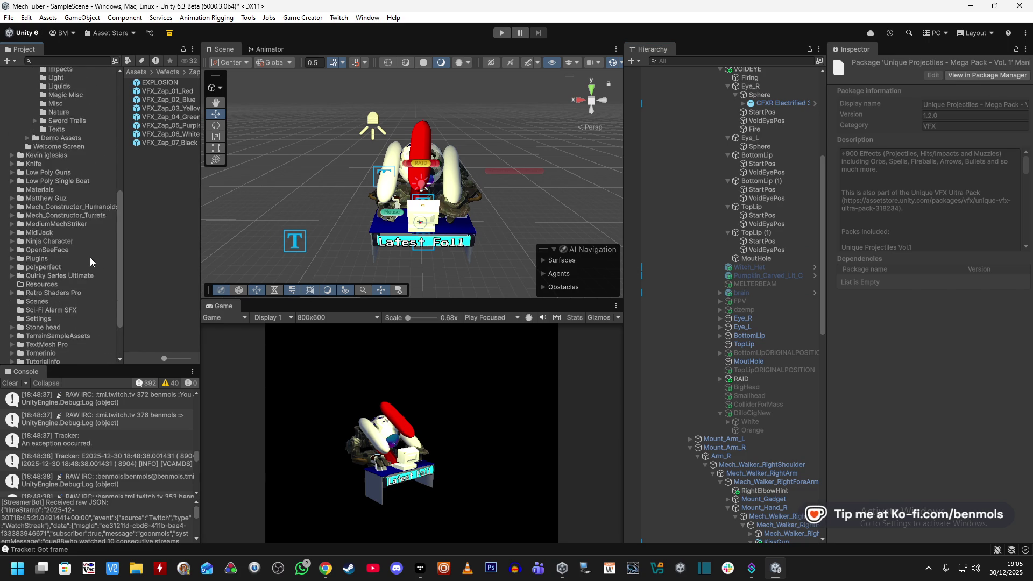
pyautogui.click(13, 186)
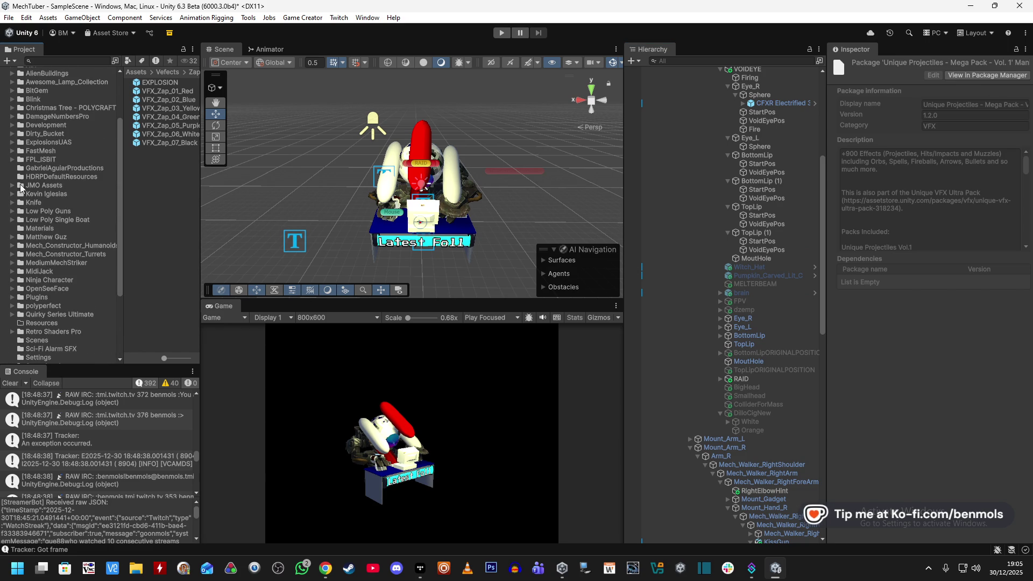
pyautogui.click(91, 168)
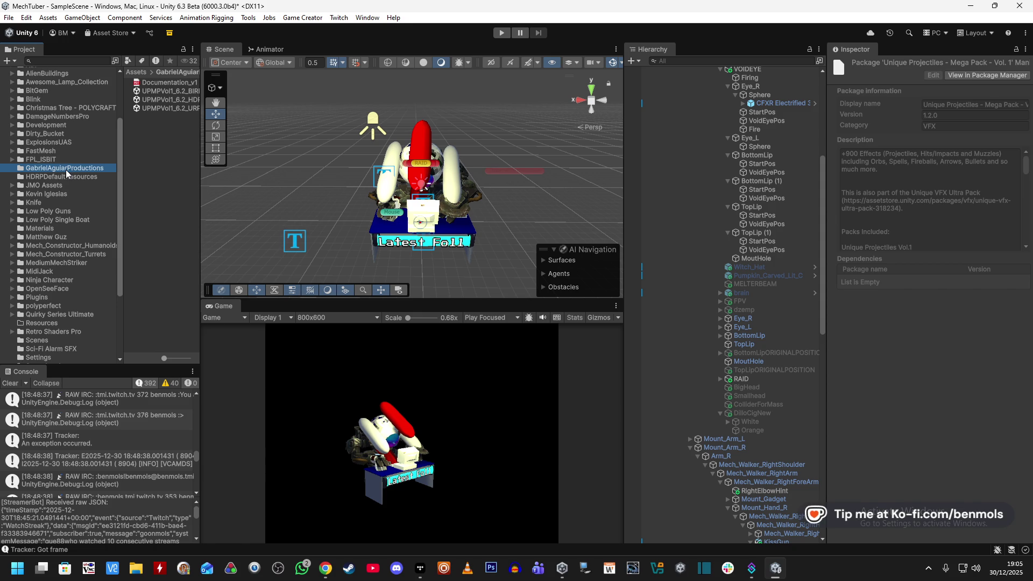
pyautogui.scroll(1, 98, 207)
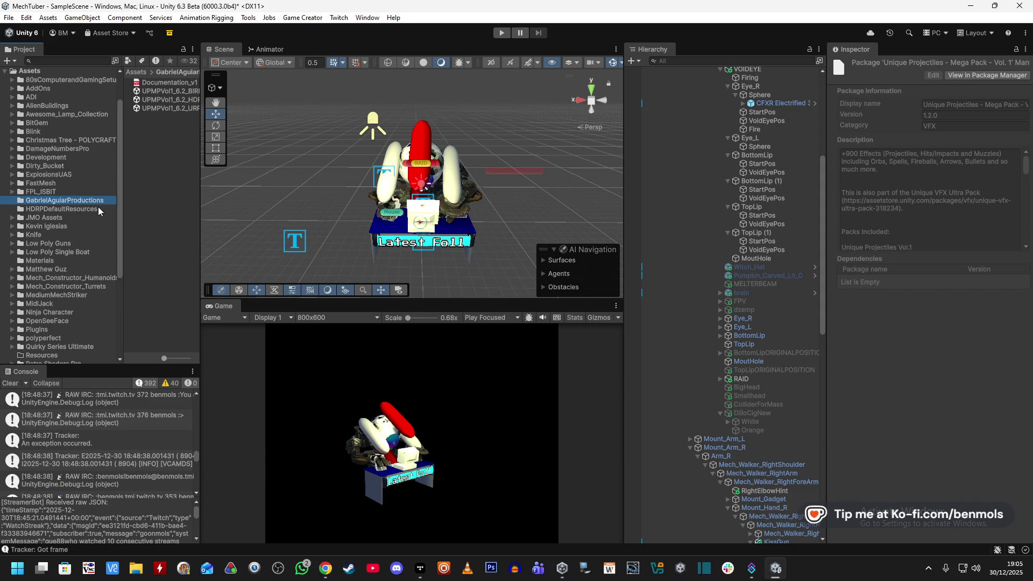
pyautogui.scroll(-3, 98, 206)
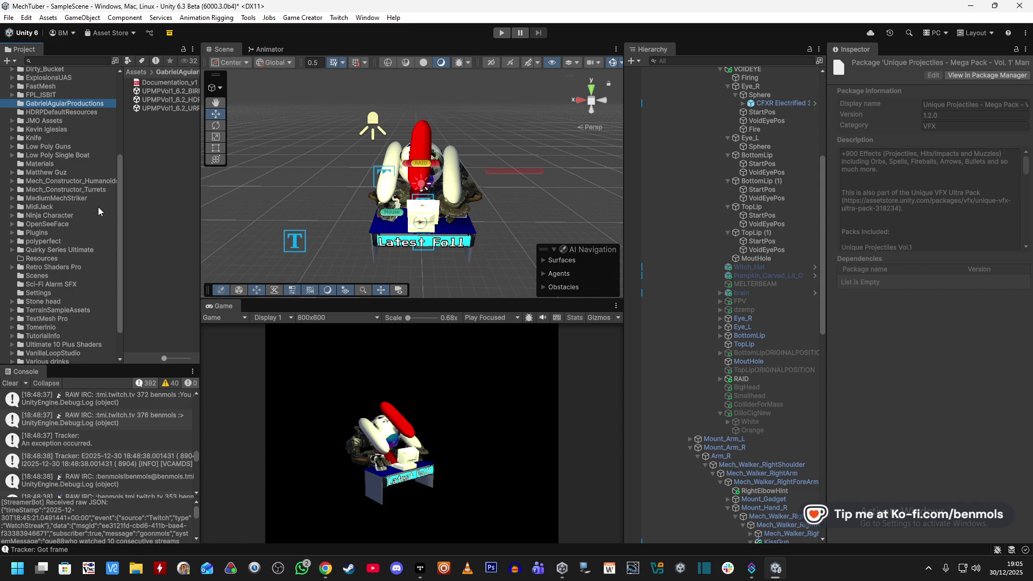
# - Expand Matthew Guz > Shaders Pack > Prefabs > URP and open the Force Shield prefab
pyautogui.click(61, 172)
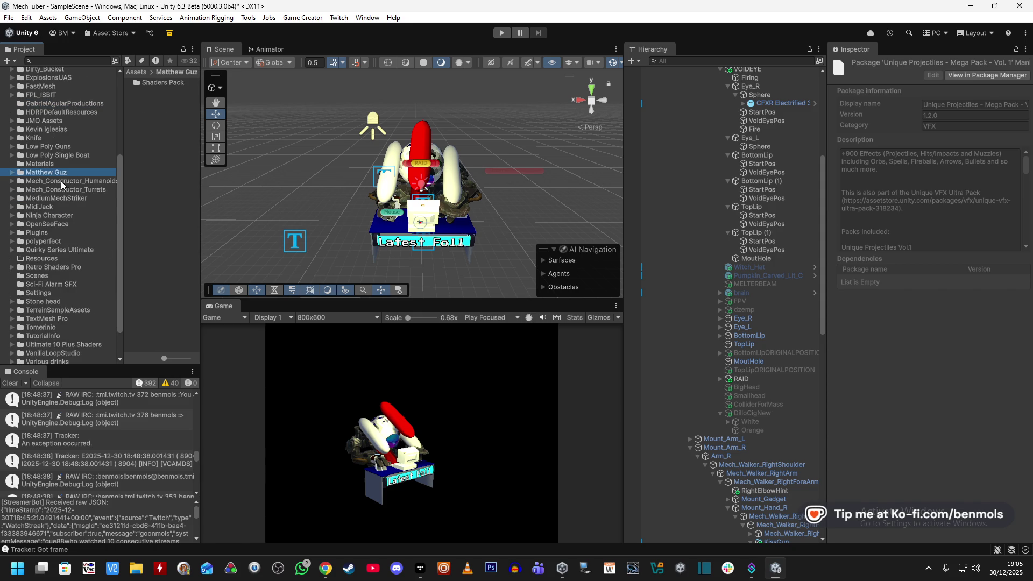
pyautogui.click(13, 172)
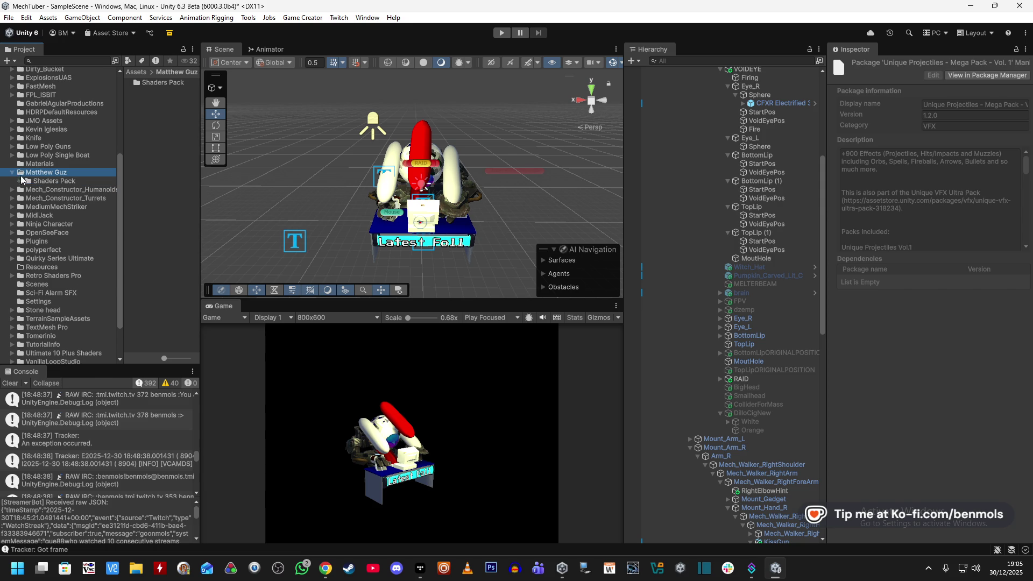
pyautogui.click(28, 181)
pyautogui.click(20, 181)
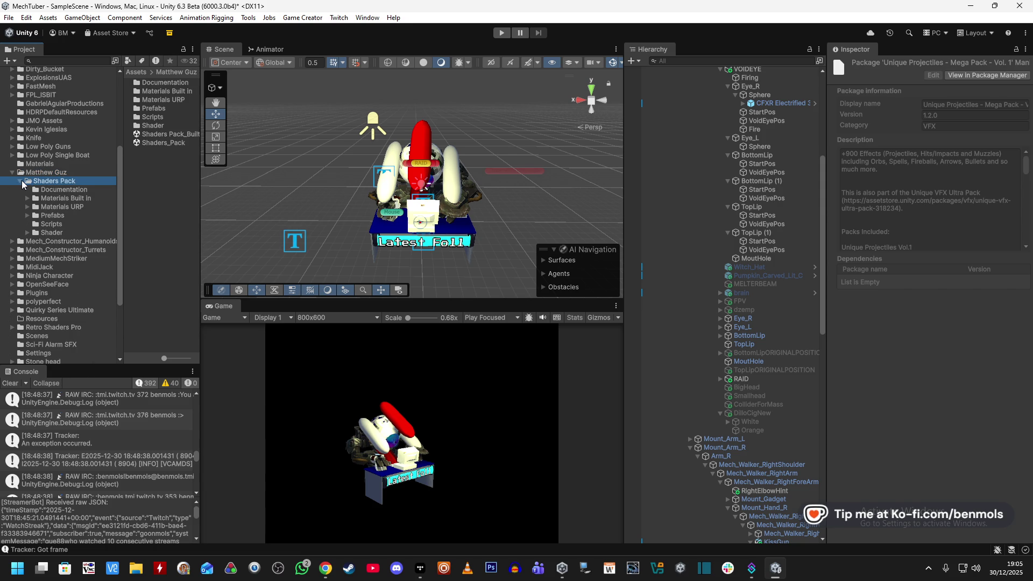
pyautogui.click(47, 214)
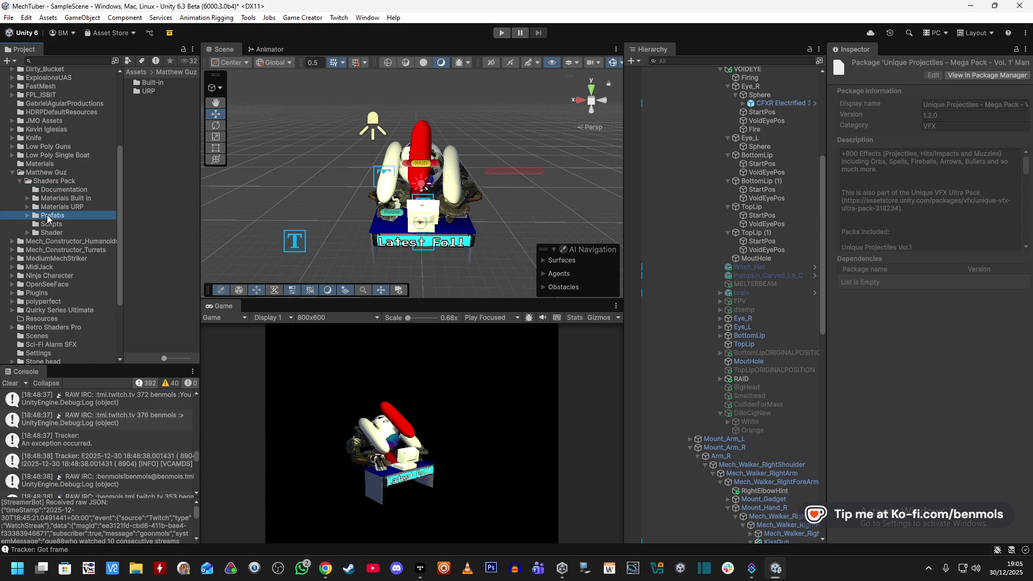
pyautogui.click(27, 214)
pyautogui.click(50, 232)
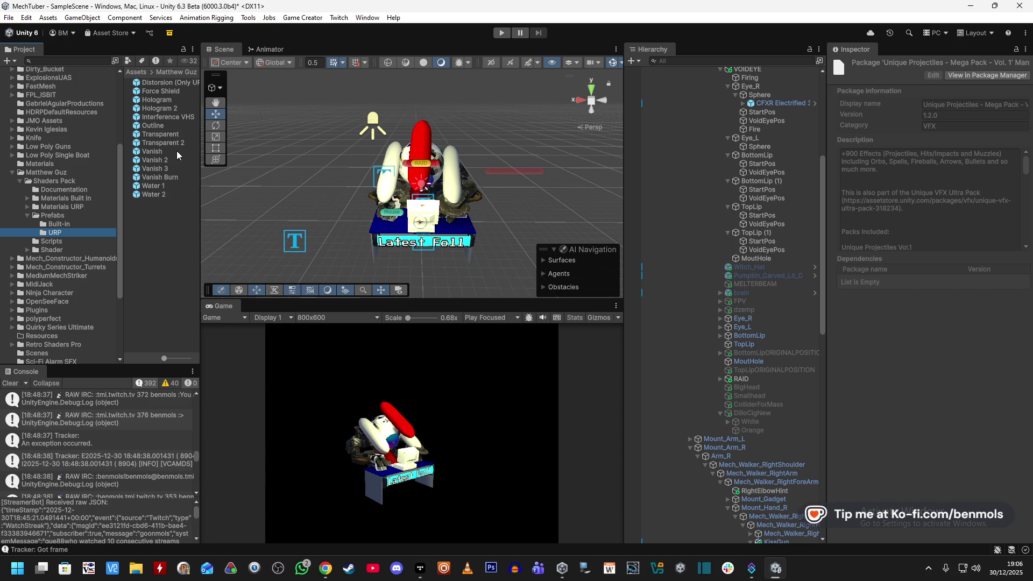
pyautogui.doubleClick(169, 92)
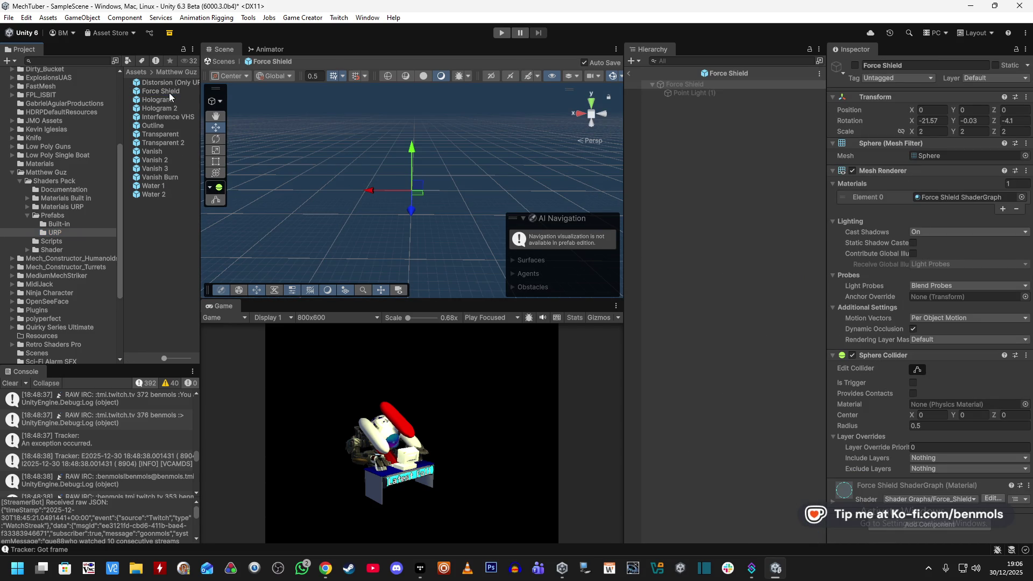
# - Preview the Force Shield prefab by toggling it visible, orbiting around it, then hiding it again
pyautogui.click(466, 240)
pyautogui.click(680, 93)
pyautogui.click(684, 84)
pyautogui.click(855, 65)
pyautogui.moveTo(531, 162); pyautogui.dragTo(527, 155)
pyautogui.scroll(3, 527, 155)
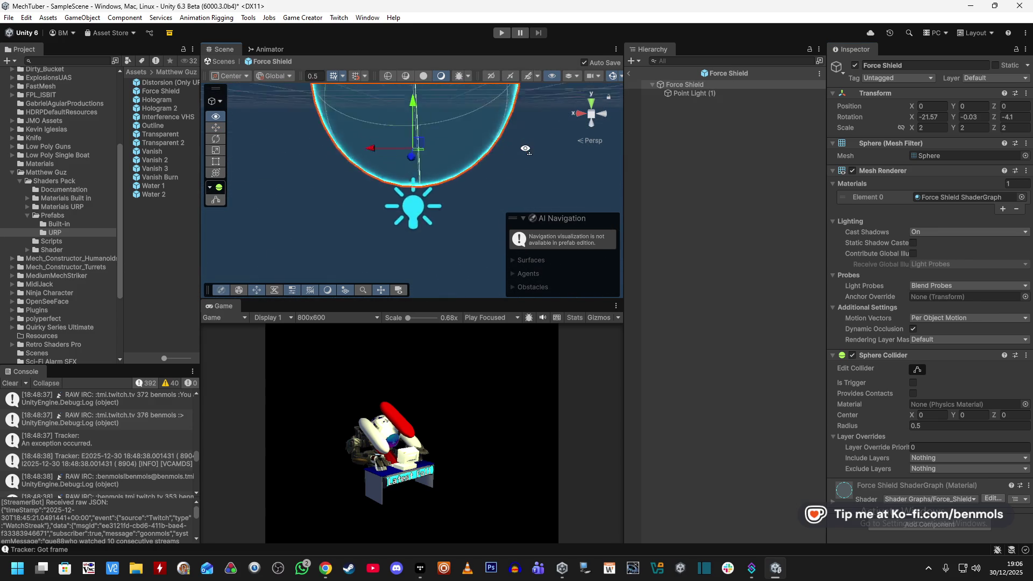
pyautogui.scroll(-4, 527, 154)
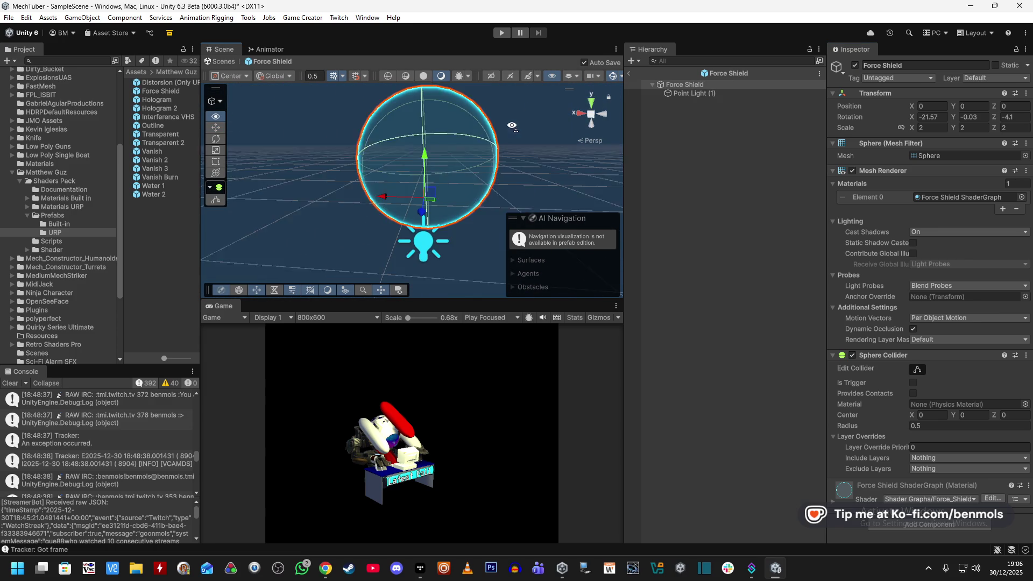
pyautogui.click(854, 65)
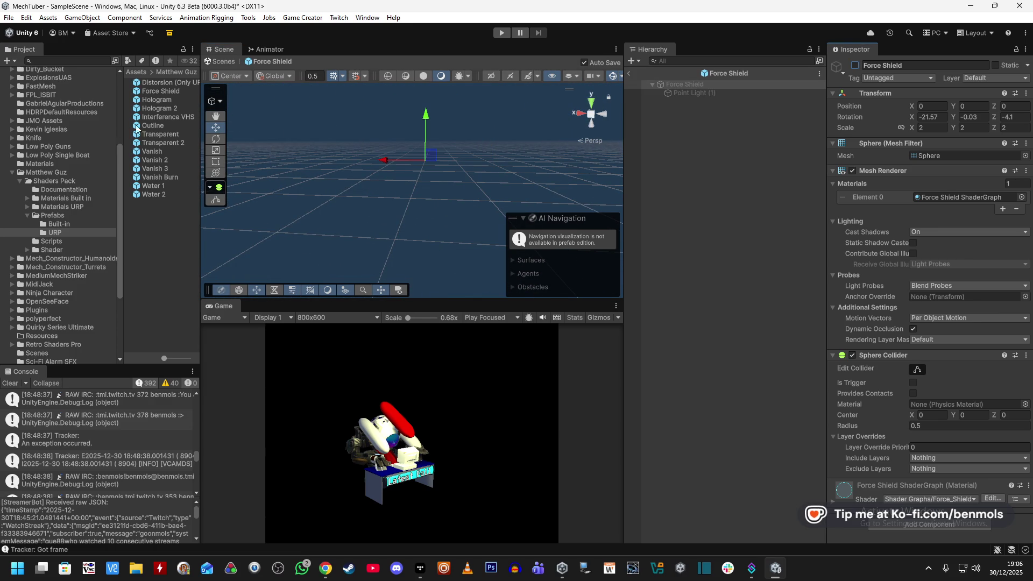
# - Open the Interference VHS prefab, show and inspect its capsule, then hide it again
pyautogui.doubleClick(155, 117)
pyautogui.click(855, 65)
pyautogui.moveTo(481, 186); pyautogui.dragTo(488, 187)
pyautogui.scroll(10, 488, 186)
pyautogui.scroll(-10, 474, 156)
pyautogui.click(855, 65)
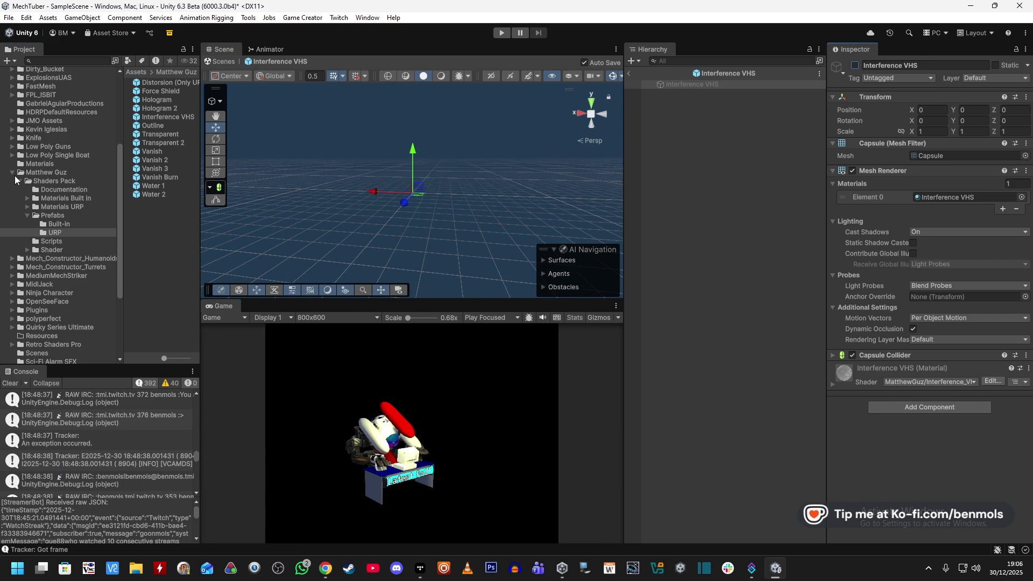
# - Collapse the Matthew Guz and Quirky Series Ultimate folders in the Project window
pyautogui.click(13, 173)
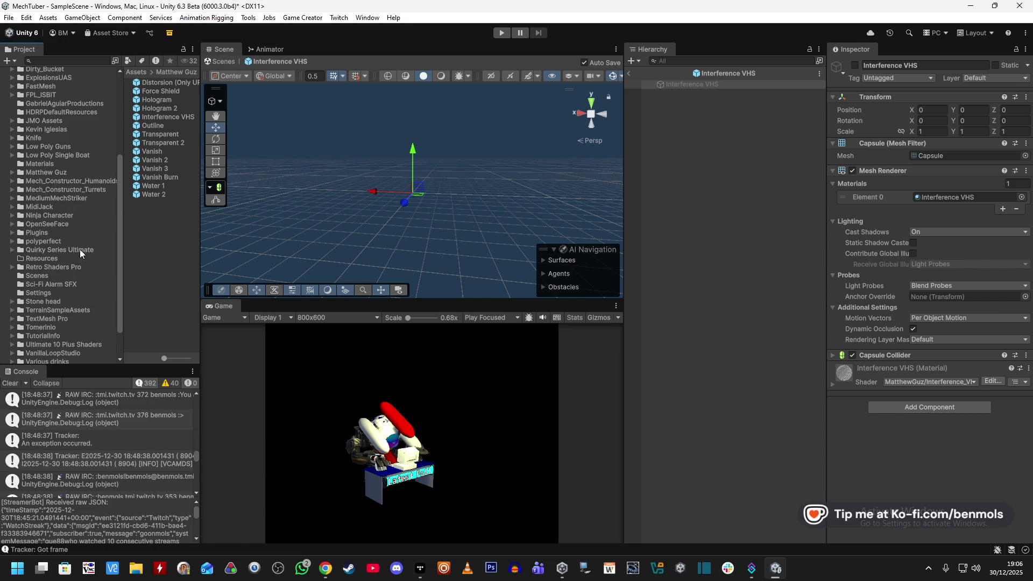
pyautogui.click(12, 250)
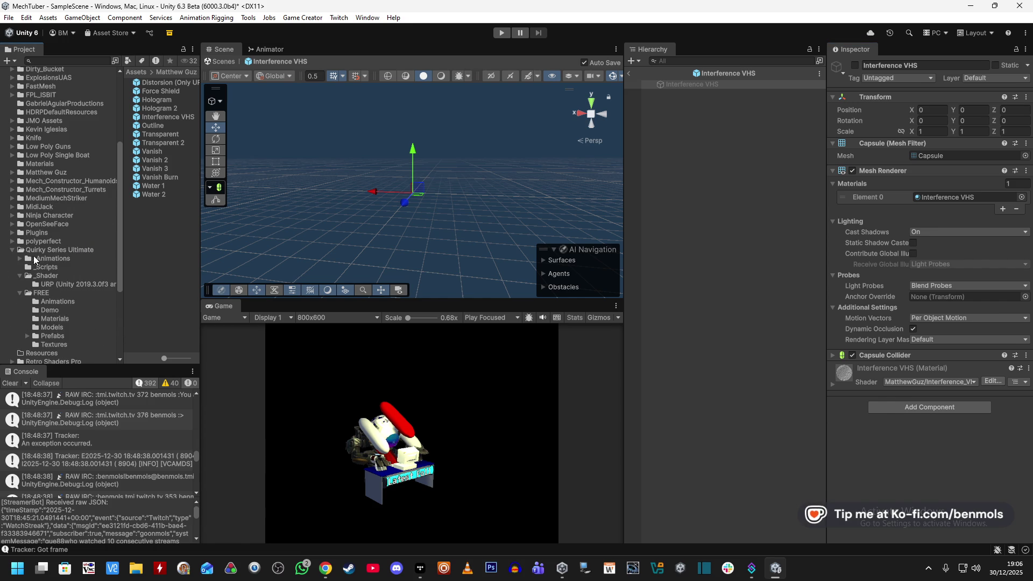
pyautogui.click(12, 250)
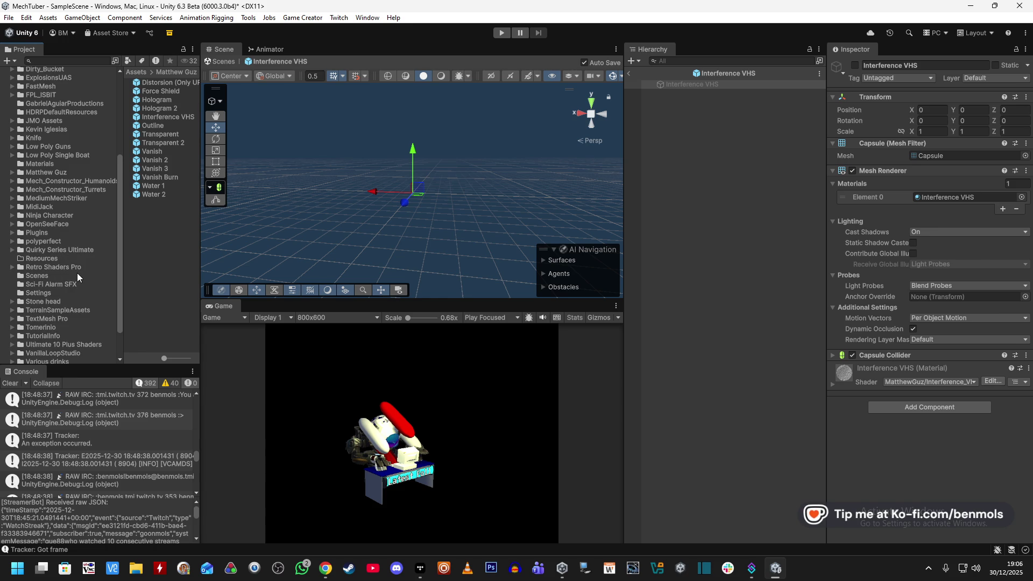
pyautogui.scroll(-2, 78, 278)
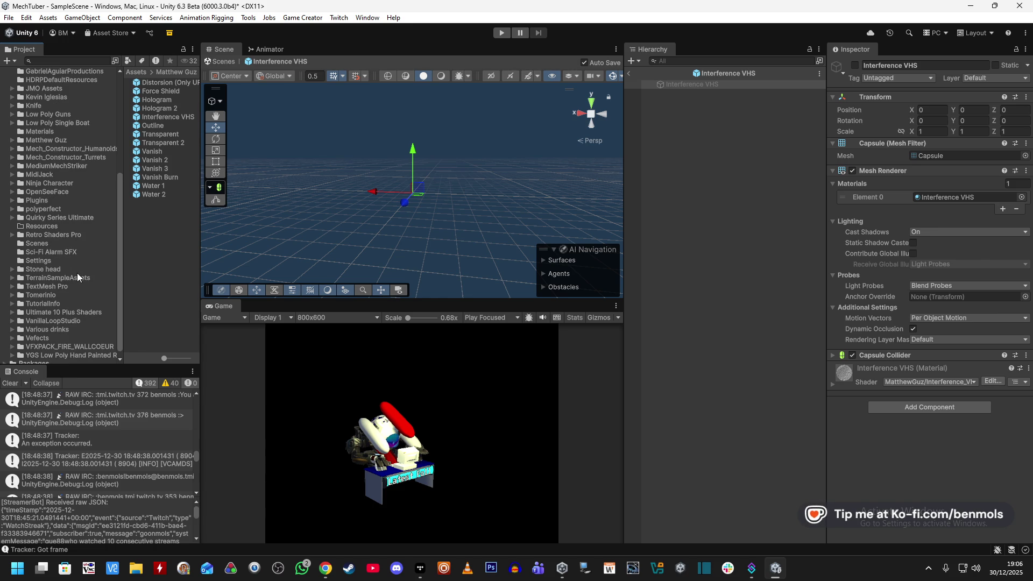
pyautogui.scroll(-1, 78, 277)
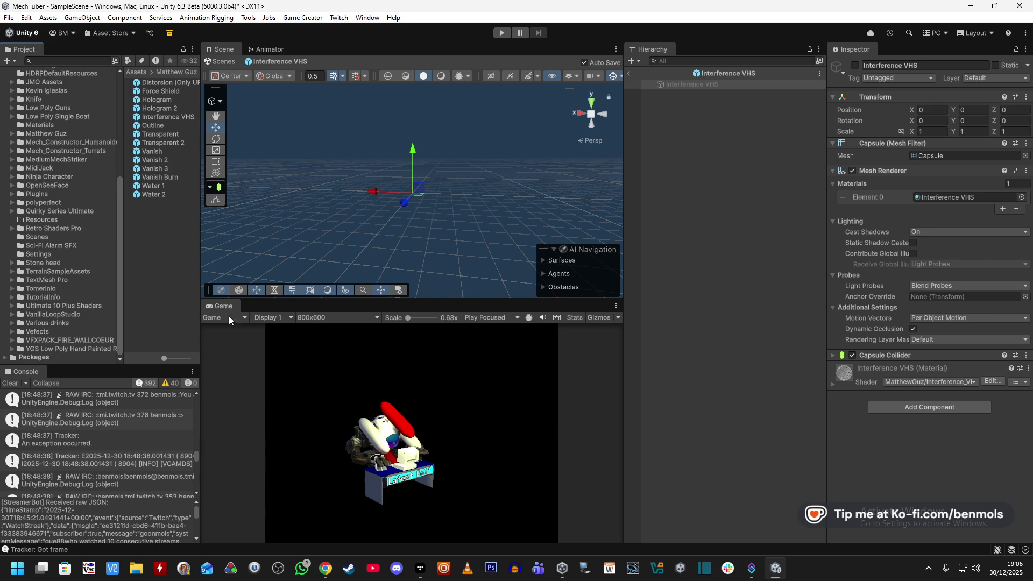
# - View the Imported Assets list of Unique Projectiles - Mega Pack - Vol. 1 in My Assets, then close it
pyautogui.click(302, 17)
pyautogui.moveTo(367, 17)
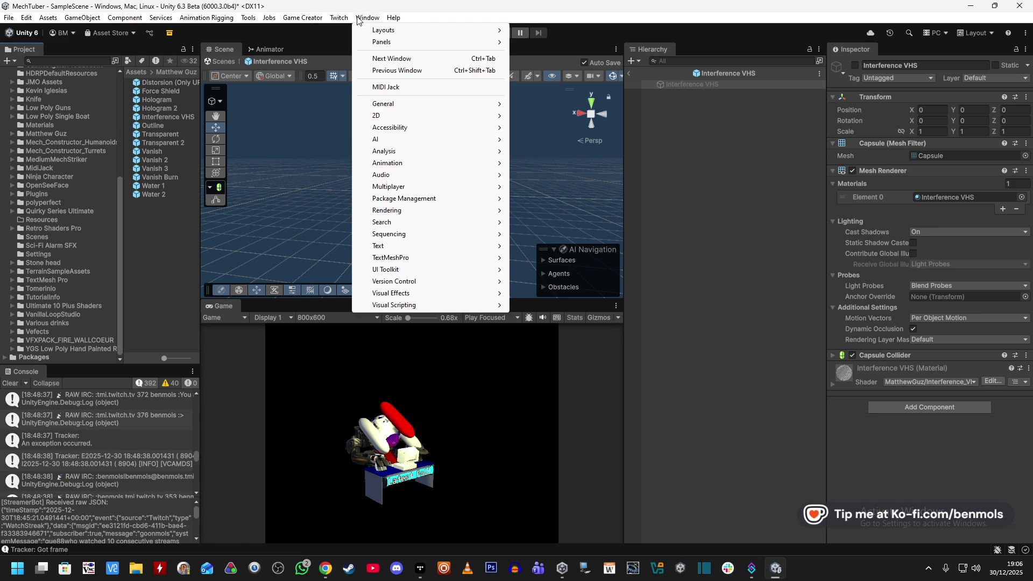
pyautogui.moveTo(425, 198)
pyautogui.click(517, 208)
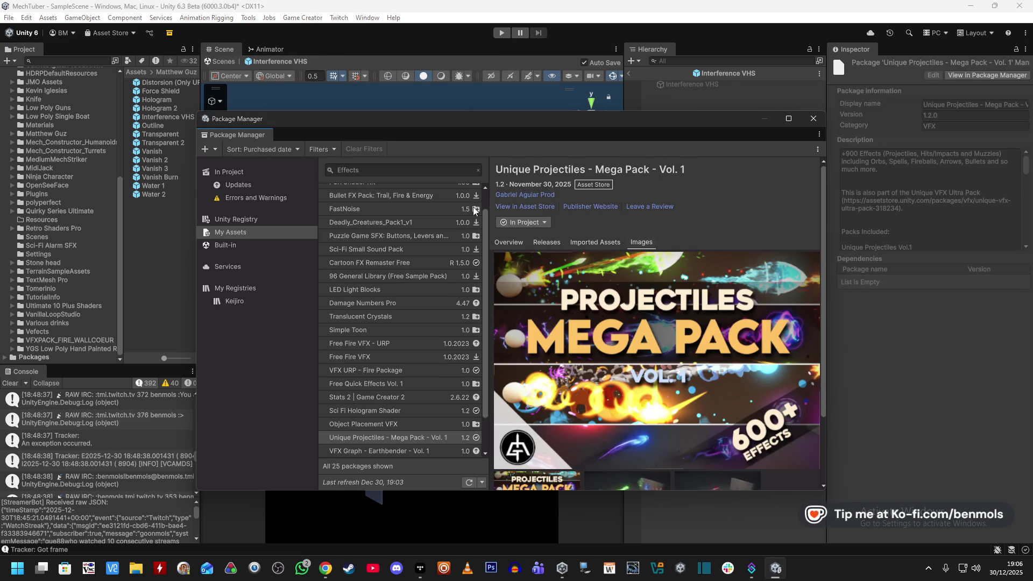
pyautogui.click(398, 437)
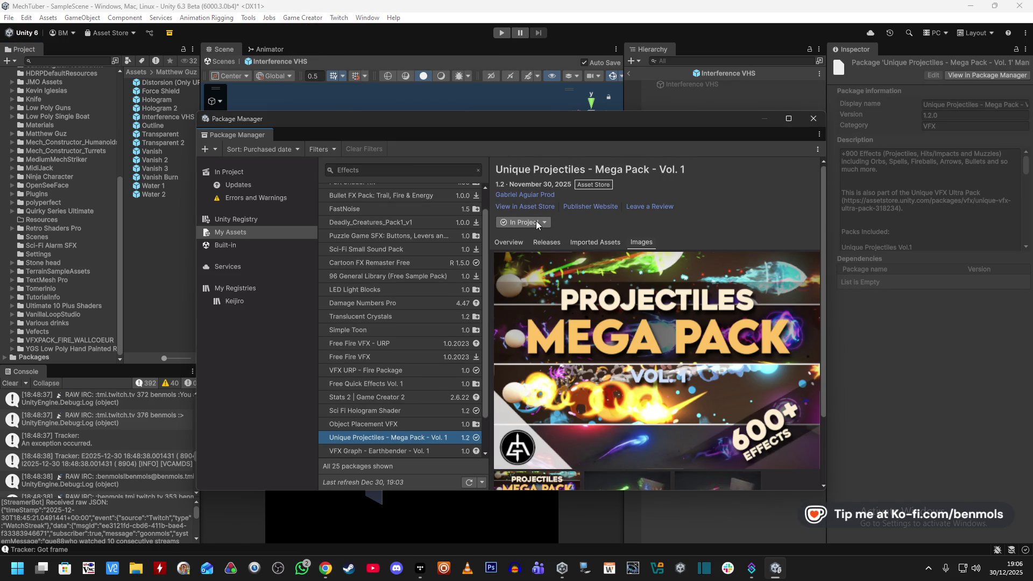
pyautogui.click(583, 240)
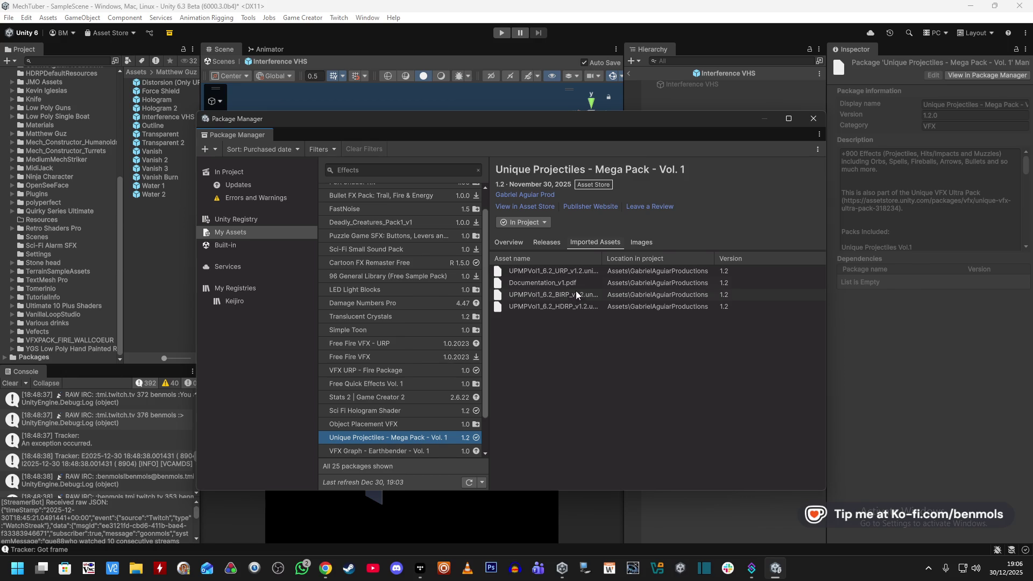
pyautogui.moveTo(602, 259)
pyautogui.mouseDown()
pyautogui.moveTo(667, 259)
pyautogui.moveTo(644, 259)
pyautogui.mouseUp()
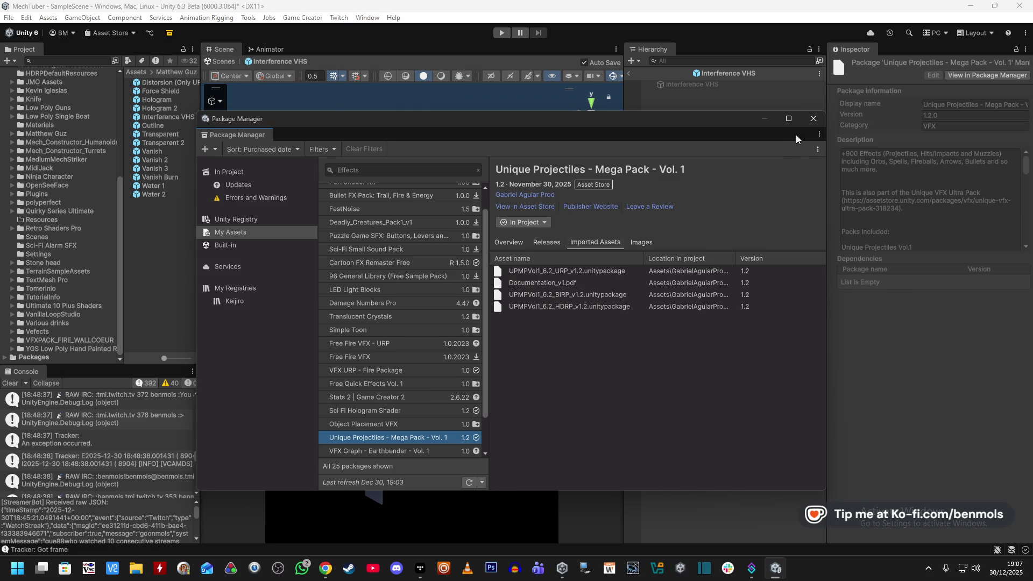
pyautogui.click(813, 119)
# - Select Documentation_v1 inside the GabrielAguiarProductions folder
pyautogui.scroll(5, 60, 212)
pyautogui.scroll(3, 60, 212)
pyautogui.click(59, 225)
pyautogui.click(154, 84)
# - Open Documentation_v1.pdf in Edge and close the extra Year In Review tab
pyautogui.doubleClick(154, 83)
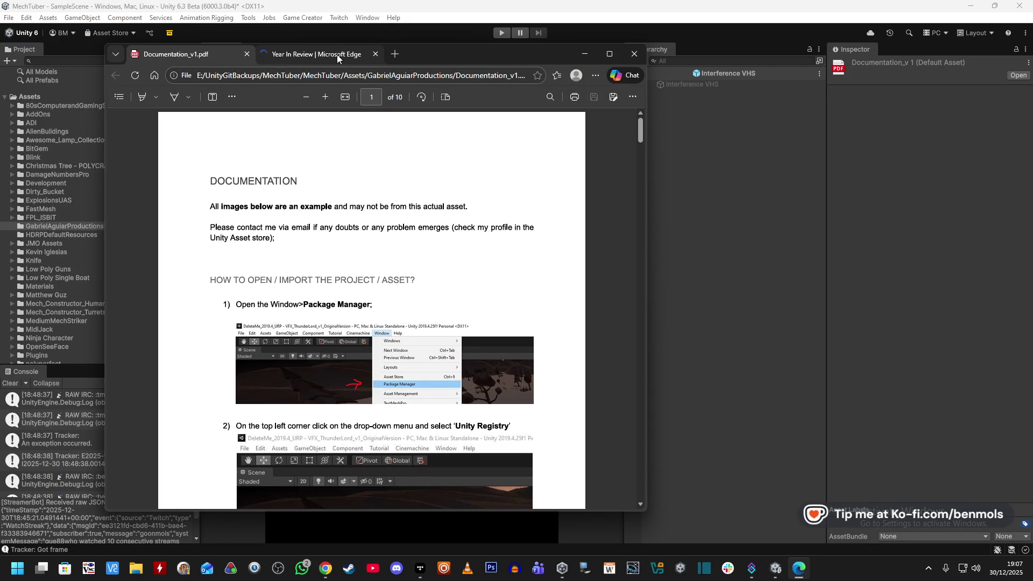
pyautogui.middleClick(337, 54)
pyautogui.scroll(-3, 466, 219)
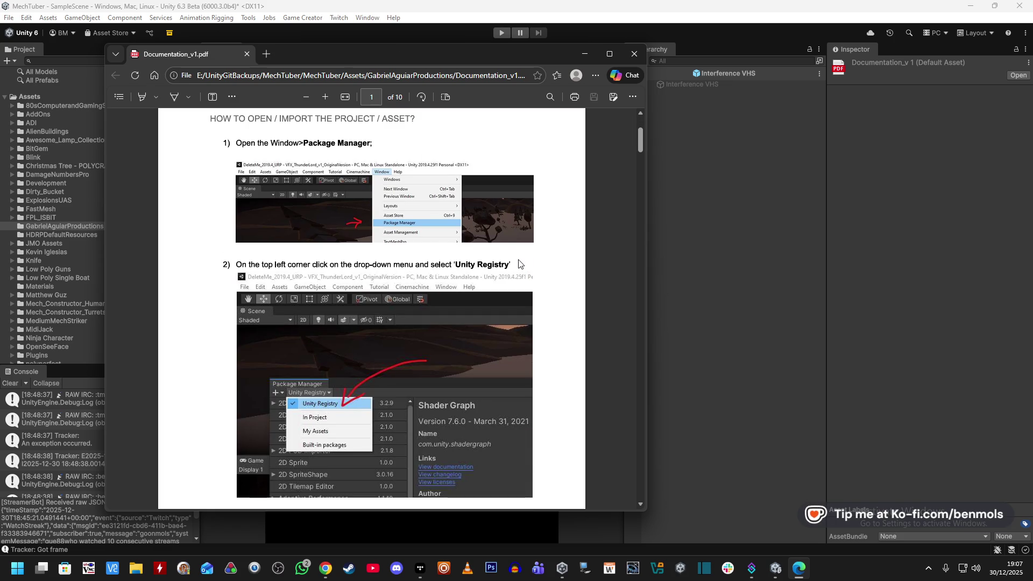
pyautogui.scroll(-6, 520, 264)
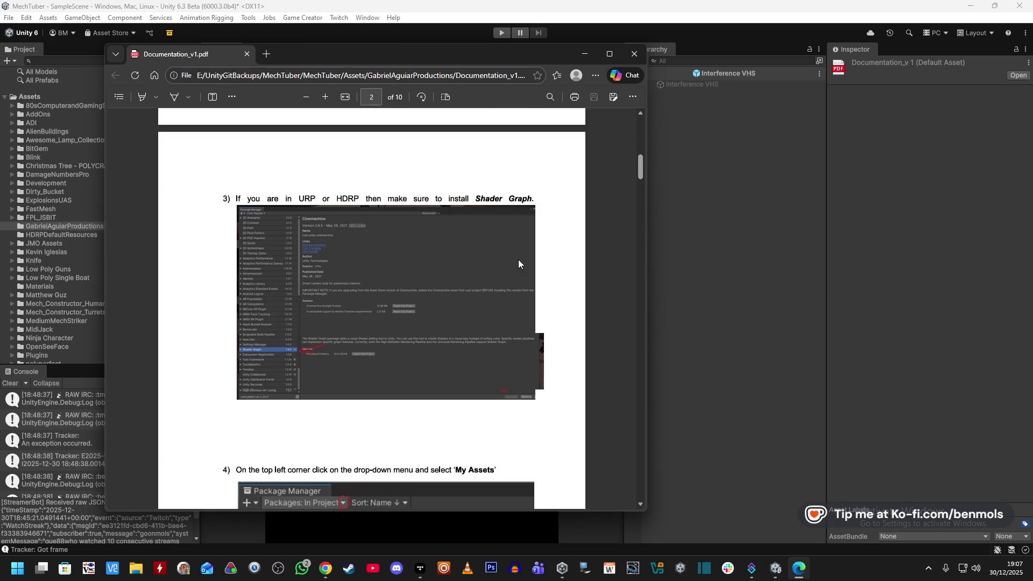
pyautogui.scroll(-6, 518, 259)
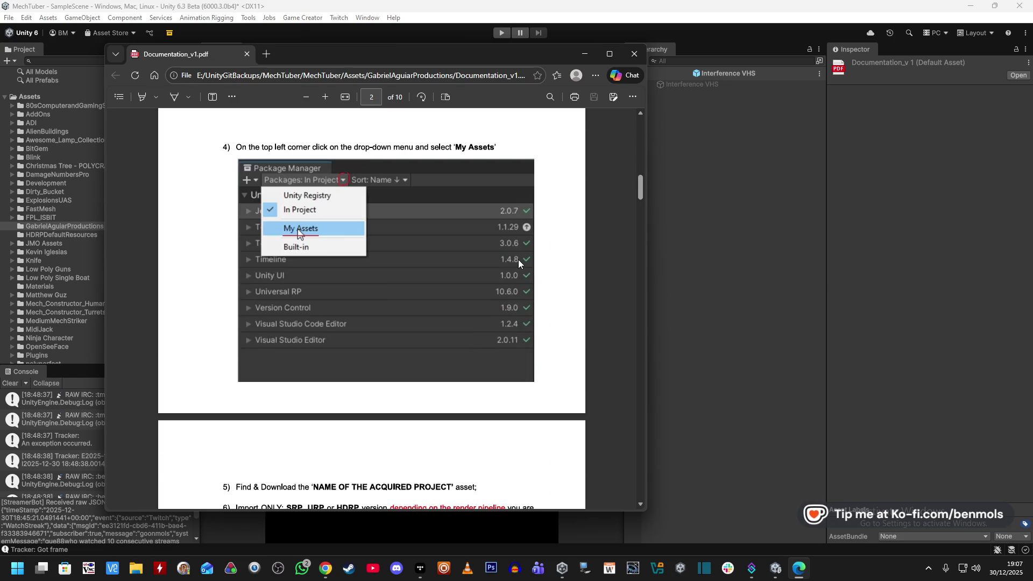
pyautogui.scroll(-6, 518, 259)
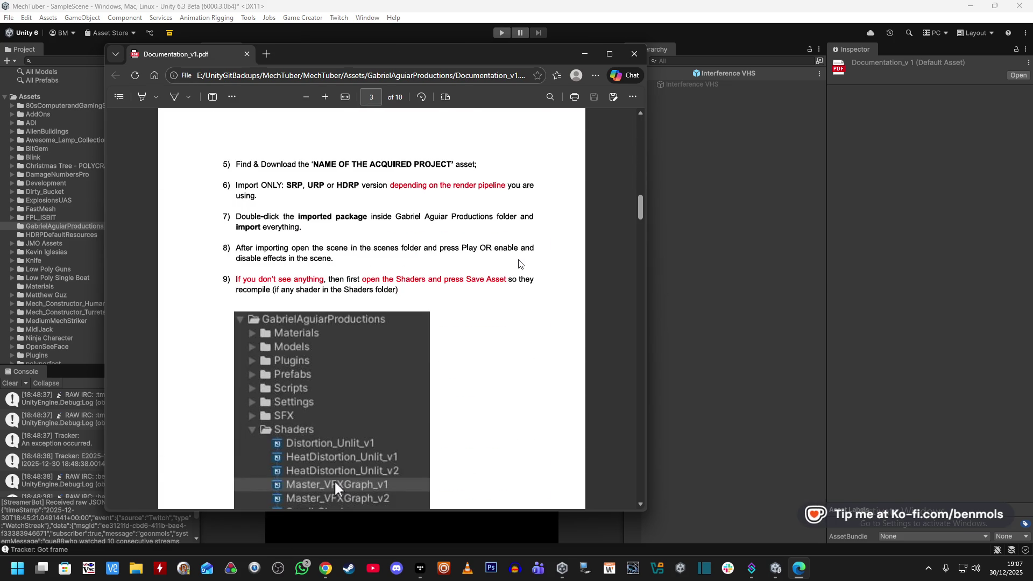
pyautogui.scroll(-1, 519, 264)
# - Read the documentation down to the page 8 demo shortcuts, then move the PDF aside and widen the Project list
pyautogui.scroll(1, 520, 264)
pyautogui.scroll(-5, 525, 261)
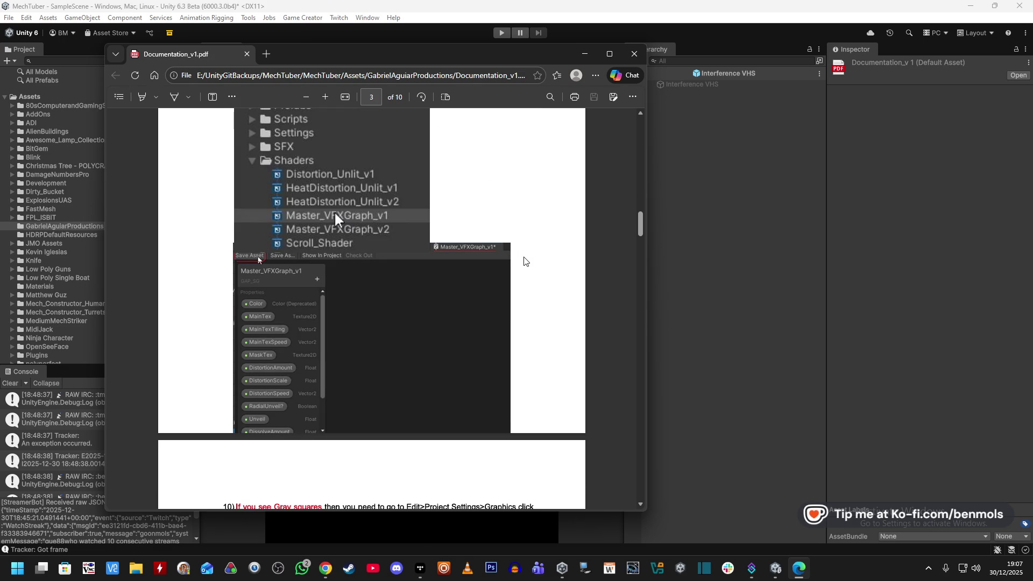
pyautogui.scroll(-6, 525, 261)
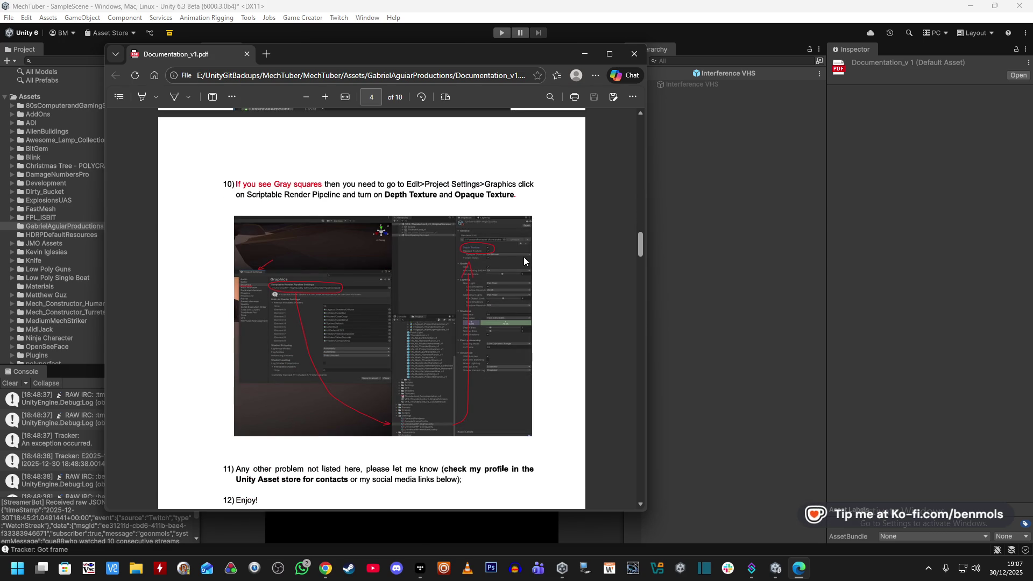
pyautogui.scroll(-18, 524, 261)
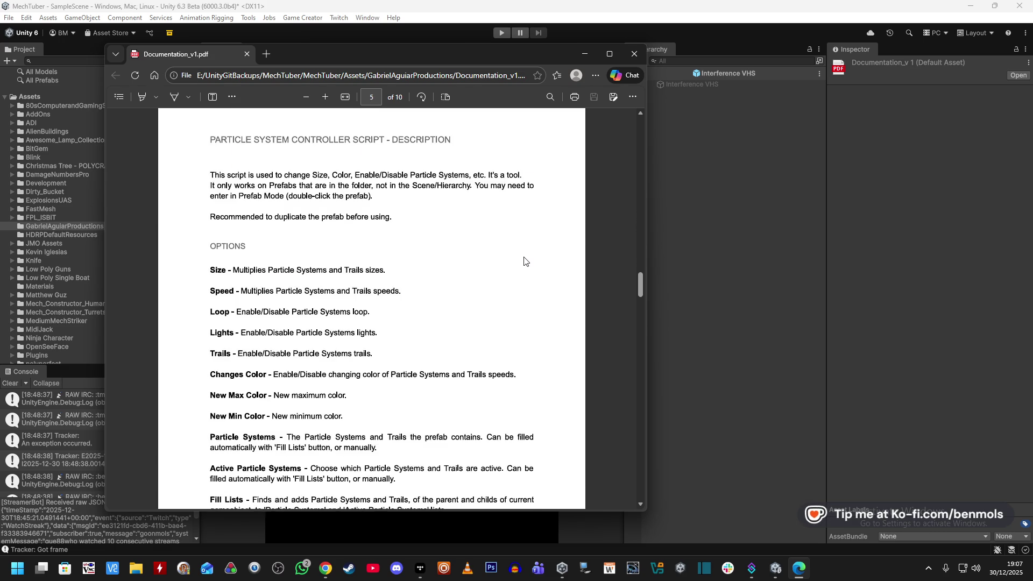
pyautogui.scroll(-20, 525, 261)
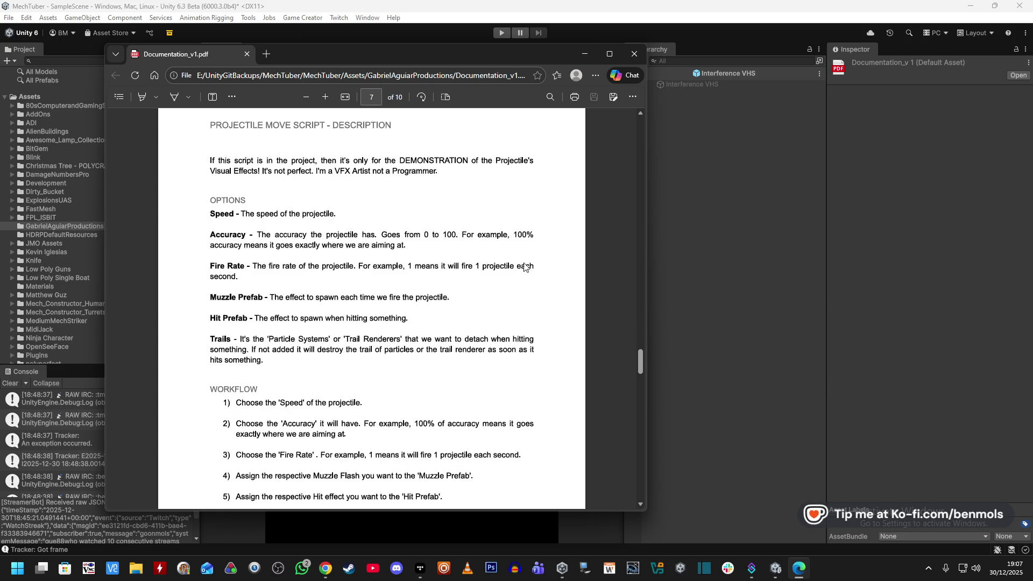
pyautogui.scroll(-5, 630, 385)
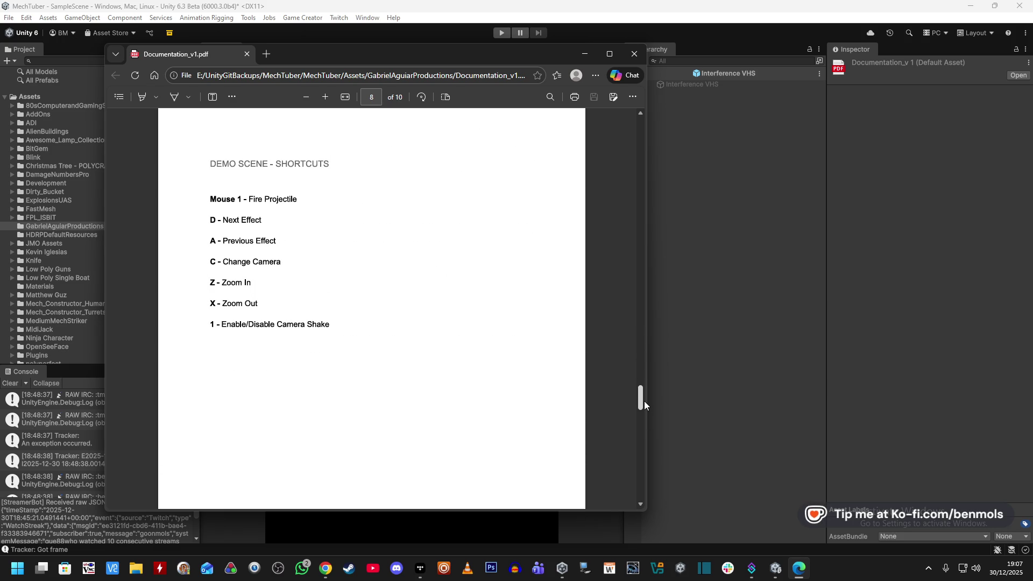
pyautogui.moveTo(644, 401)
pyautogui.mouseDown()
pyautogui.moveTo(644, 472)
pyautogui.moveTo(640, 366)
pyautogui.moveTo(660, 252)
pyautogui.moveTo(661, 119)
pyautogui.moveTo(659, 145)
pyautogui.moveTo(657, 135)
pyautogui.mouseUp()
pyautogui.moveTo(385, 54)
pyautogui.mouseDown()
pyautogui.moveTo(716, 273)
pyautogui.moveTo(692, 217)
pyautogui.moveTo(700, 155)
pyautogui.mouseUp()
pyautogui.moveTo(201, 129); pyautogui.dragTo(232, 129)
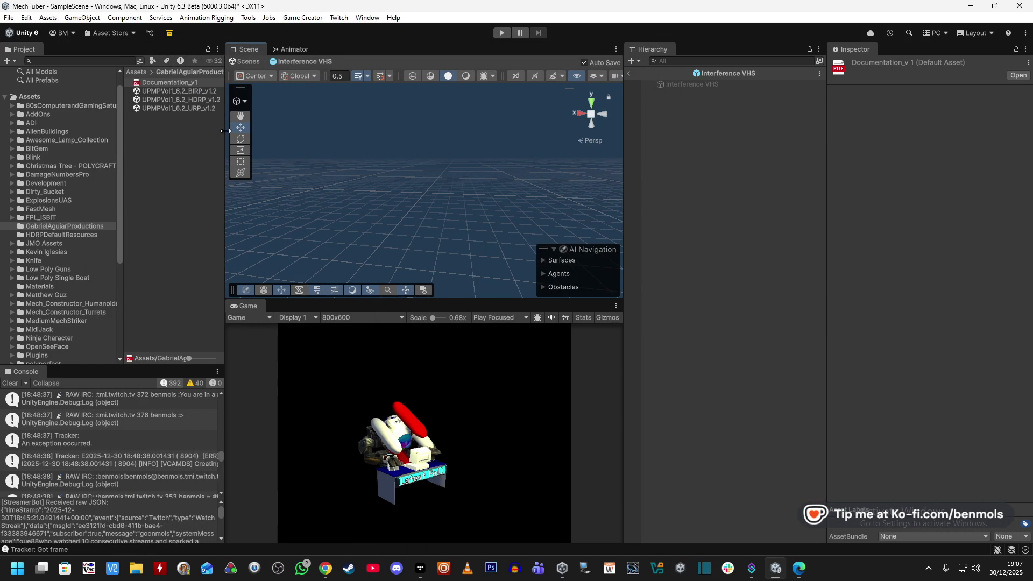
# - Start importing the UPMPVol1_6.2_URP_v1.2 package and browse its file list
pyautogui.click(205, 110)
pyautogui.doubleClick(206, 110)
pyautogui.hotkey('alt', 'Tab')
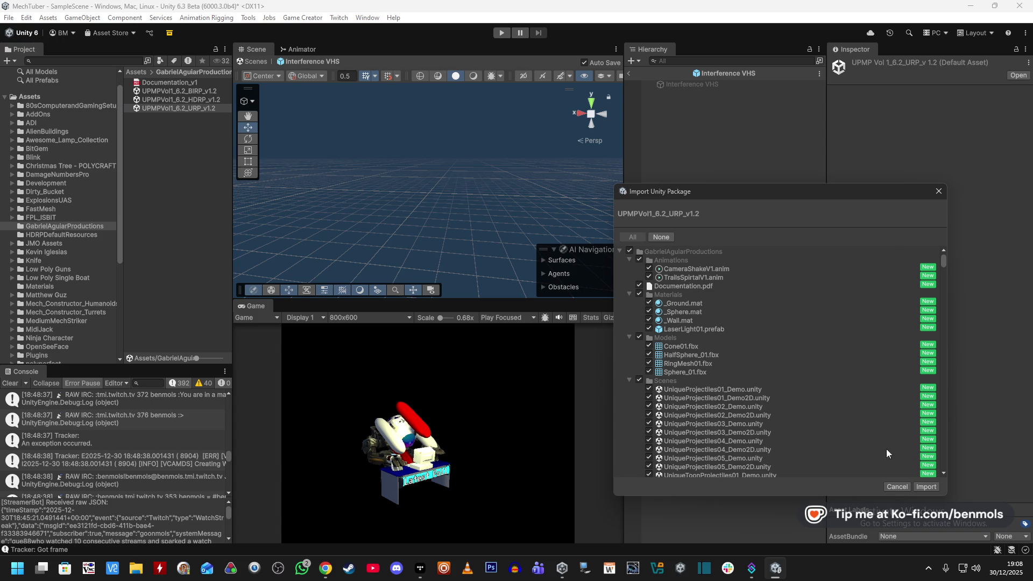
pyautogui.scroll(-3, 783, 362)
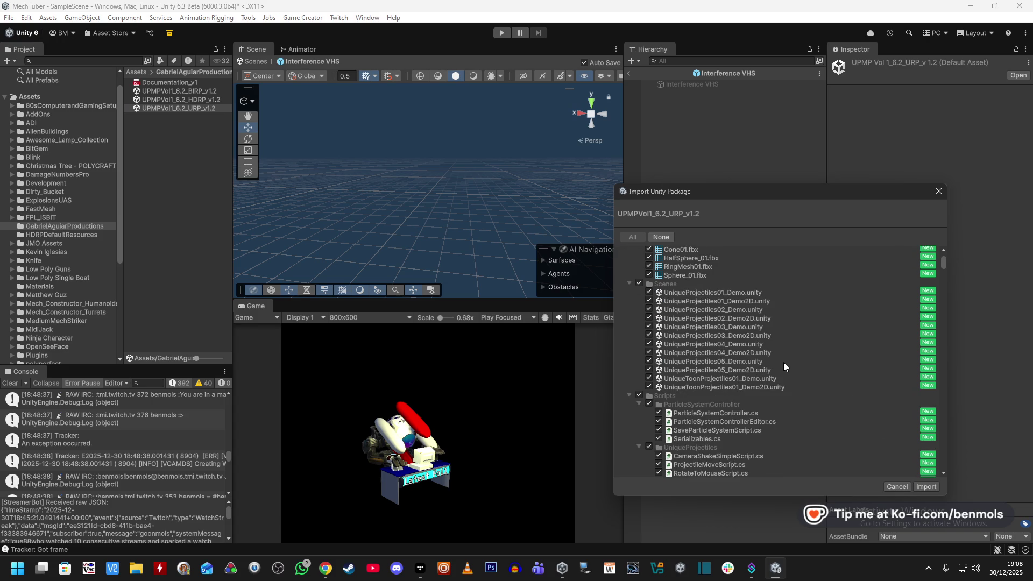
pyautogui.scroll(-6, 733, 360)
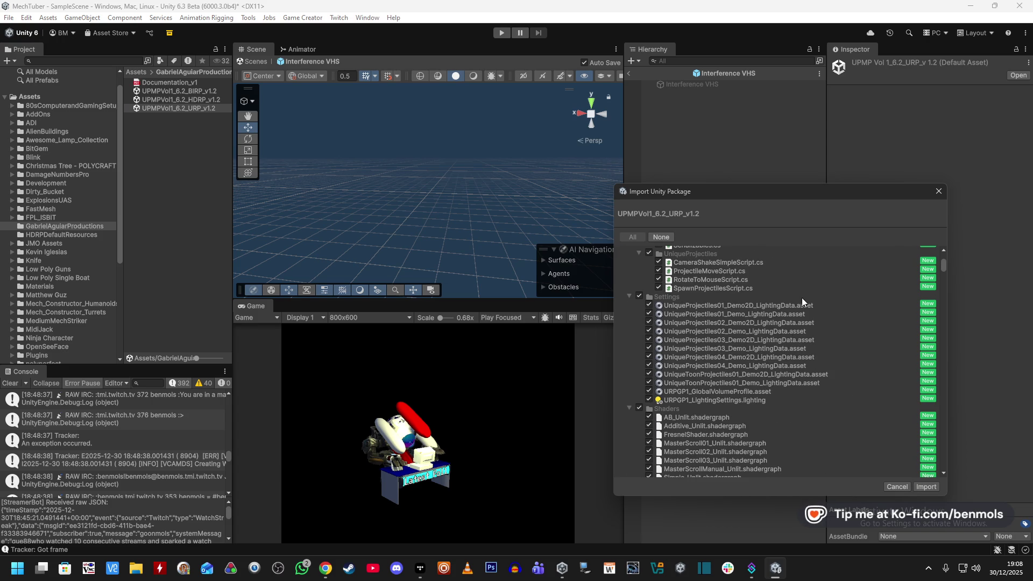
pyautogui.scroll(-15, 763, 360)
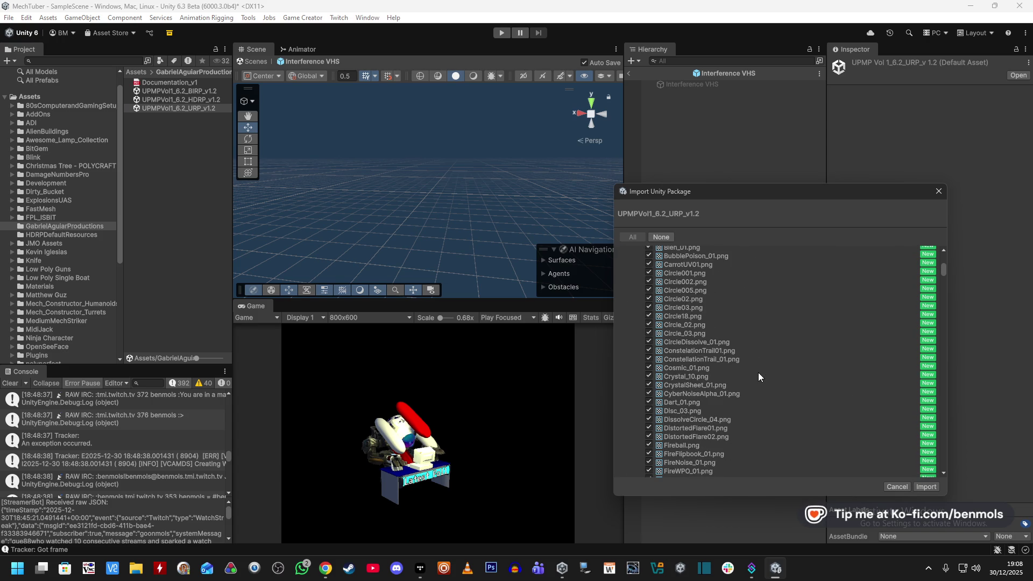
pyautogui.scroll(-4, 768, 367)
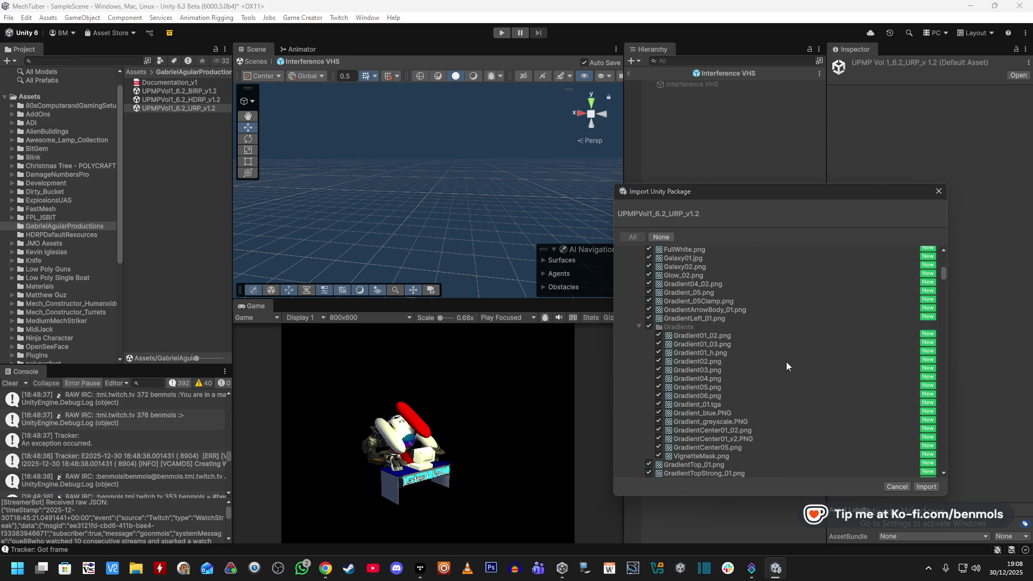
pyautogui.moveTo(947, 268)
pyautogui.mouseDown()
pyautogui.moveTo(952, 469)
pyautogui.moveTo(940, 243)
pyautogui.mouseUp()
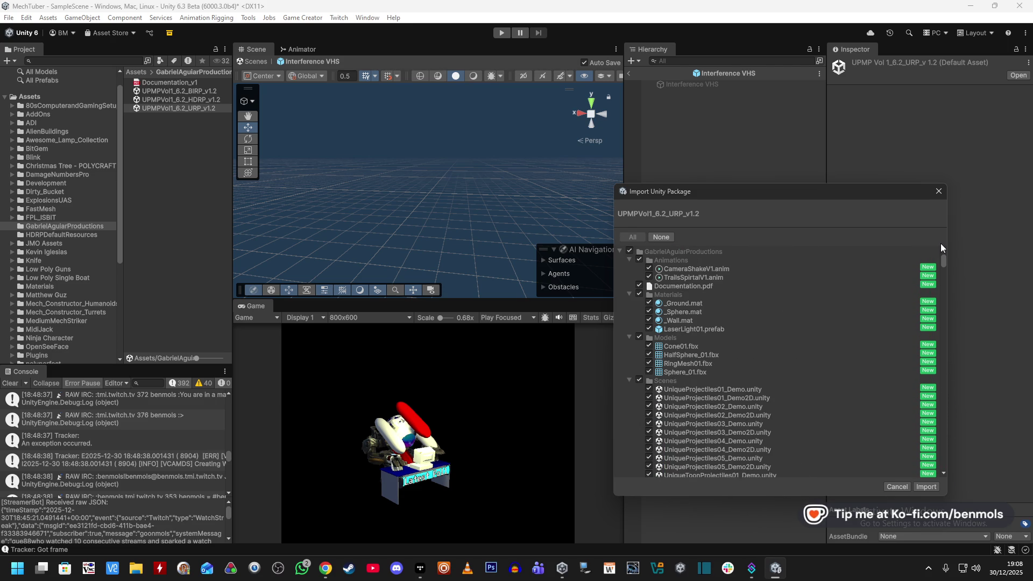
# - Exclude CameraShakeV1.anim and the Scenes folder, then import the remaining files
pyautogui.click(649, 269)
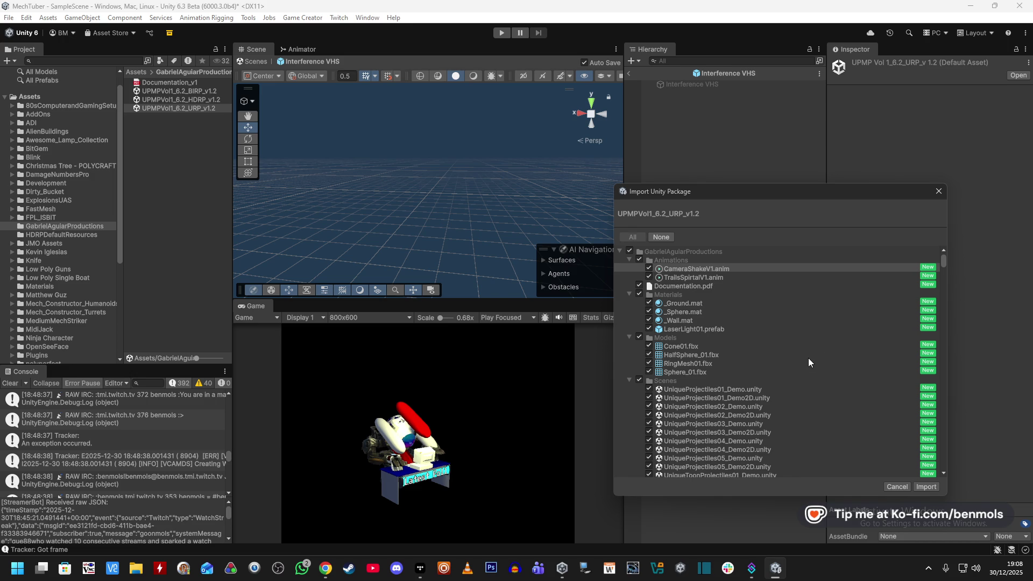
pyautogui.scroll(-2, 718, 365)
pyautogui.click(638, 348)
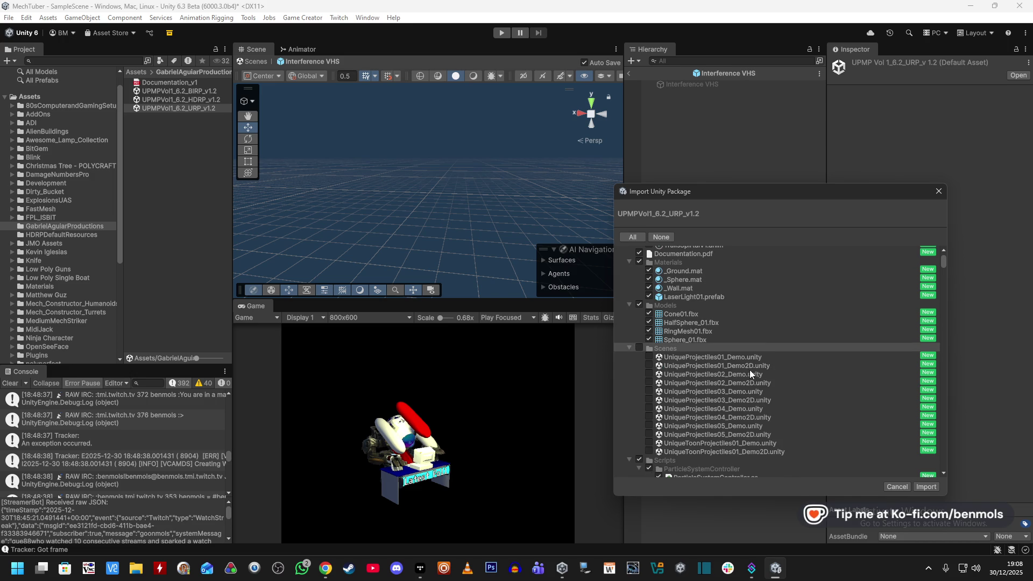
pyautogui.scroll(-5, 772, 370)
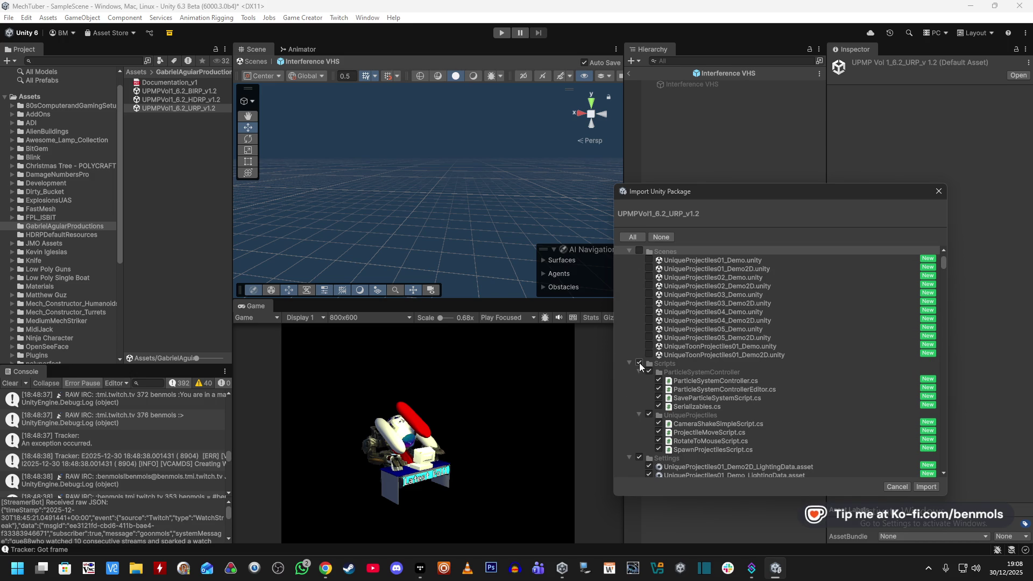
pyautogui.scroll(-3, 742, 370)
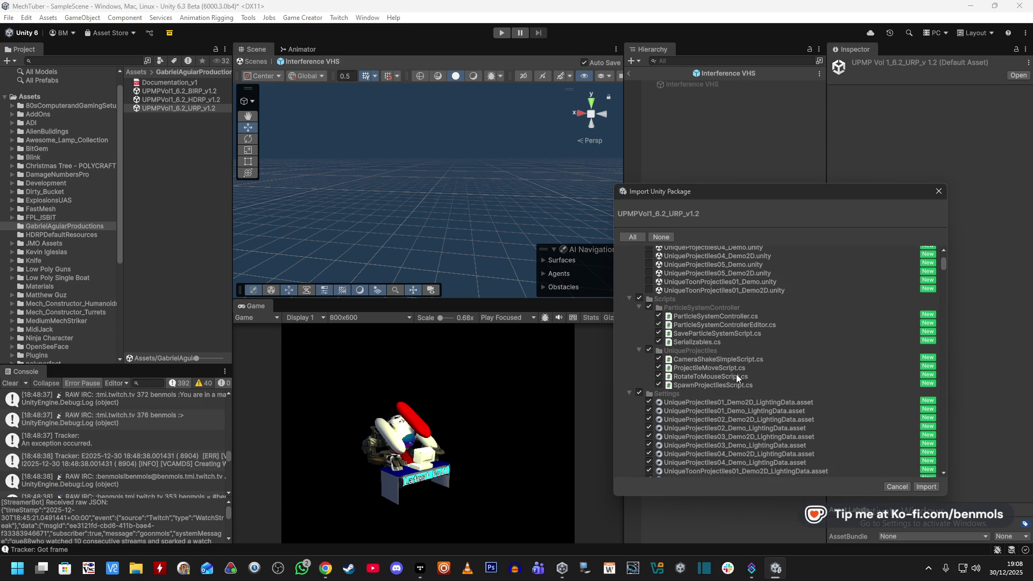
pyautogui.scroll(-6, 734, 375)
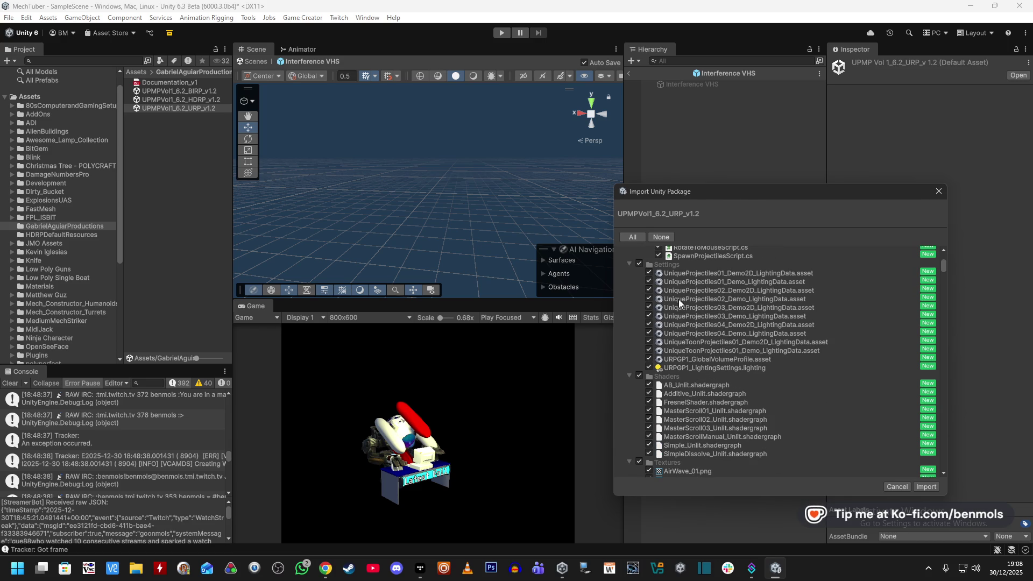
pyautogui.scroll(-3, 745, 392)
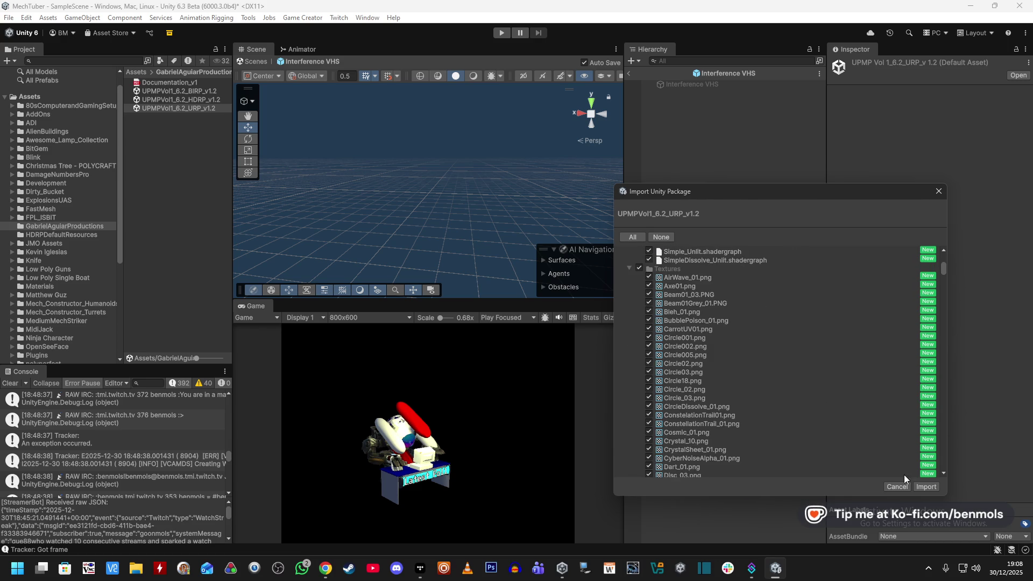
pyautogui.click(923, 486)
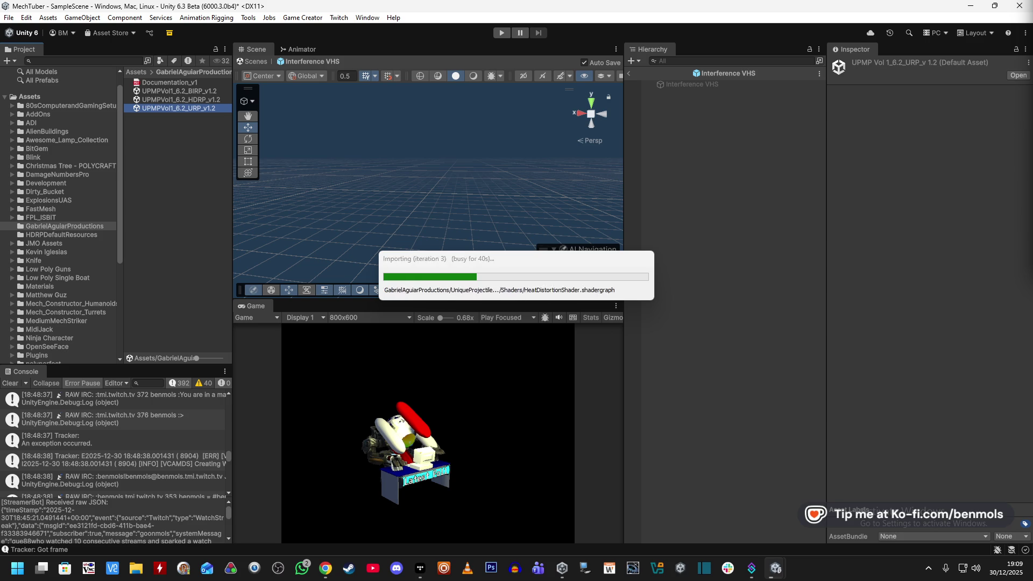
# - Bring the browser showing the Twitch home page in front of Unity and reposition it
pyautogui.hotkey('alt', 'Tab')
pyautogui.moveTo(560, 54); pyautogui.dragTo(544, 20)
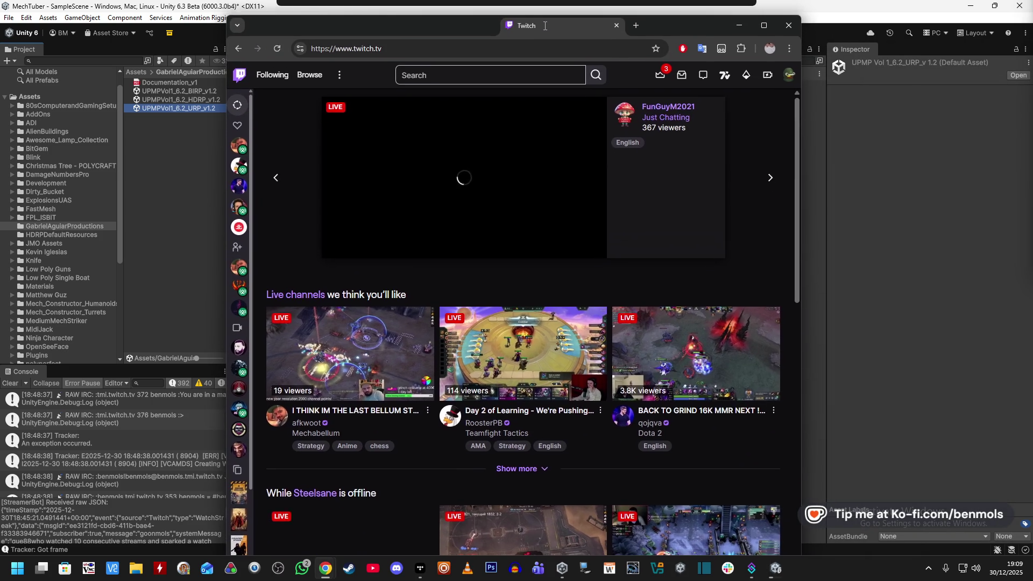
# - Maximize the browser and open the first recommended live Mechabellum channel
pyautogui.doubleClick(646, 22)
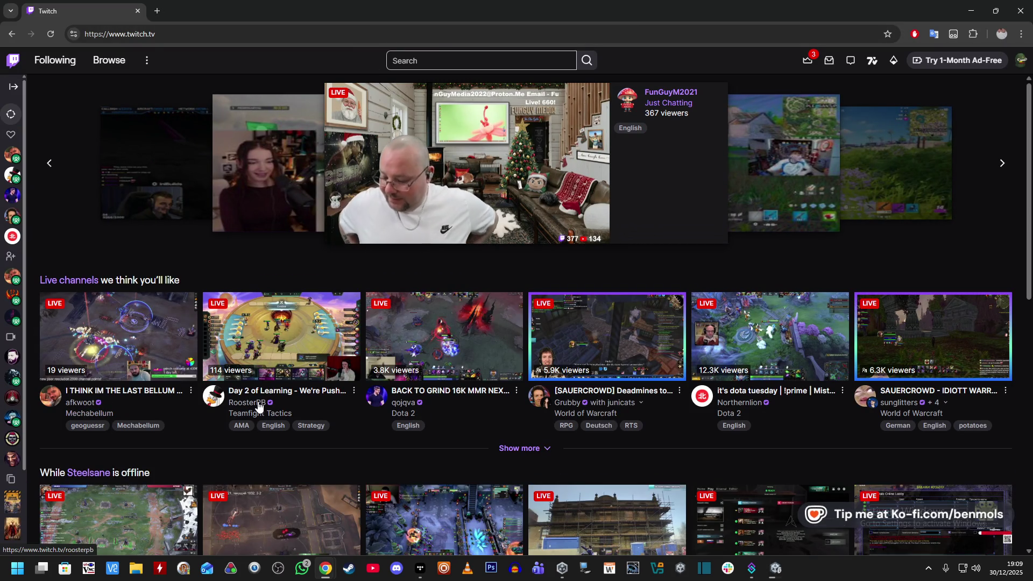
pyautogui.click(153, 359)
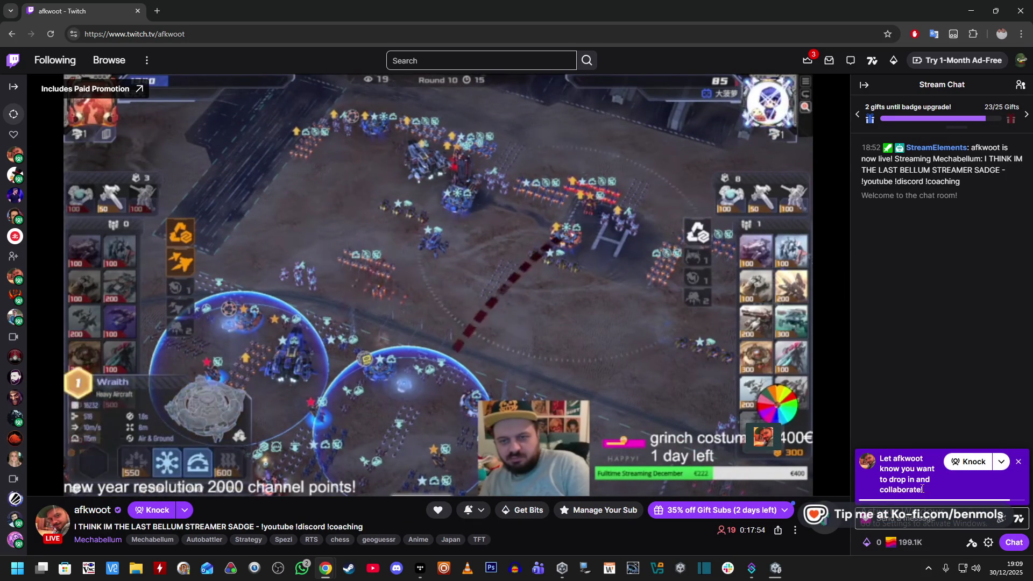
# - Dismiss the Knock collaboration prompt in Twitch chat, glance at the Luna loot panel, and return to Unity
pyautogui.click(1018, 463)
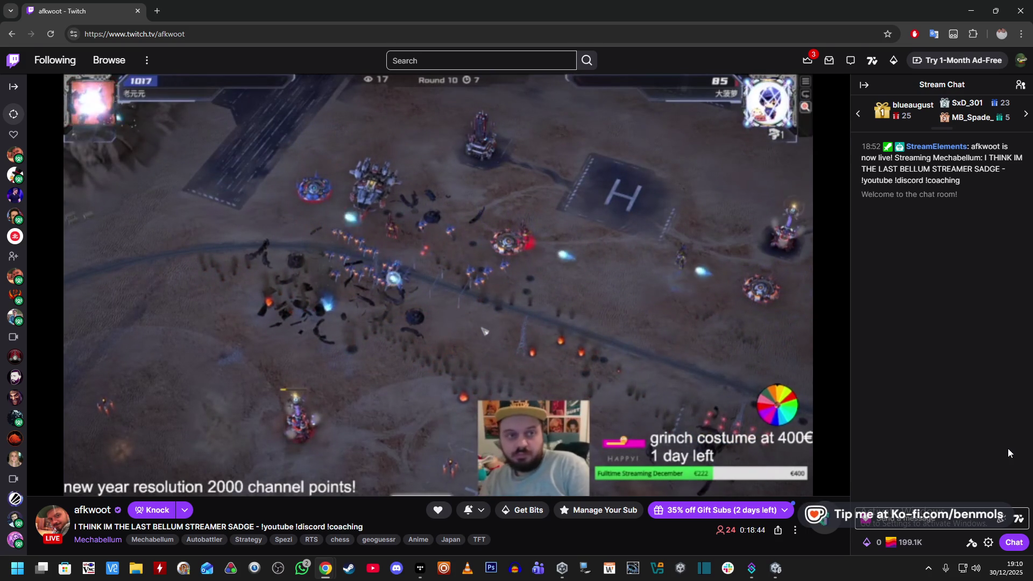
pyautogui.click(807, 61)
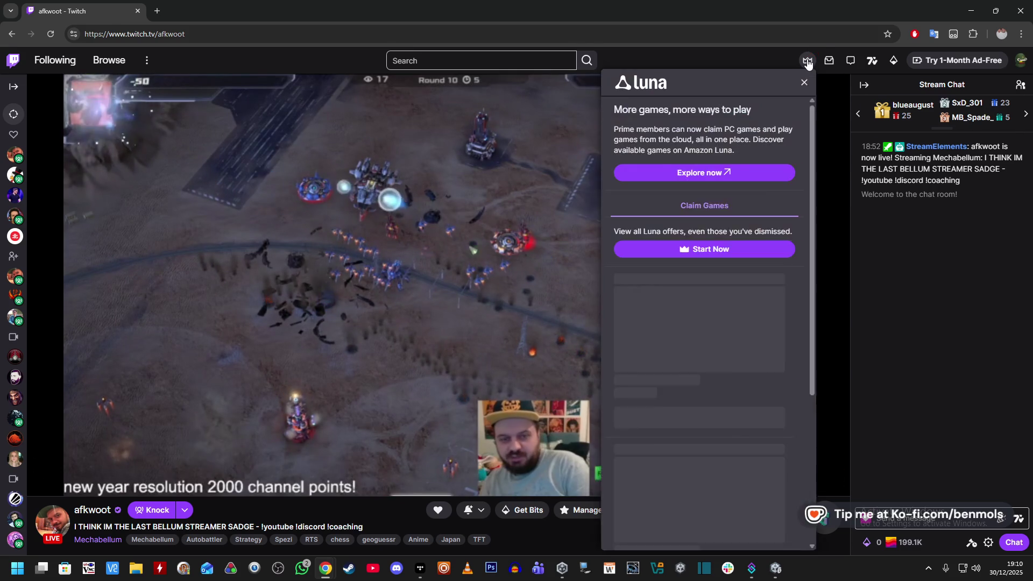
pyautogui.click(808, 60)
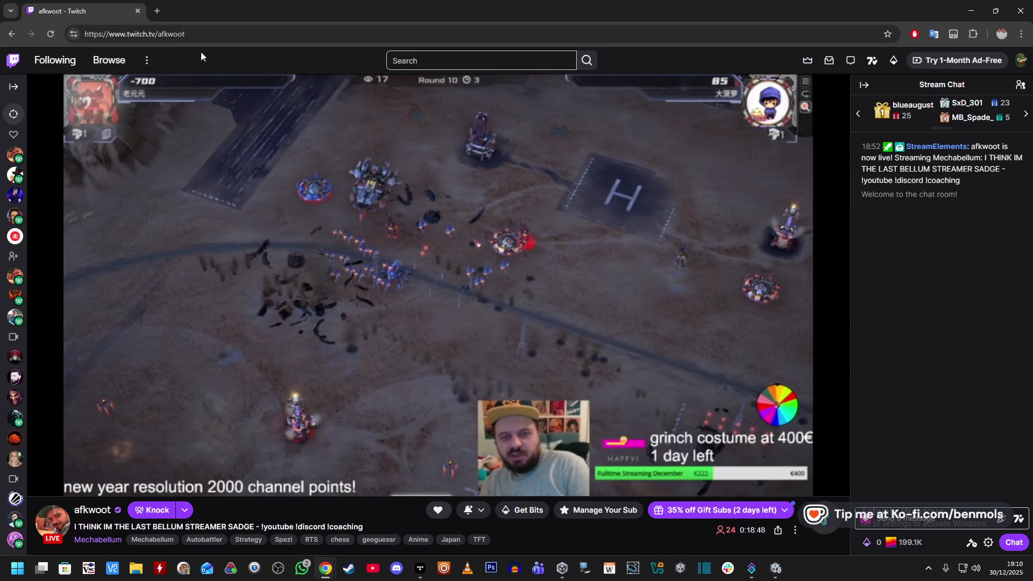
pyautogui.hotkey('alt', 'Tab')
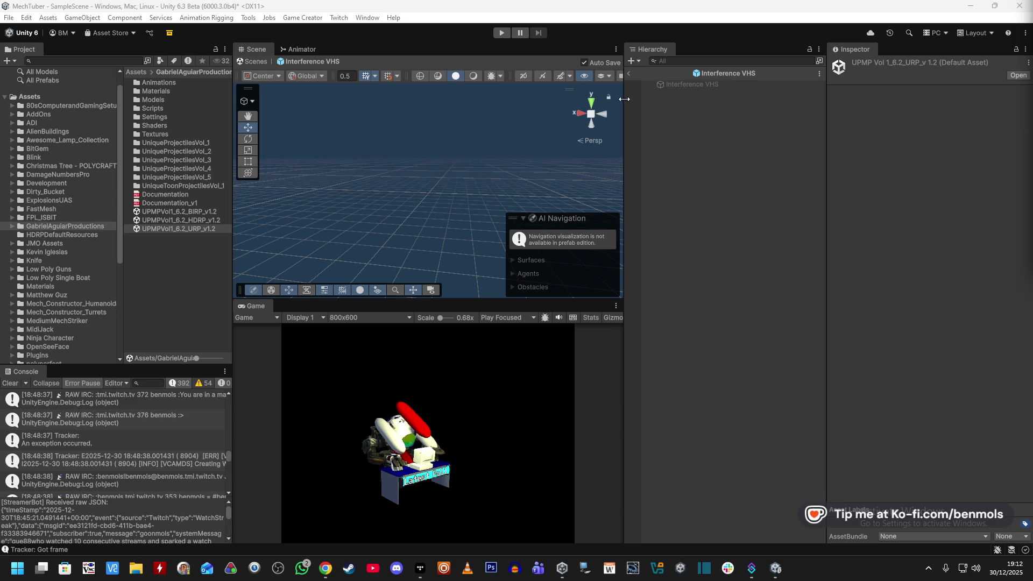
# - Exit prefab mode and open vfx_Projectile_Spell02Blue from UniqueProjectilesVol_1 > Prefabs > Projectiles
pyautogui.click(631, 72)
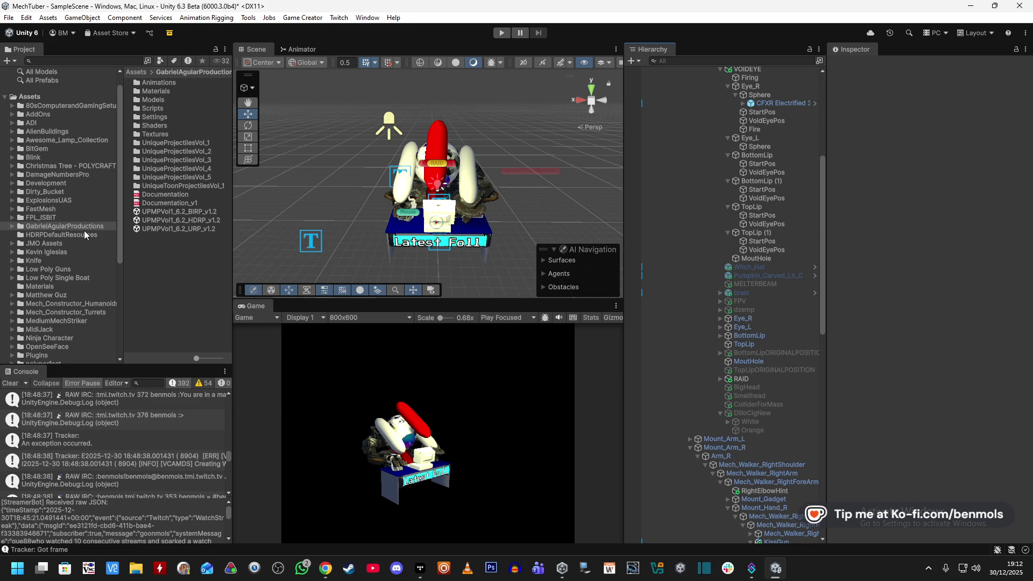
pyautogui.doubleClick(190, 143)
pyautogui.doubleClick(156, 100)
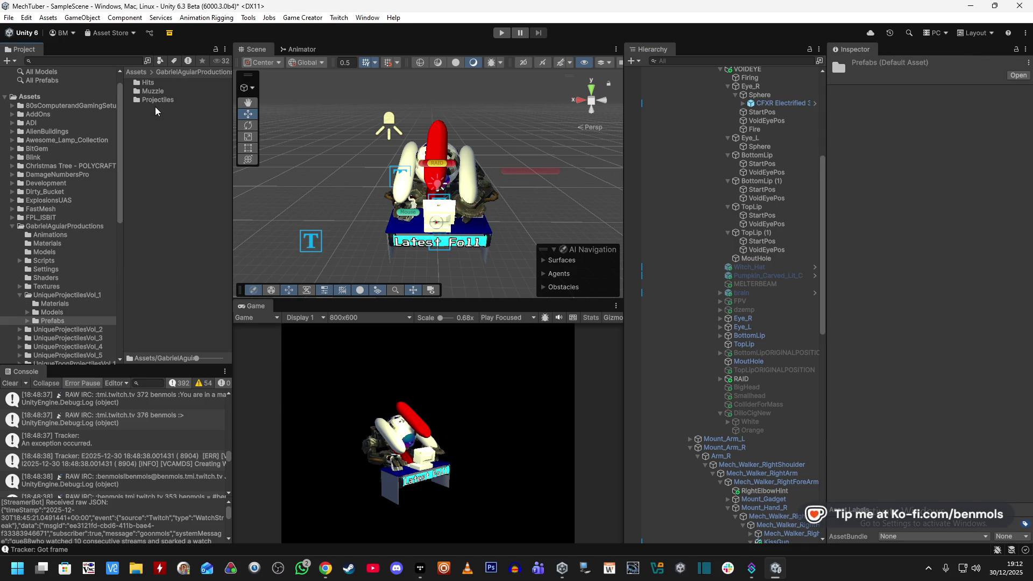
pyautogui.click(156, 87)
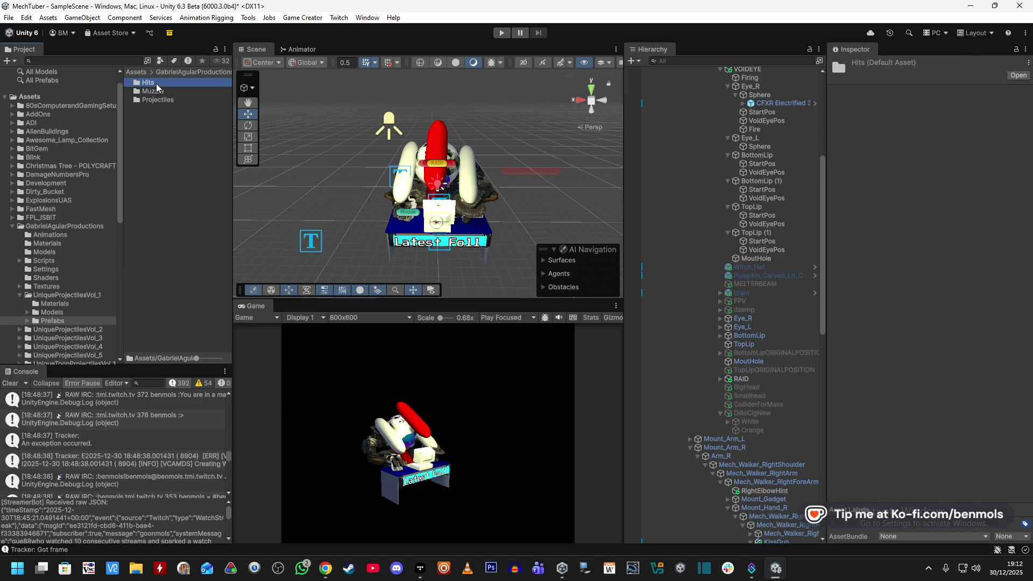
pyautogui.doubleClick(157, 100)
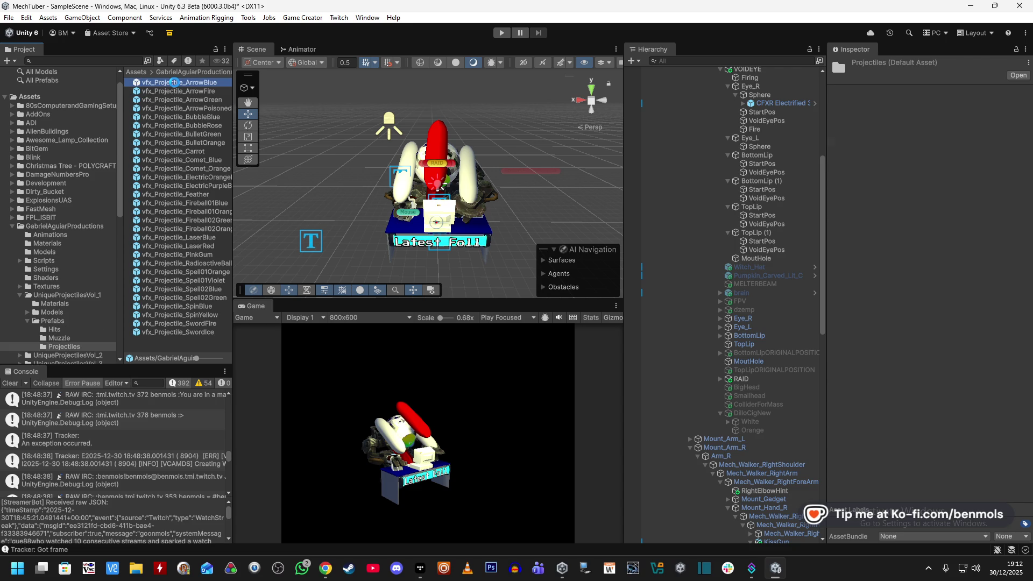
pyautogui.doubleClick(211, 289)
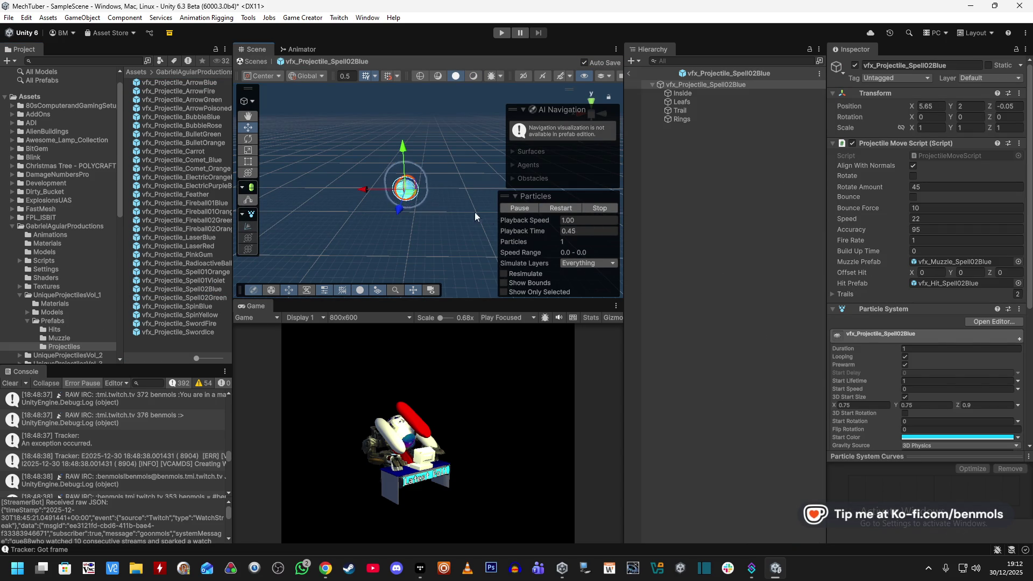
pyautogui.scroll(3, 466, 253)
pyautogui.scroll(-5, 466, 252)
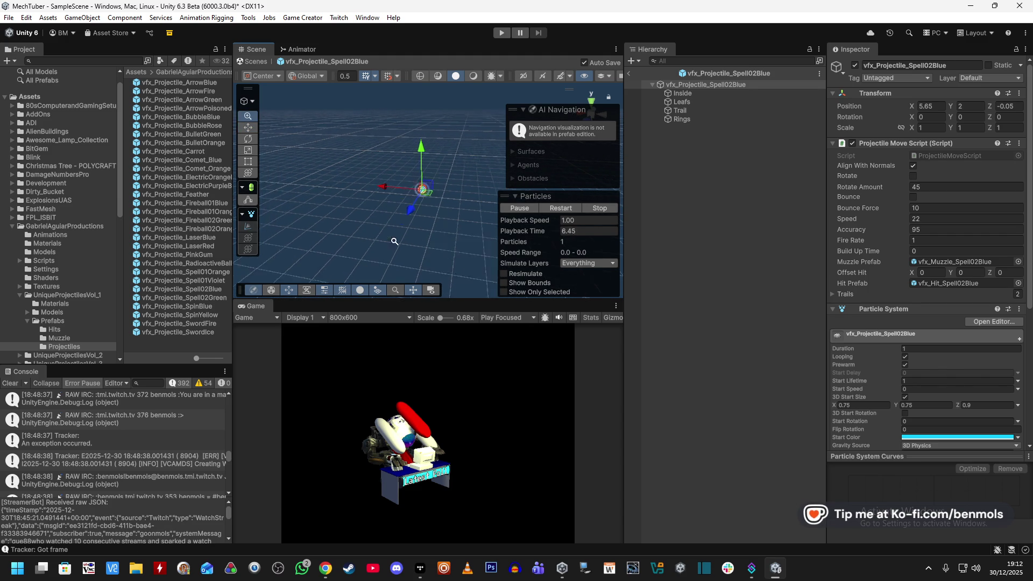
pyautogui.moveTo(404, 217); pyautogui.dragTo(419, 218)
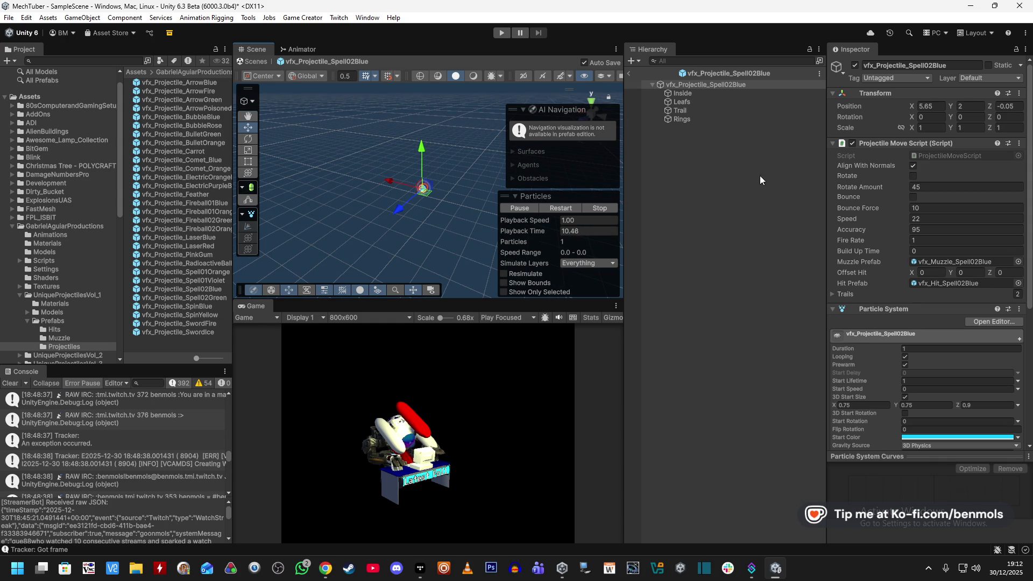
pyautogui.moveTo(622, 184); pyautogui.dragTo(720, 183)
pyautogui.moveTo(232, 161); pyautogui.dragTo(267, 161)
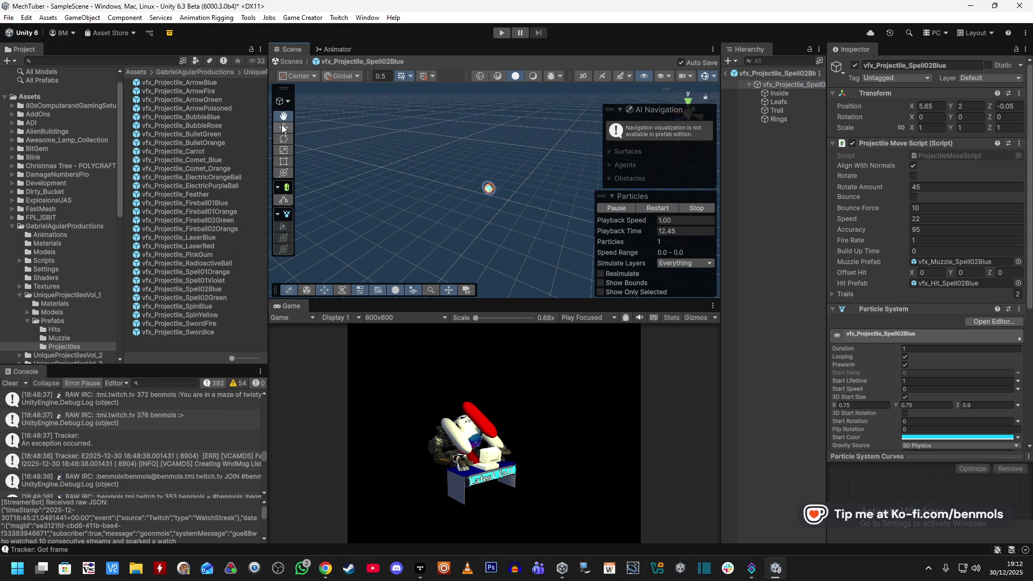
pyautogui.moveTo(483, 164); pyautogui.dragTo(487, 166)
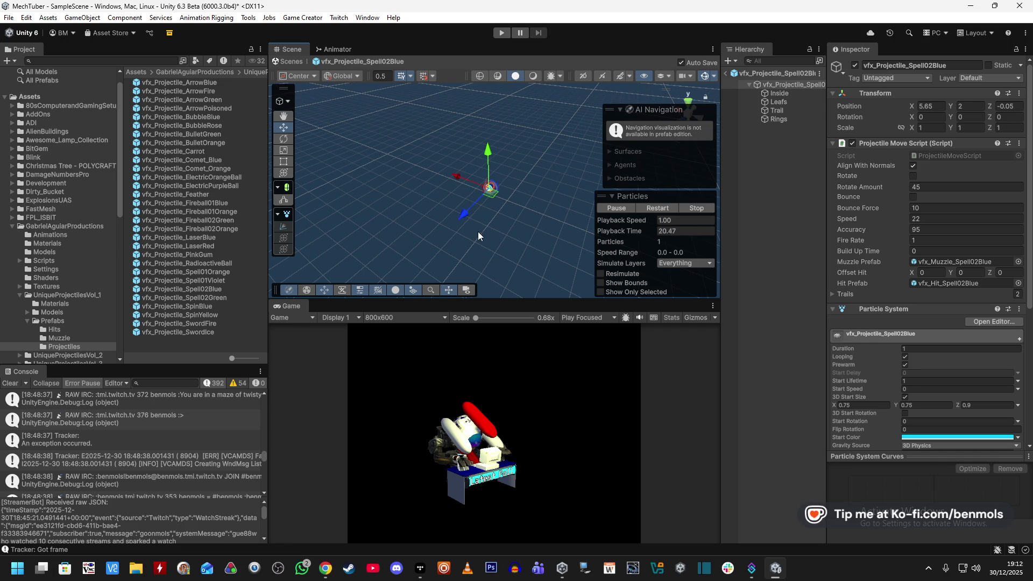
# - Preview the Carrot, Comet_Blue and Comet_Orange projectile prefabs
pyautogui.doubleClick(201, 152)
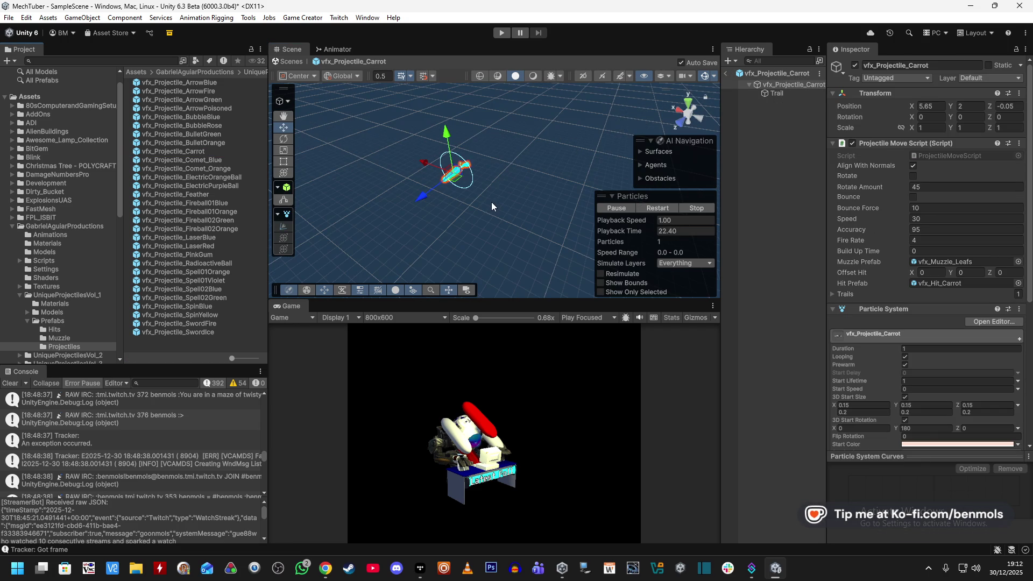
pyautogui.scroll(6, 502, 214)
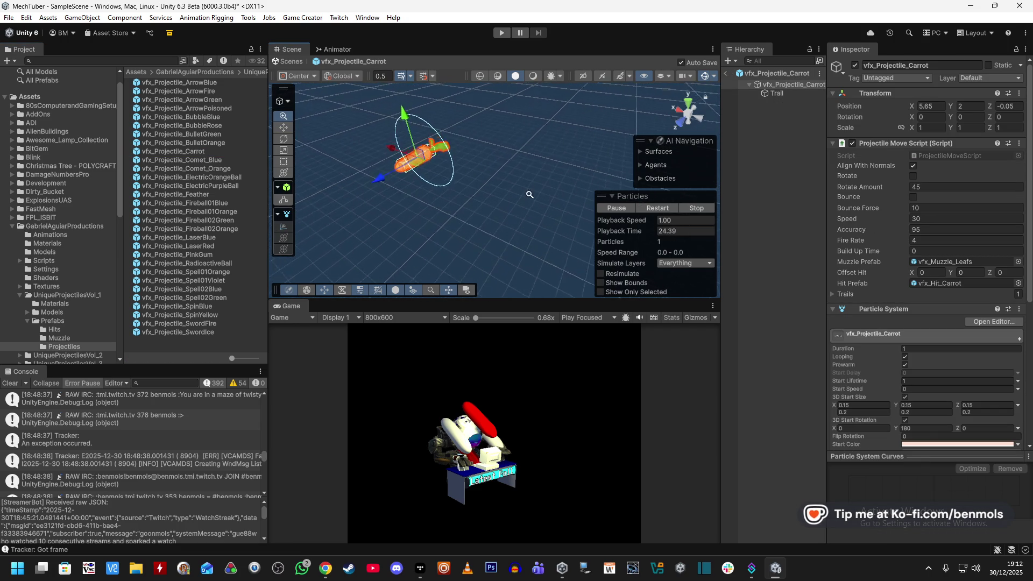
pyautogui.moveTo(558, 172); pyautogui.dragTo(500, 177)
pyautogui.doubleClick(187, 159)
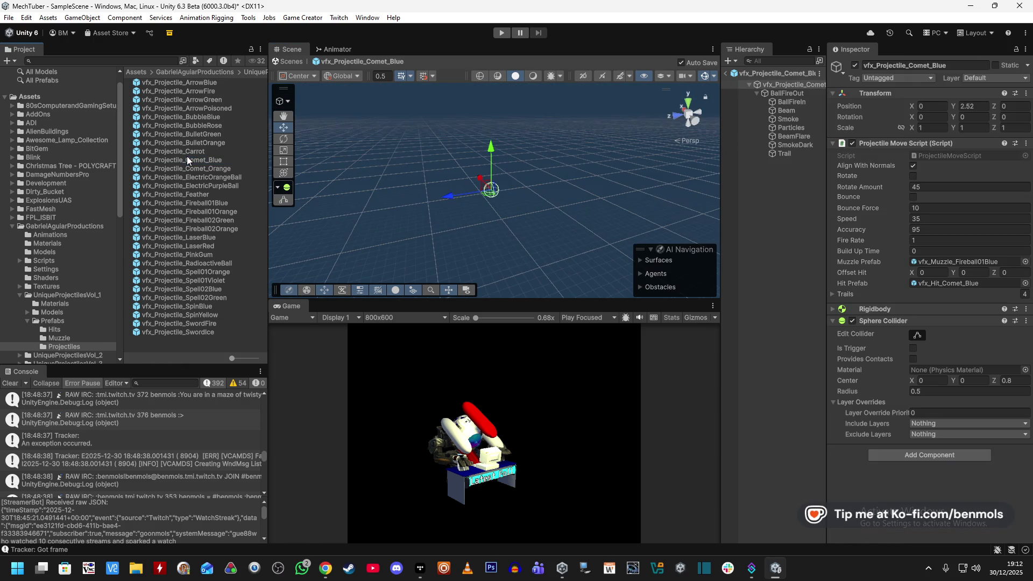
pyautogui.click(195, 168)
pyautogui.moveTo(520, 234)
pyautogui.mouseDown()
pyautogui.moveTo(526, 262)
pyautogui.moveTo(557, 254)
pyautogui.mouseUp()
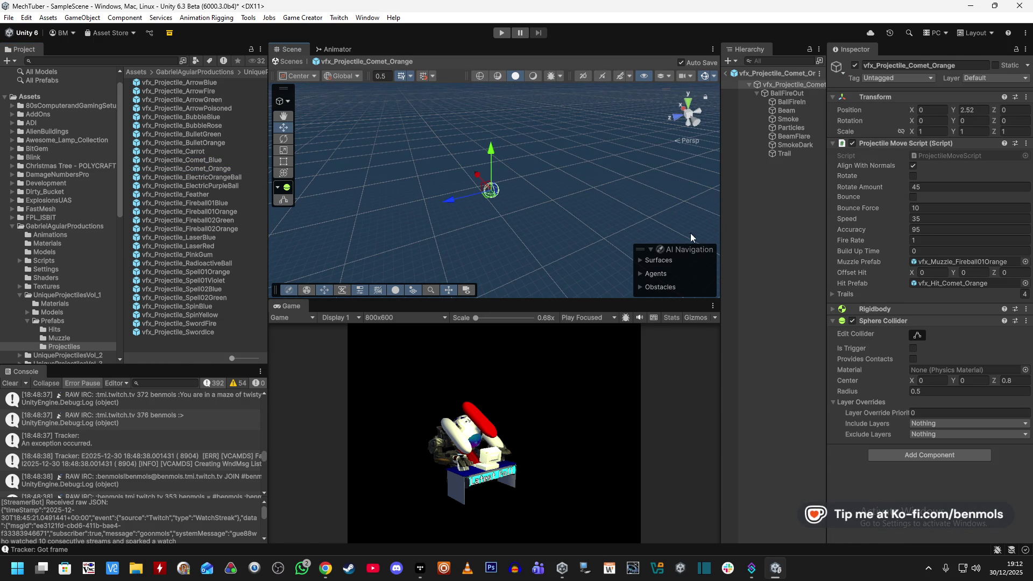
# - Step through Comet_Orange's child effects, from BallFireIn and Beam down to Trail
pyautogui.click(811, 98)
pyautogui.click(793, 108)
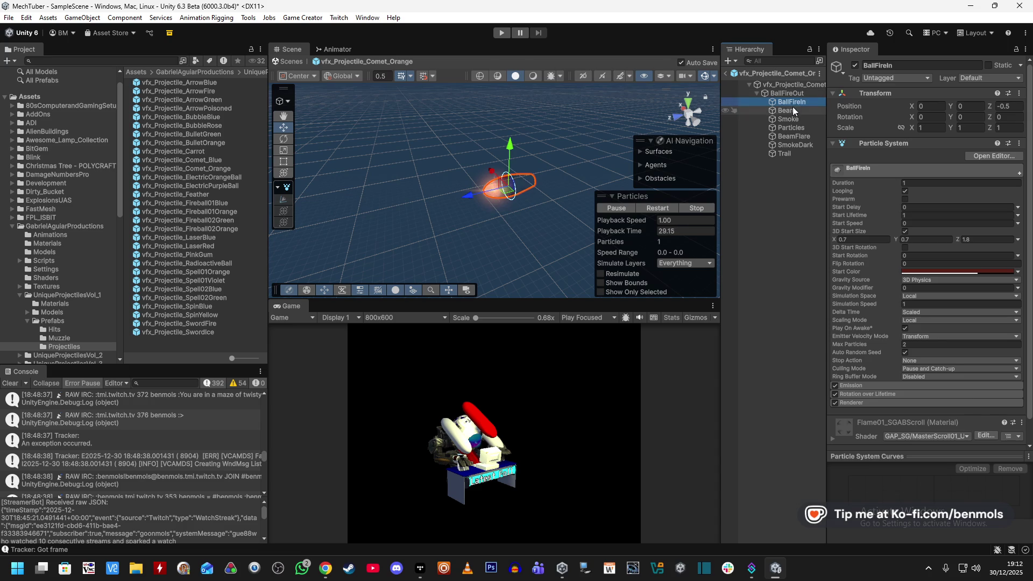
pyautogui.click(791, 119)
pyautogui.click(789, 128)
pyautogui.click(790, 136)
pyautogui.click(789, 145)
pyautogui.click(788, 154)
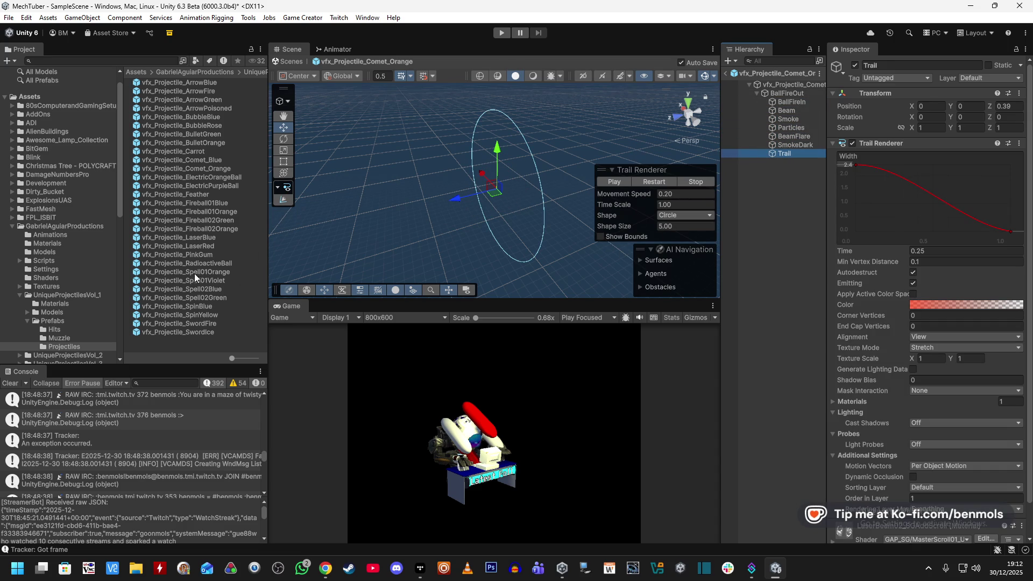
# - Inspect the RadioactiveBall prefab's child particle and root settings, ending on the SwordIce prefab
pyautogui.doubleClick(204, 264)
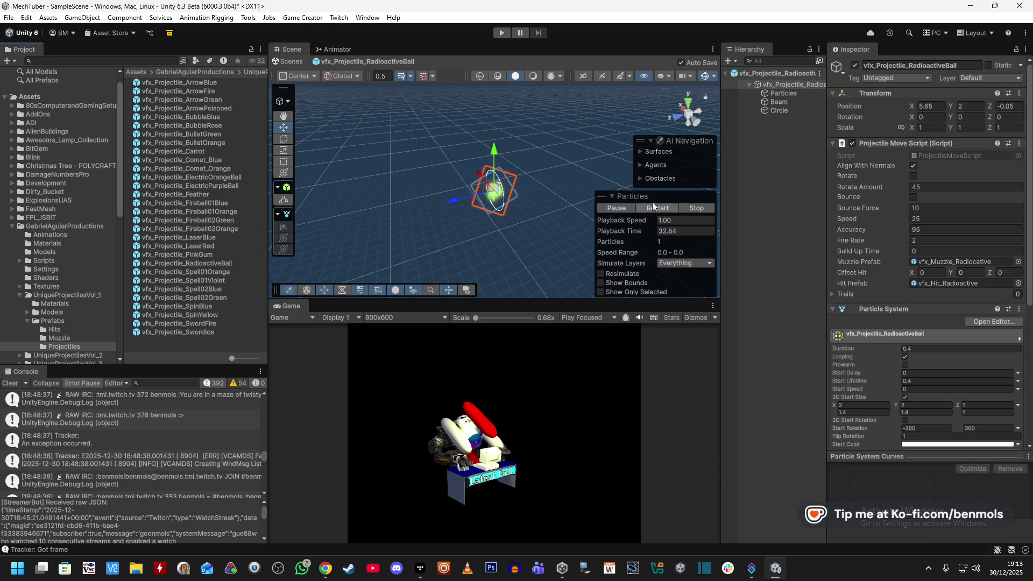
pyautogui.click(790, 94)
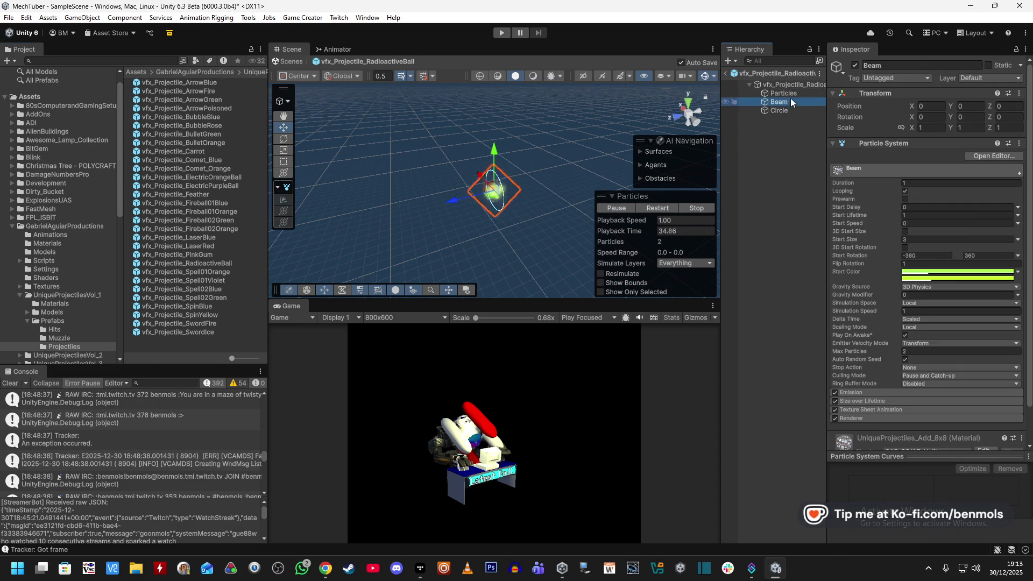
pyautogui.click(796, 85)
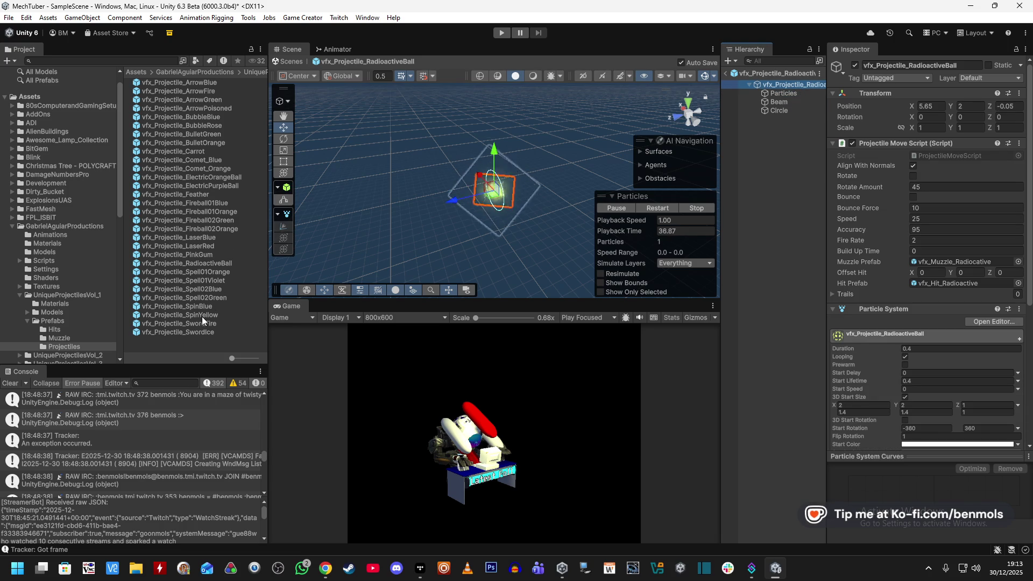
pyautogui.doubleClick(202, 330)
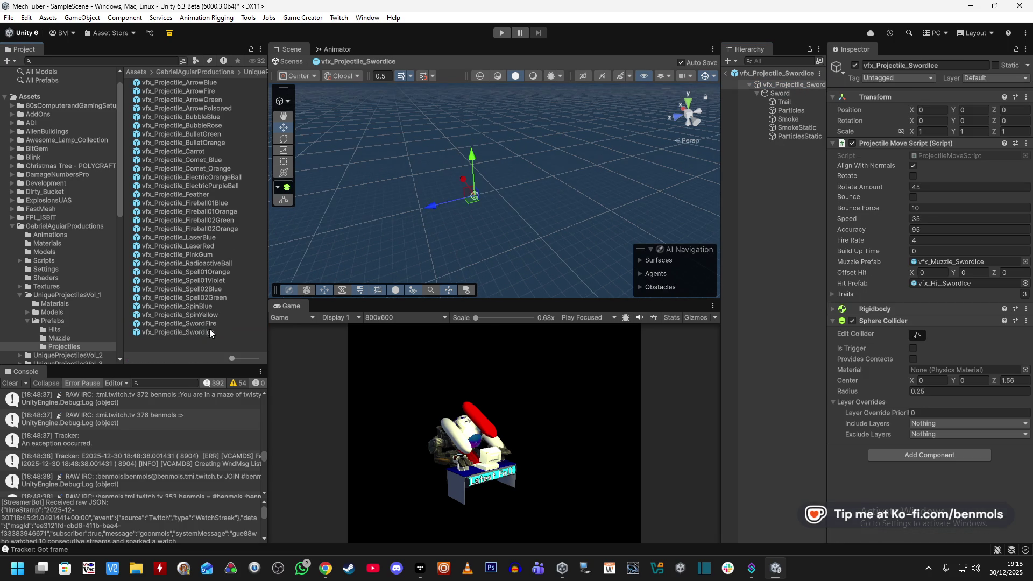
# - Open the Spell02Blue prefab and select its Trail object to view the trail settings
pyautogui.doubleClick(211, 288)
pyautogui.moveTo(533, 198)
pyautogui.mouseDown()
pyautogui.moveTo(564, 207)
pyautogui.moveTo(529, 182)
pyautogui.mouseUp()
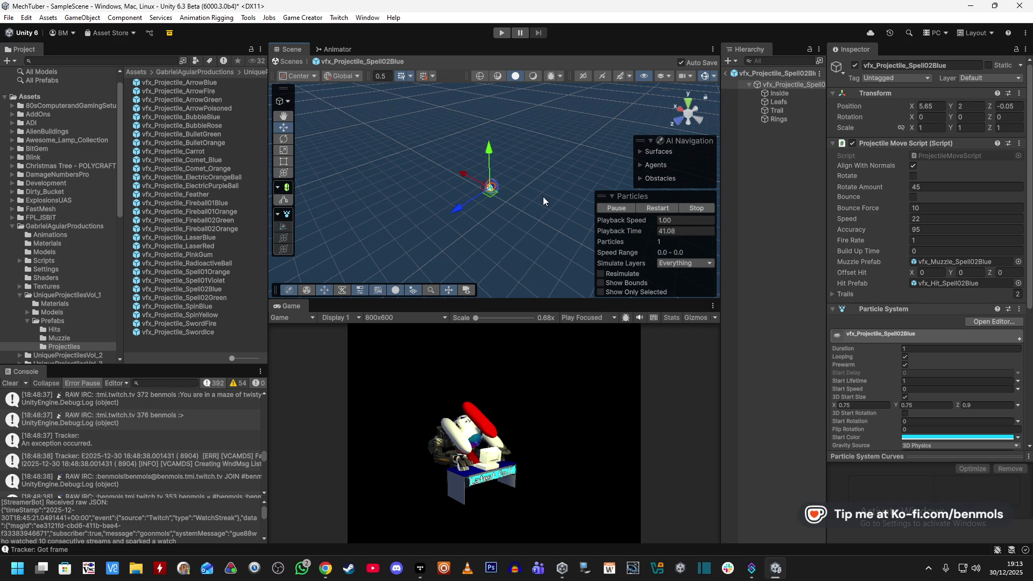
pyautogui.scroll(-3, 417, 155)
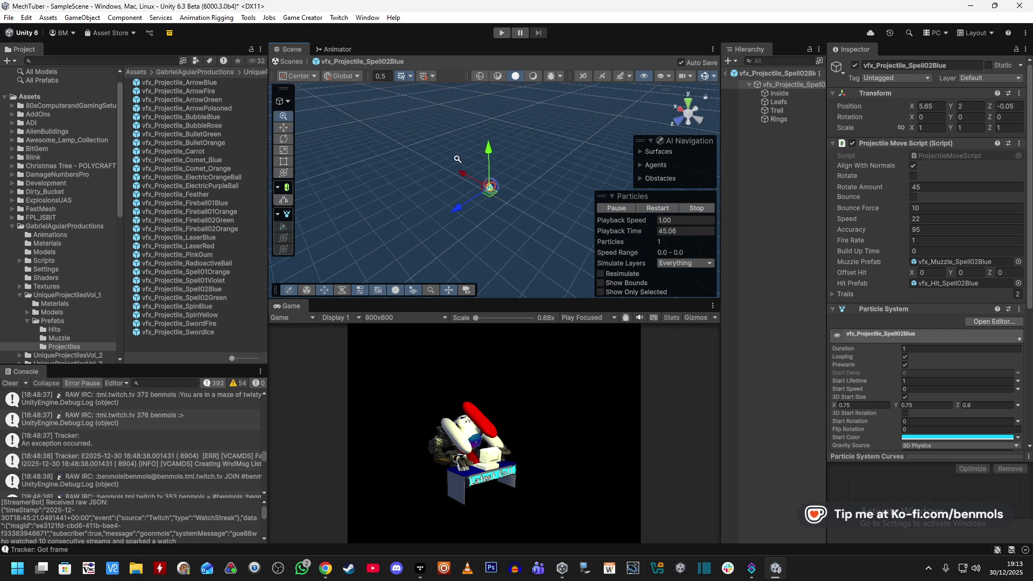
pyautogui.keyDown('alt'); pyautogui.moveTo(471, 161); pyautogui.dragTo(472, 183); pyautogui.keyUp('alt')
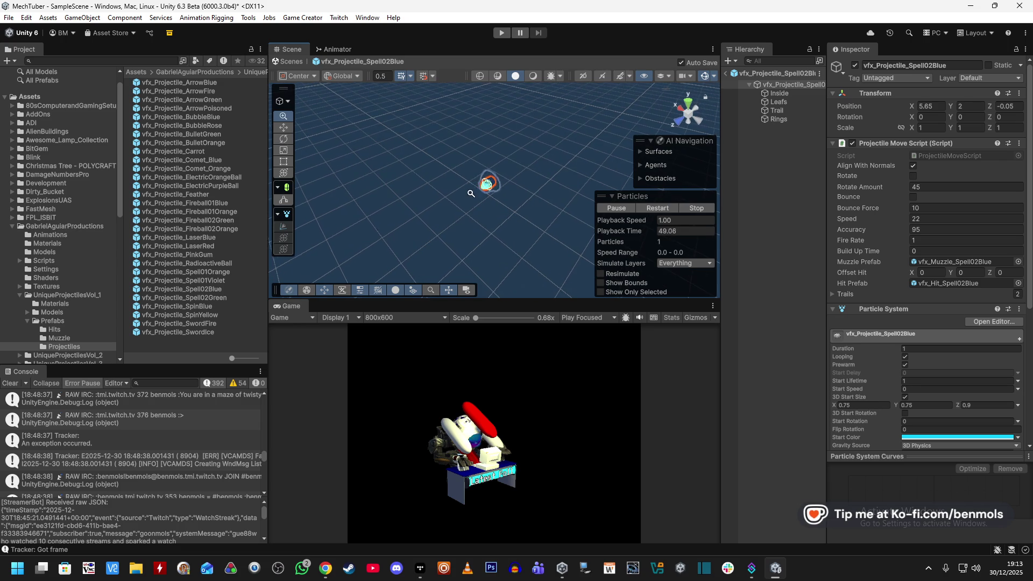
pyautogui.scroll(5, 549, 152)
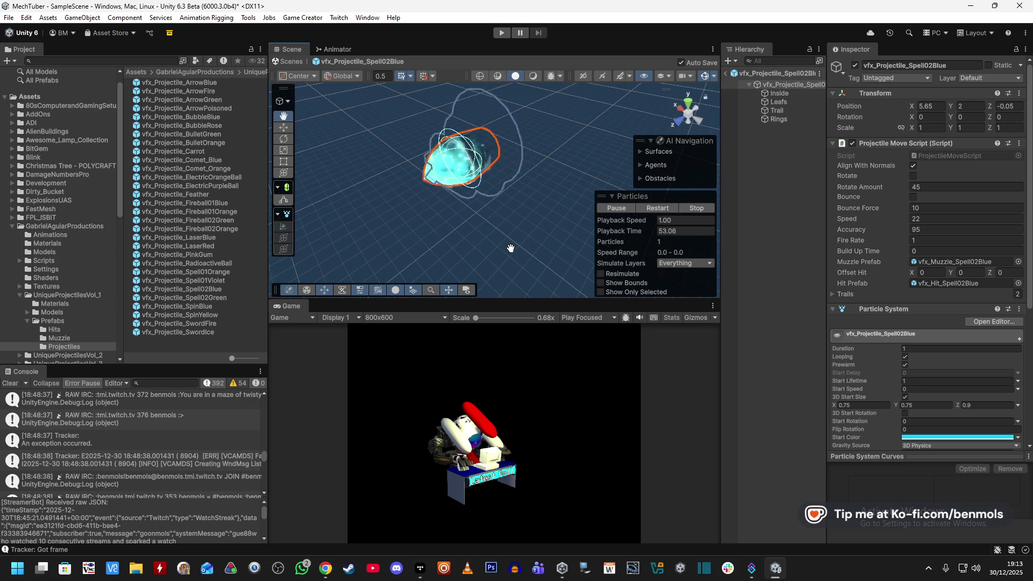
pyautogui.click(792, 112)
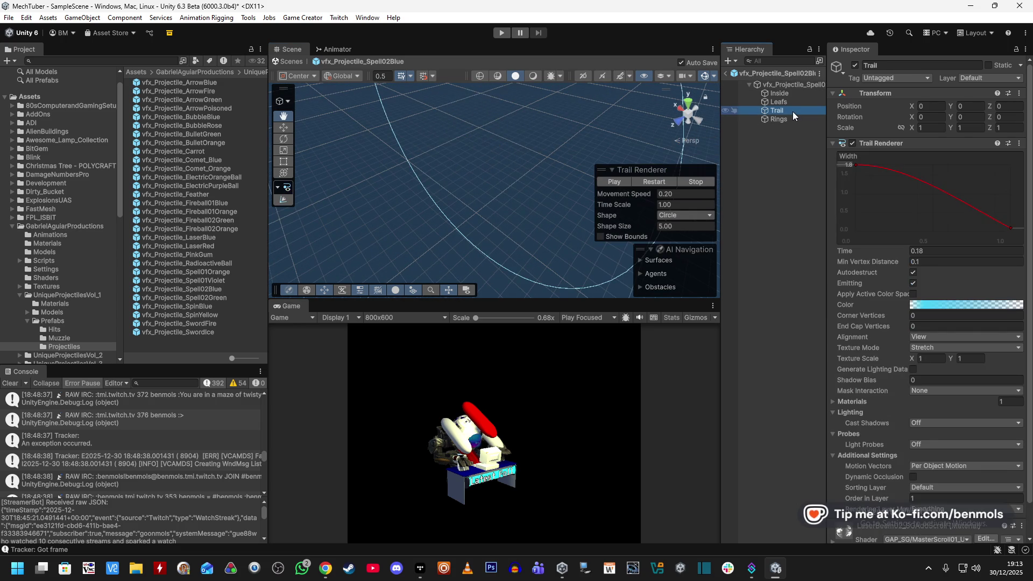
pyautogui.scroll(-2, 506, 234)
pyautogui.scroll(-3, 506, 234)
pyautogui.scroll(-2, 552, 291)
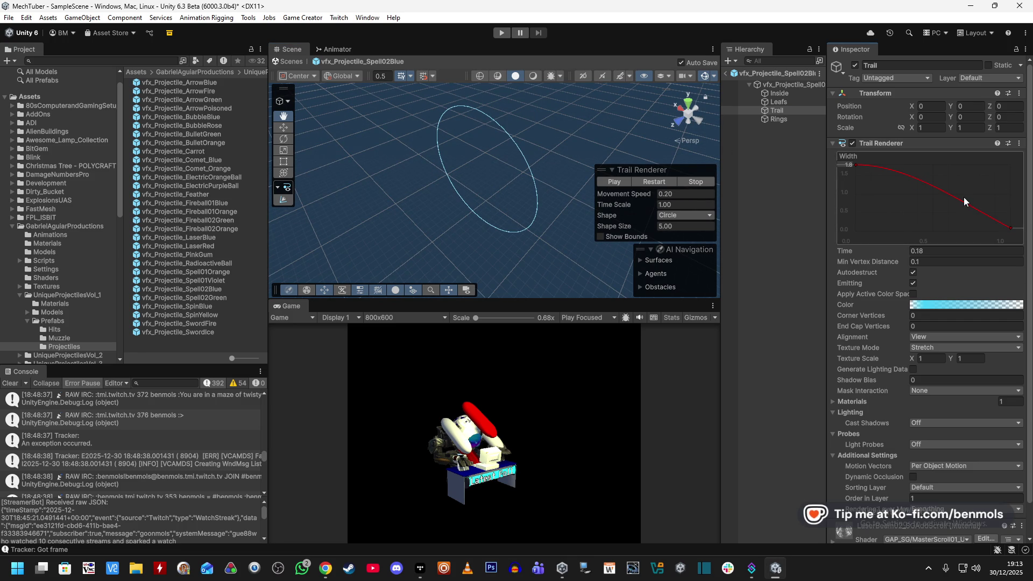
# - Try Min Vertex Distance values 0.61 and 0.78, settle on 0.1, and save SampleScene
pyautogui.click(905, 265)
pyautogui.write('0.61')
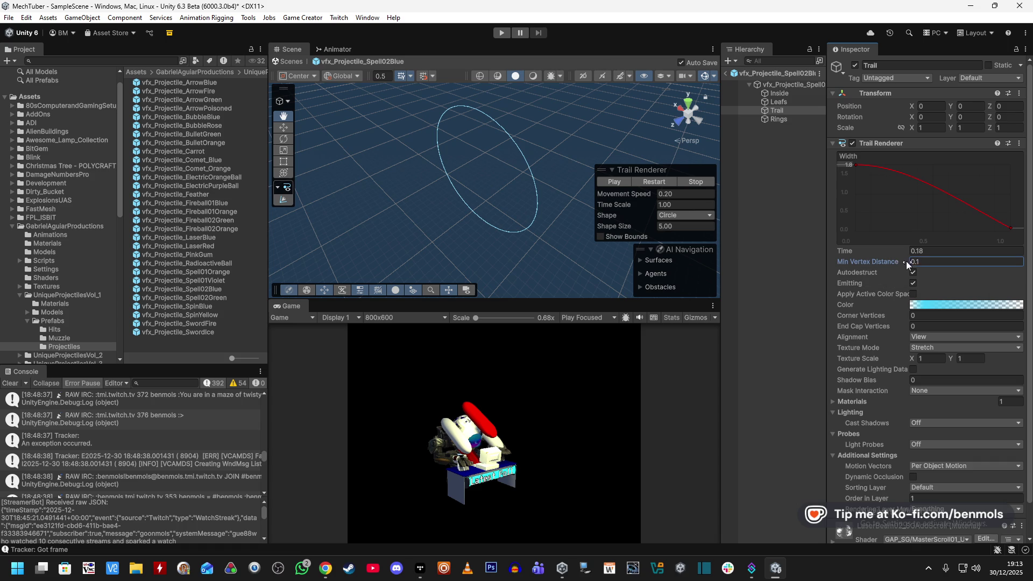
pyautogui.moveTo(956, 266); pyautogui.dragTo(959, 267)
pyautogui.click(648, 182)
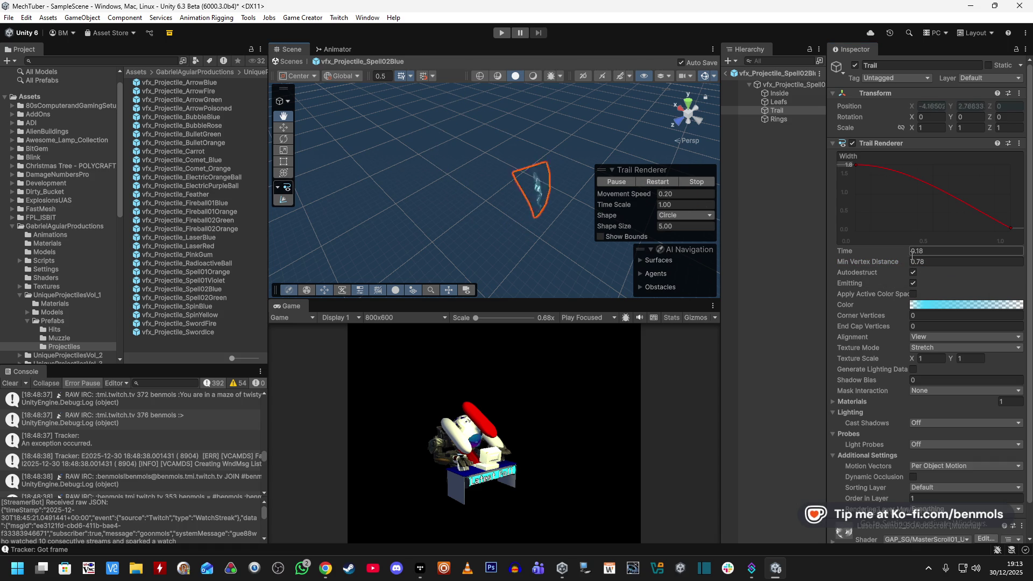
pyautogui.click(947, 262)
pyautogui.click(947, 262)
pyautogui.press('BackSpace')
pyautogui.press('BackSpace')
pyautogui.write('1')
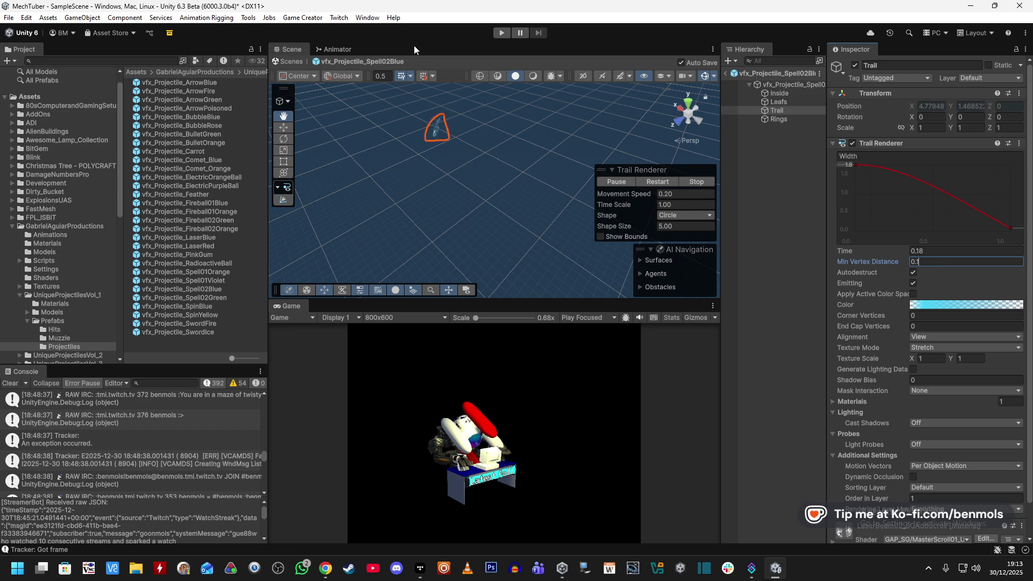
pyautogui.press('Return')
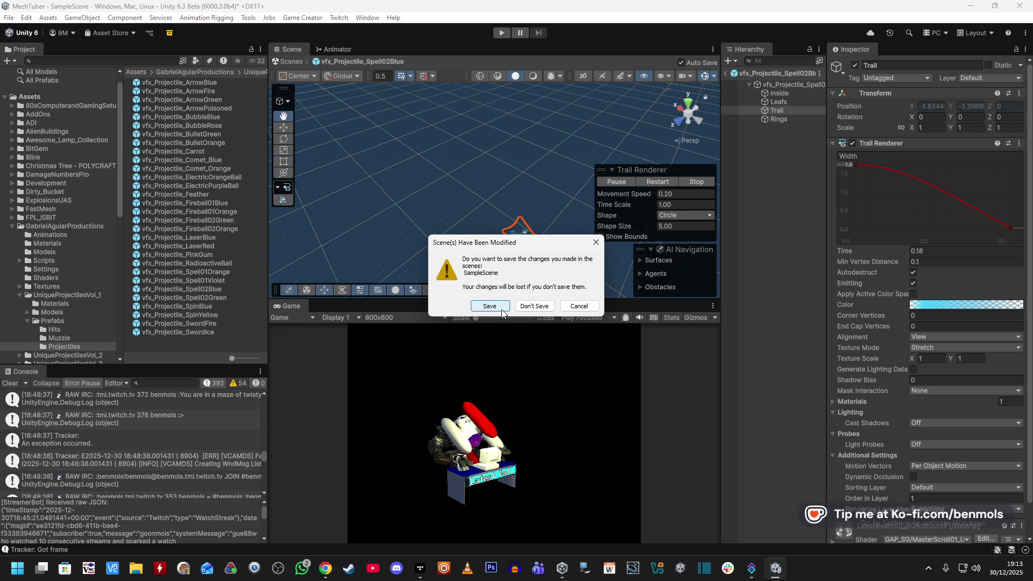
pyautogui.click(490, 306)
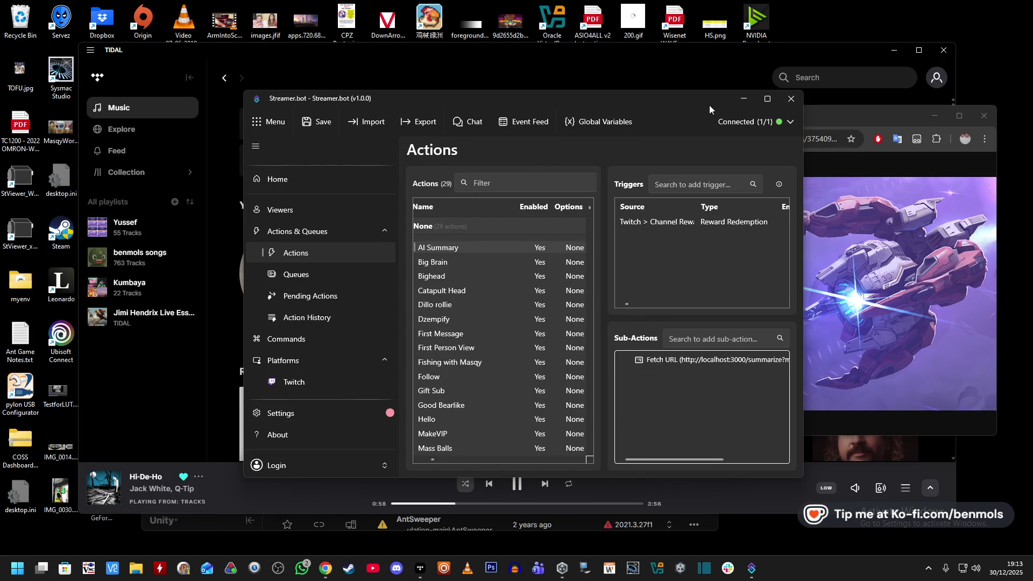
pyautogui.click(918, 49)
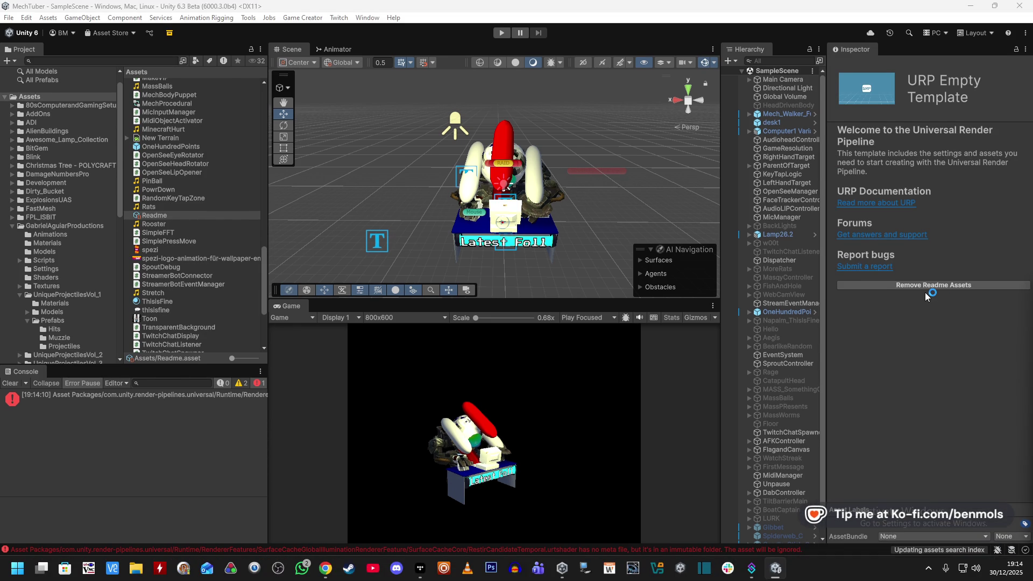
# - Widen the Hierarchy, clear the Console errors and show the Vol_1 projectile prefabs
pyautogui.moveTo(827, 327); pyautogui.dragTo(849, 325)
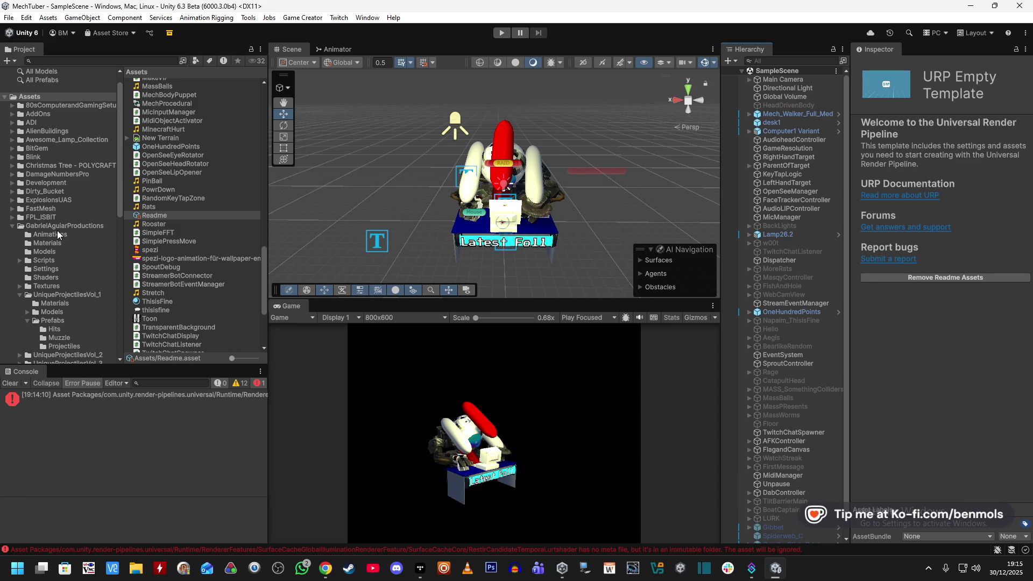
pyautogui.click(11, 383)
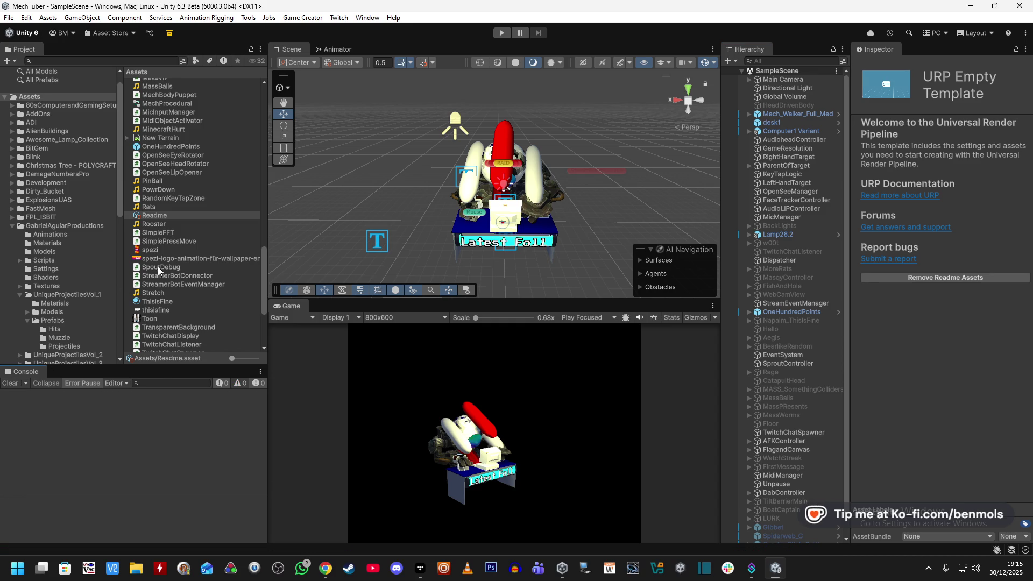
pyautogui.scroll(-5, 60, 299)
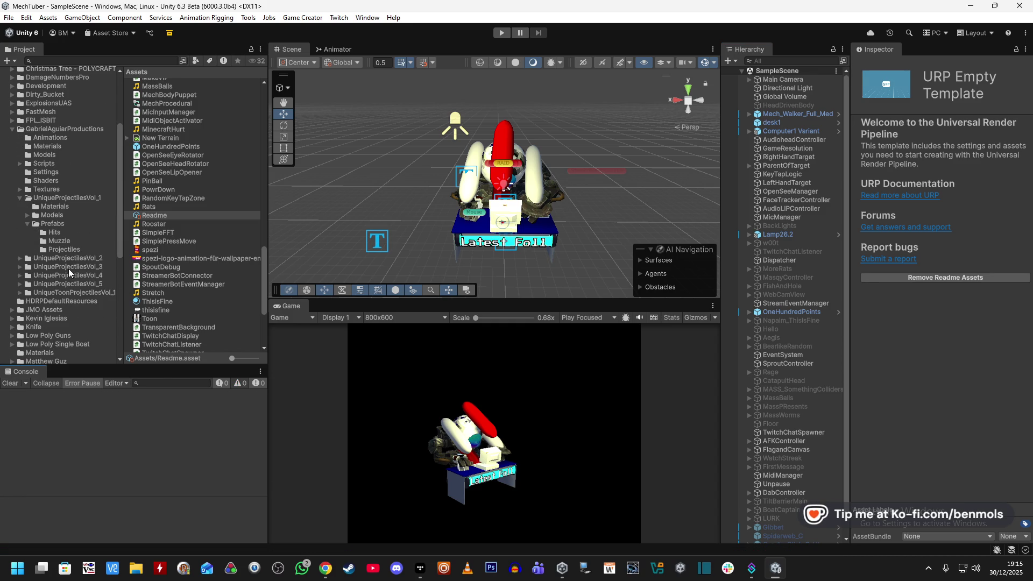
pyautogui.click(65, 248)
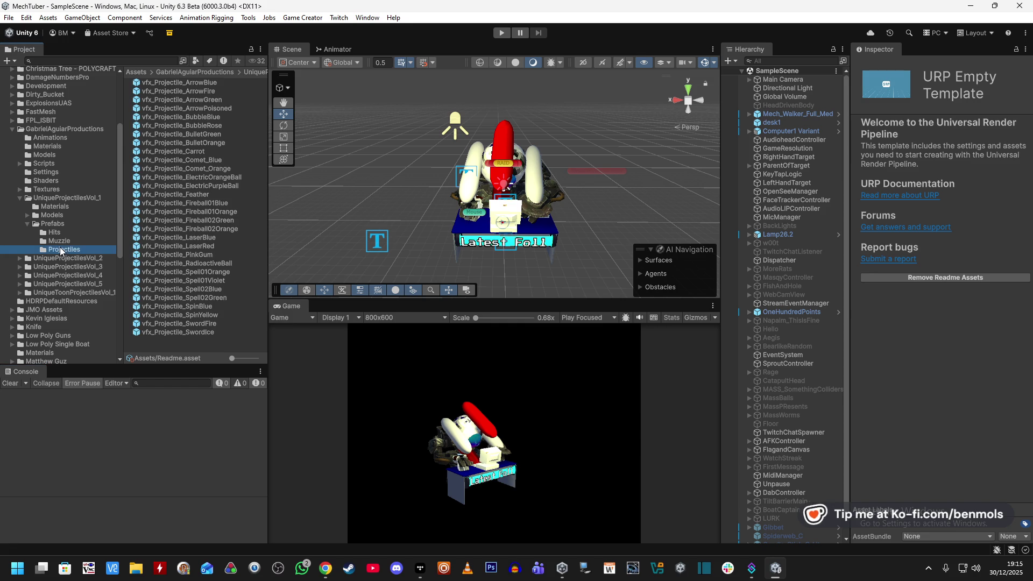
# - Expand UniqueProjectilesVol_2 > Prefabs > Projectiles and open the Trail03_Blue prefab
pyautogui.click(20, 259)
pyautogui.click(65, 283)
pyautogui.click(27, 284)
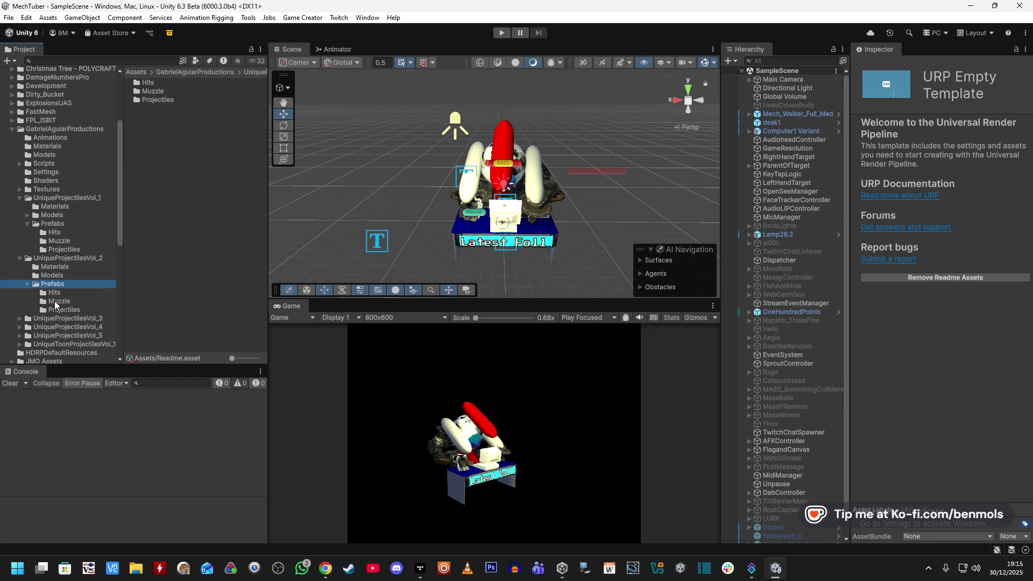
pyautogui.click(62, 310)
pyautogui.scroll(-5, 225, 233)
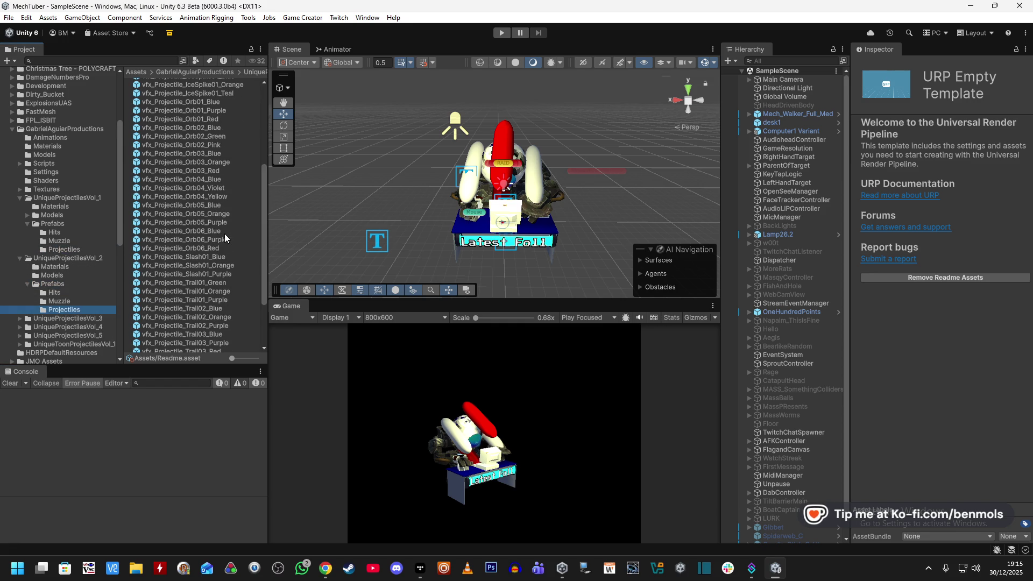
pyautogui.scroll(-3, 225, 233)
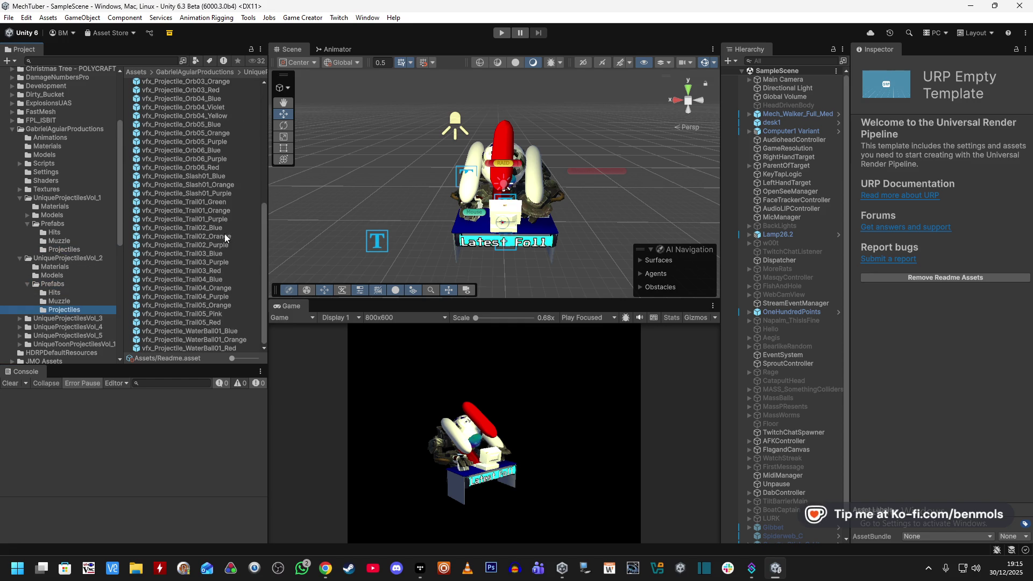
pyautogui.doubleClick(228, 254)
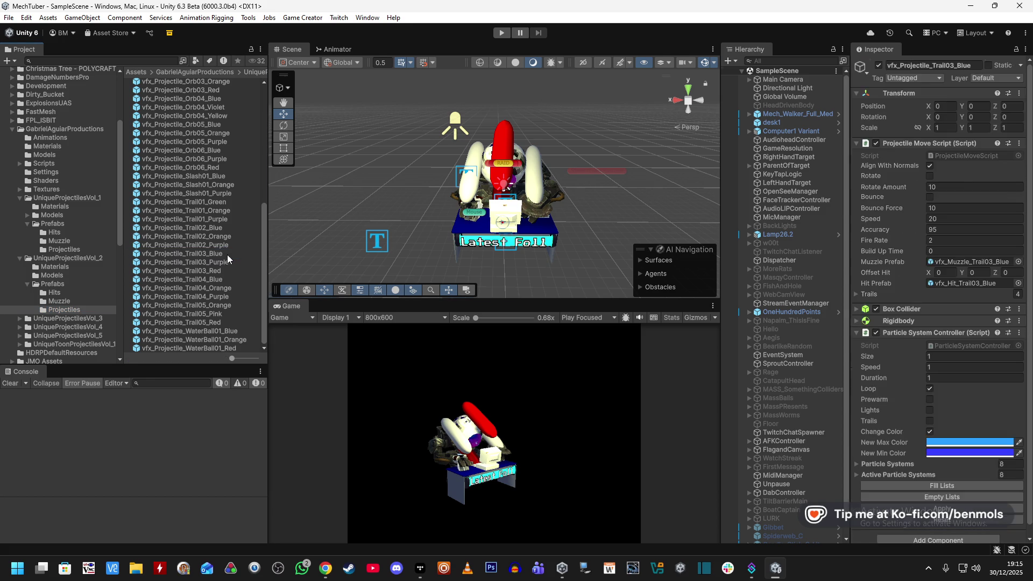
# - Step through Trail03_Blue's children — Projectile, Rays, BeamAB, Particles — down to the Trail settings
pyautogui.moveTo(546, 183)
pyautogui.mouseDown()
pyautogui.moveTo(535, 210)
pyautogui.moveTo(557, 179)
pyautogui.moveTo(495, 183)
pyautogui.moveTo(507, 184)
pyautogui.mouseUp()
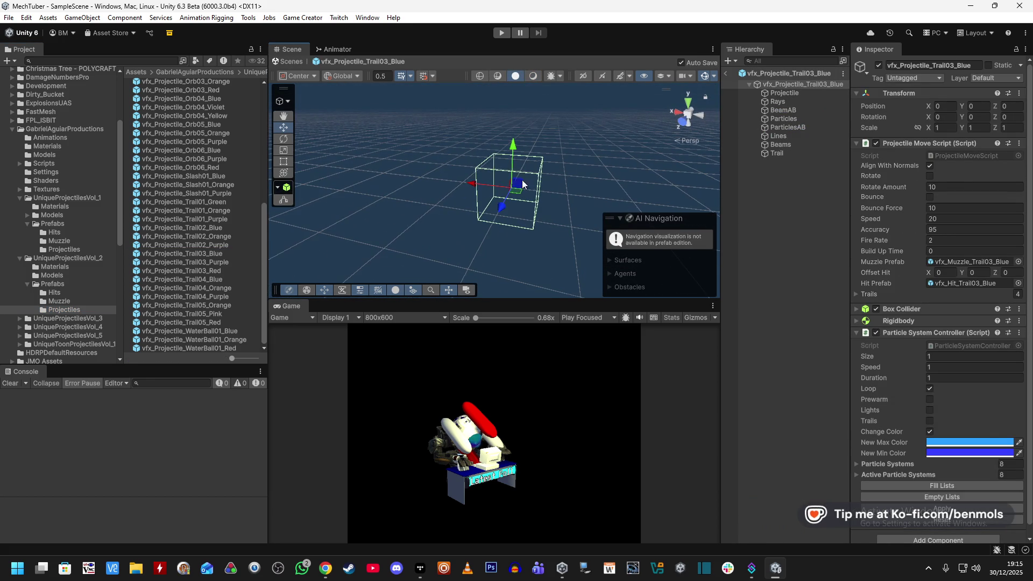
pyautogui.click(813, 93)
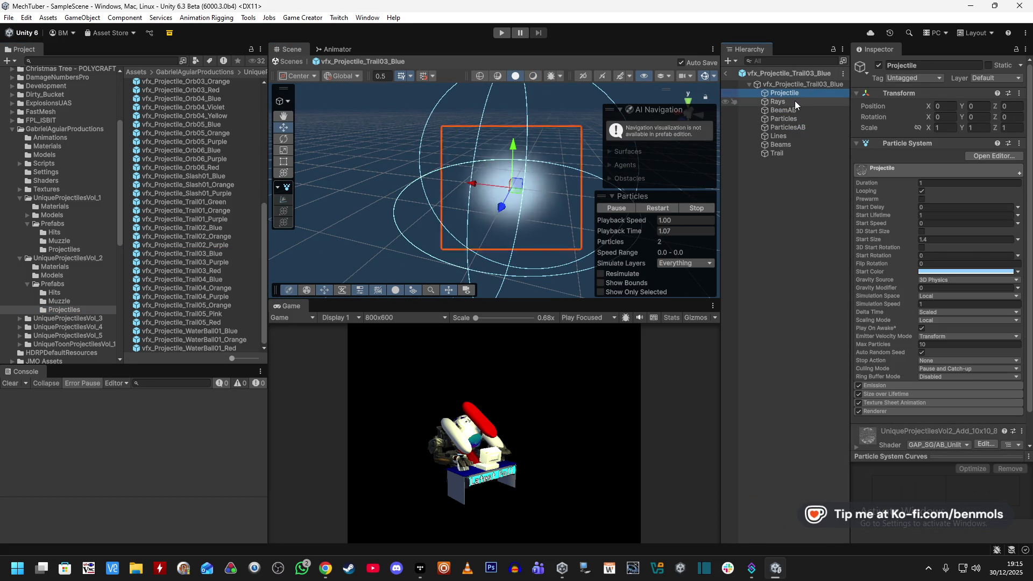
pyautogui.click(795, 101)
pyautogui.click(792, 109)
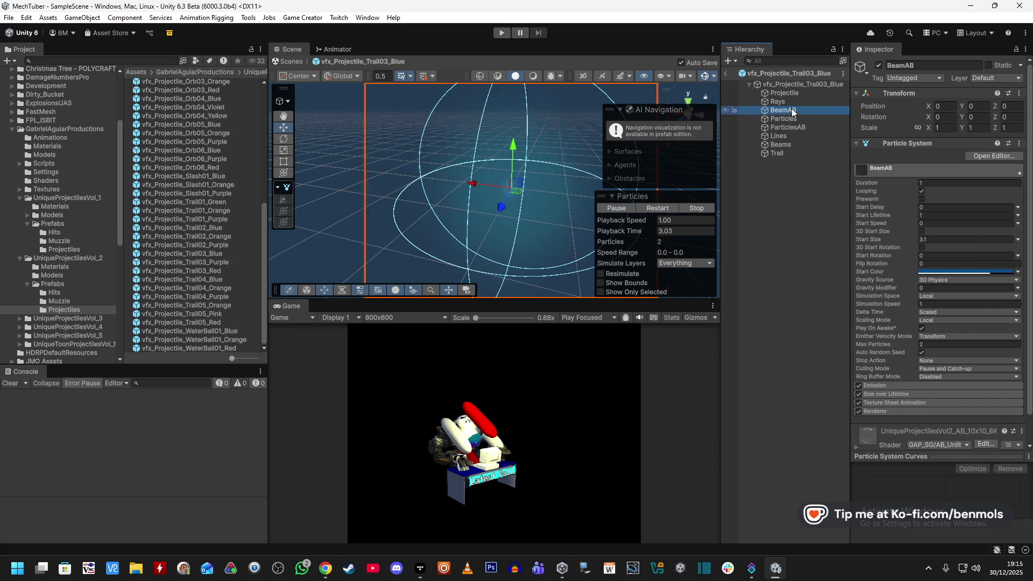
pyautogui.click(790, 119)
pyautogui.click(789, 127)
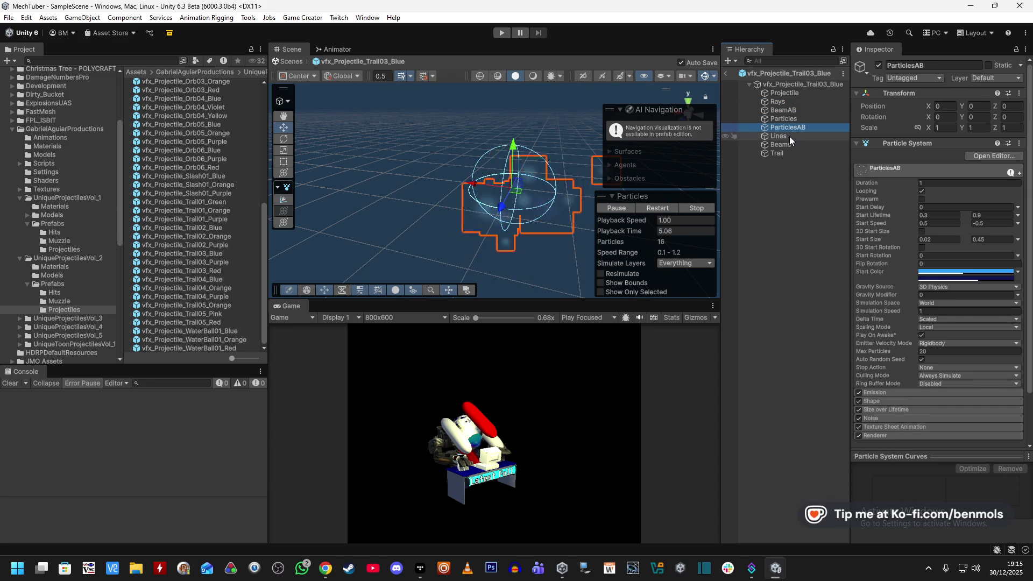
pyautogui.click(789, 137)
pyautogui.click(789, 144)
pyautogui.click(786, 154)
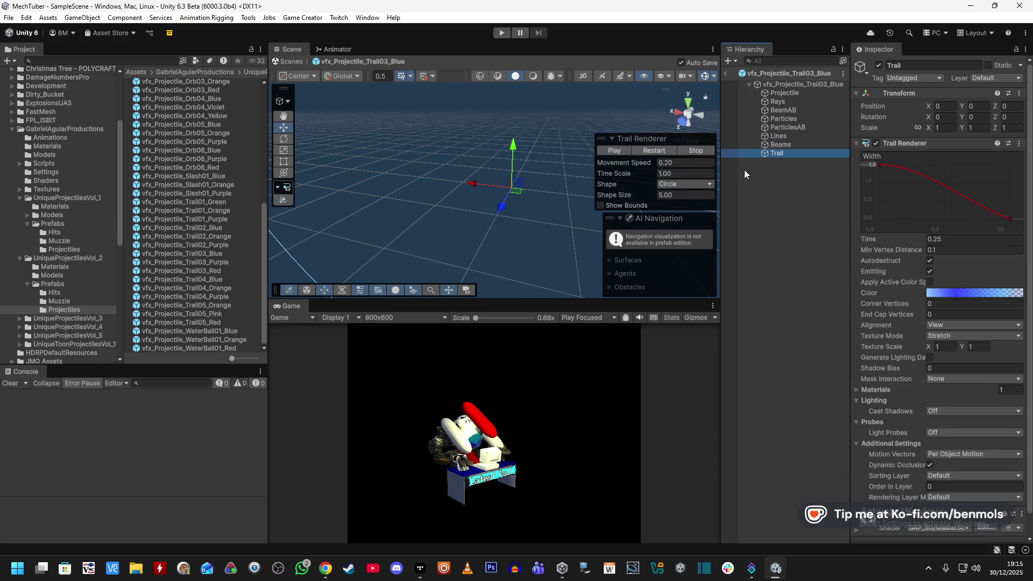
pyautogui.moveTo(563, 166)
pyautogui.mouseDown()
pyautogui.moveTo(510, 160)
pyautogui.moveTo(527, 152)
pyautogui.moveTo(376, 178)
pyautogui.mouseUp()
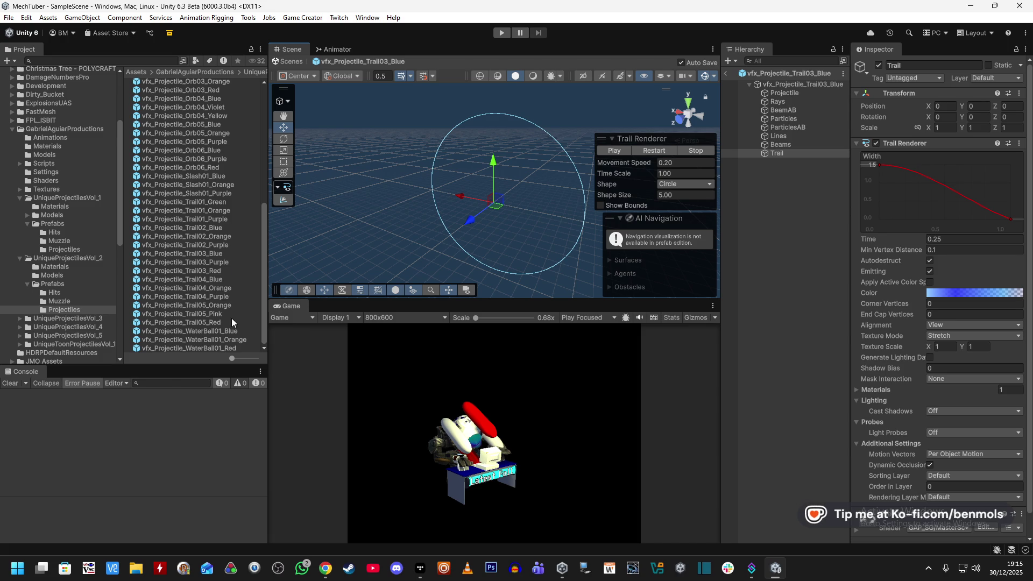
# - Compare with WaterBall01_Blue, then enable Align With Normals on Trail03_Blue's Projectile Move Script
pyautogui.click(221, 331)
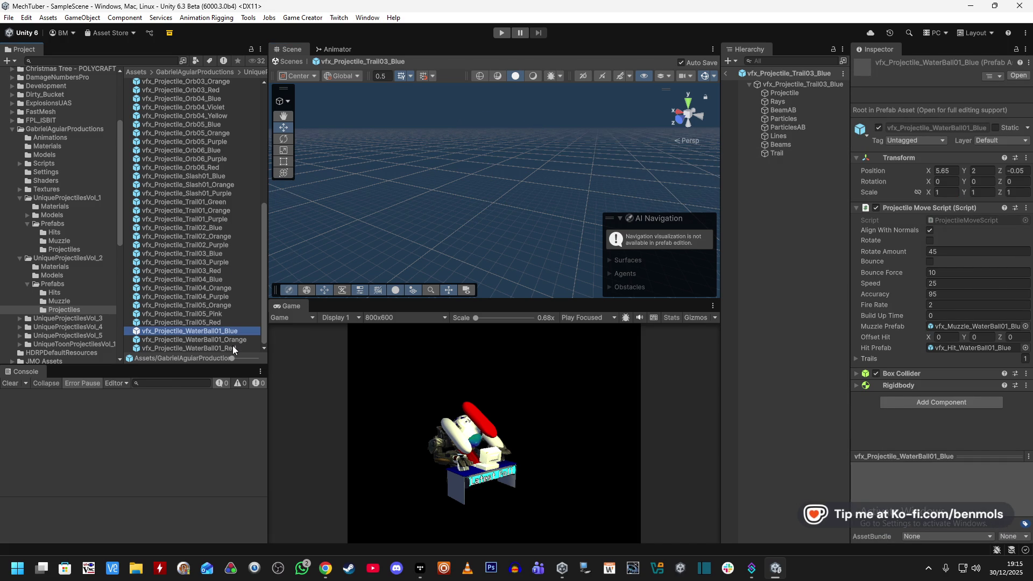
pyautogui.click(802, 84)
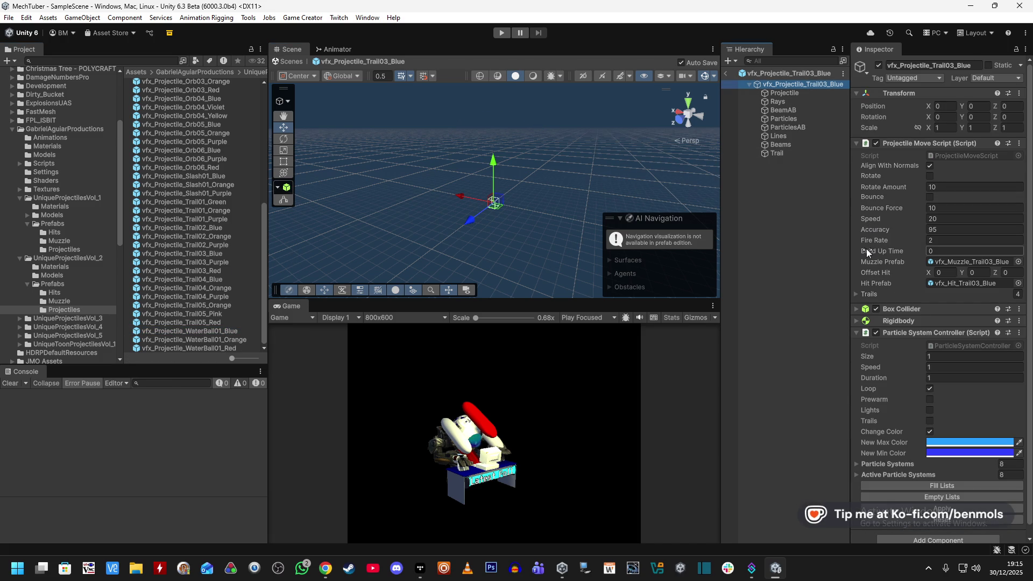
pyautogui.scroll(-1, 866, 248)
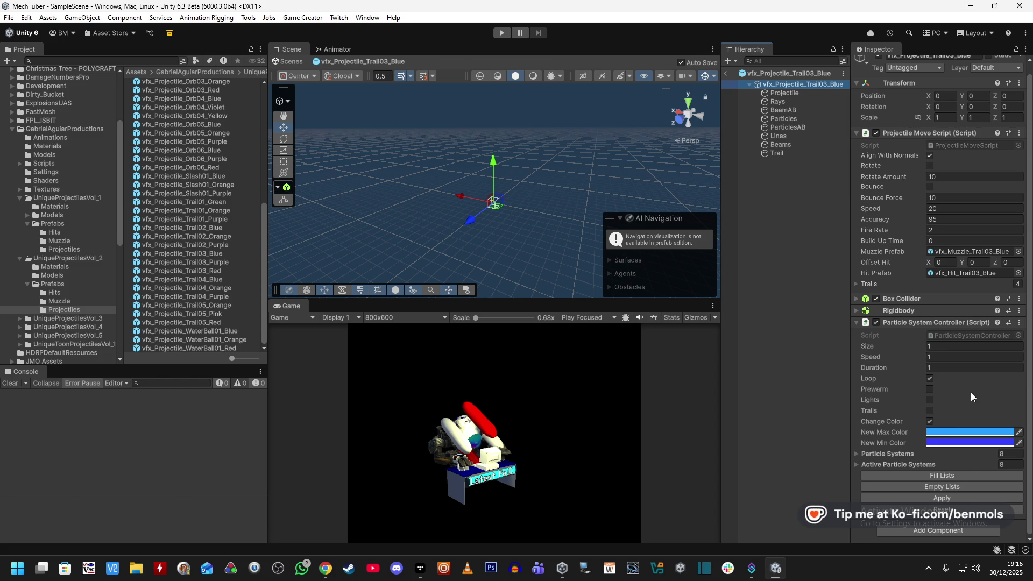
pyautogui.click(935, 197)
pyautogui.click(929, 156)
pyautogui.scroll(5, 213, 259)
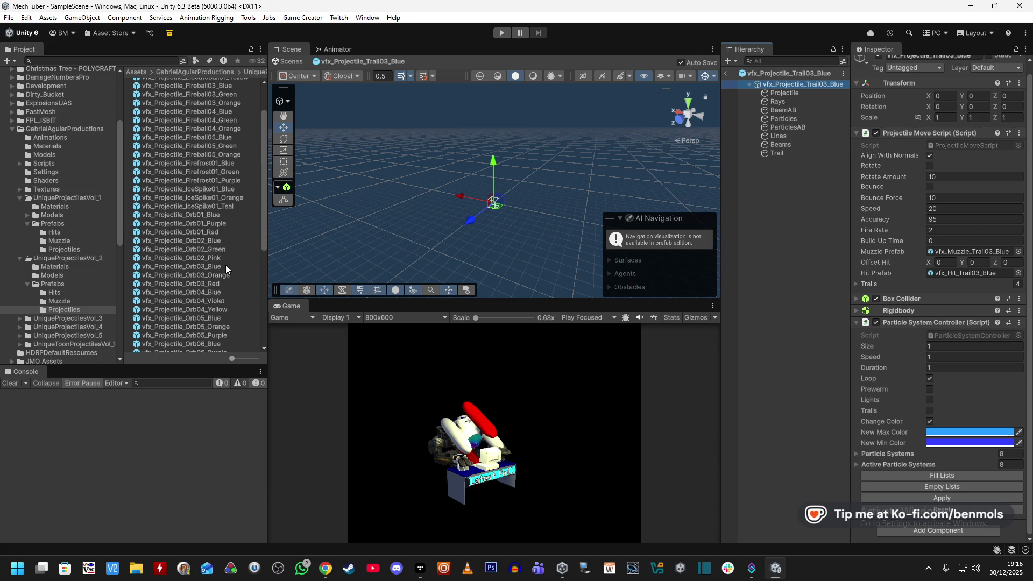
pyautogui.scroll(1, 225, 267)
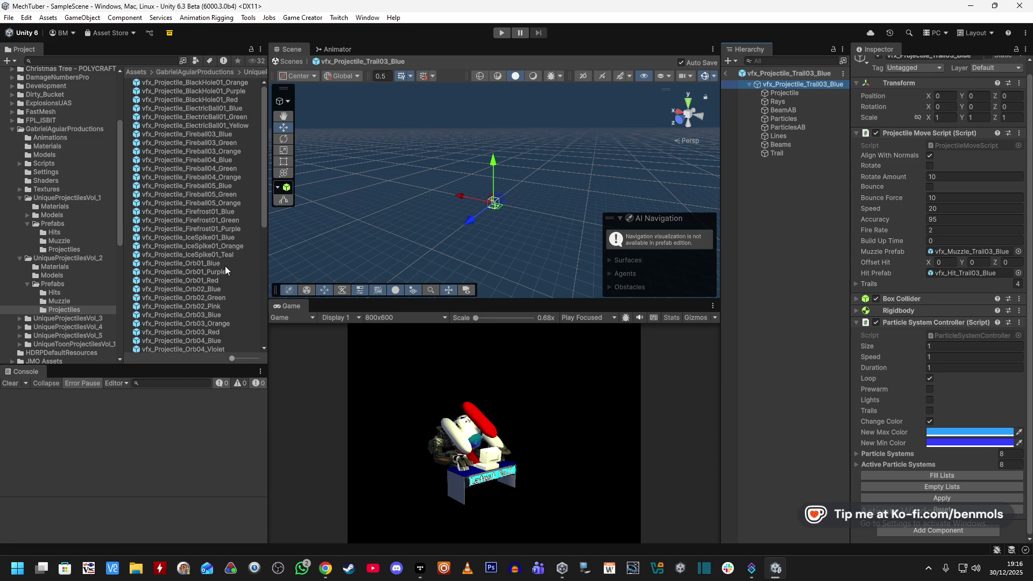
# - Open ElectricBall01_Blue and step through its particle children, from Beam to ElectricParticlesWorldPurple
pyautogui.doubleClick(224, 108)
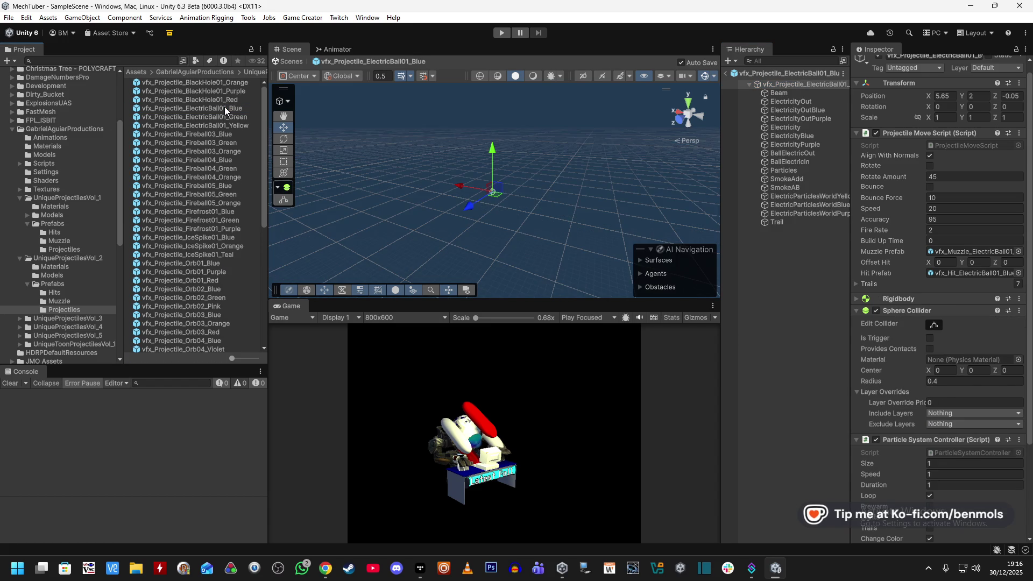
pyautogui.click(803, 93)
pyautogui.click(804, 103)
pyautogui.click(803, 118)
pyautogui.click(804, 126)
pyautogui.click(803, 136)
pyautogui.click(801, 153)
pyautogui.click(800, 161)
pyautogui.click(799, 170)
pyautogui.click(800, 187)
pyautogui.click(801, 196)
pyautogui.click(801, 205)
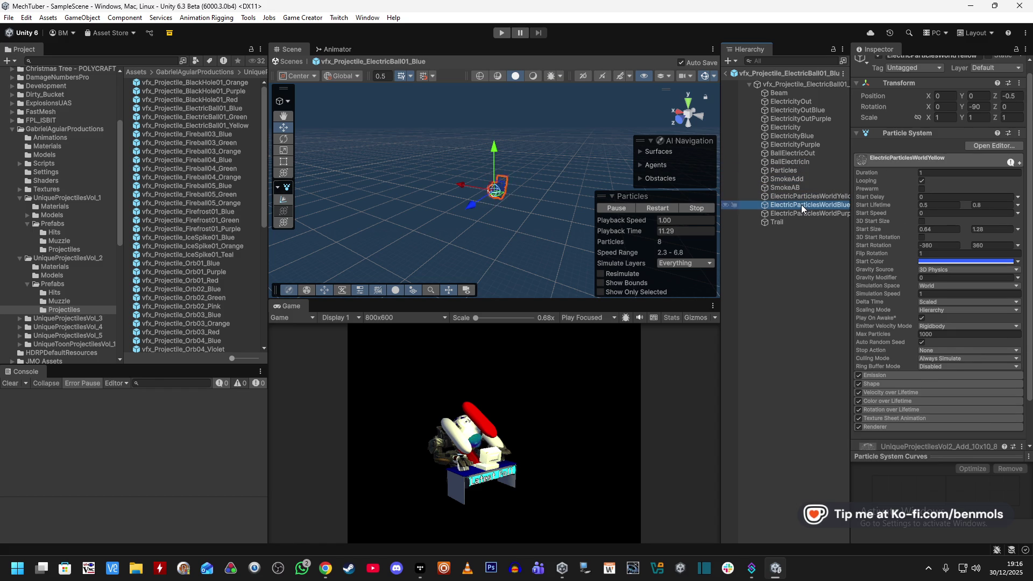
pyautogui.click(802, 213)
pyautogui.click(240, 108)
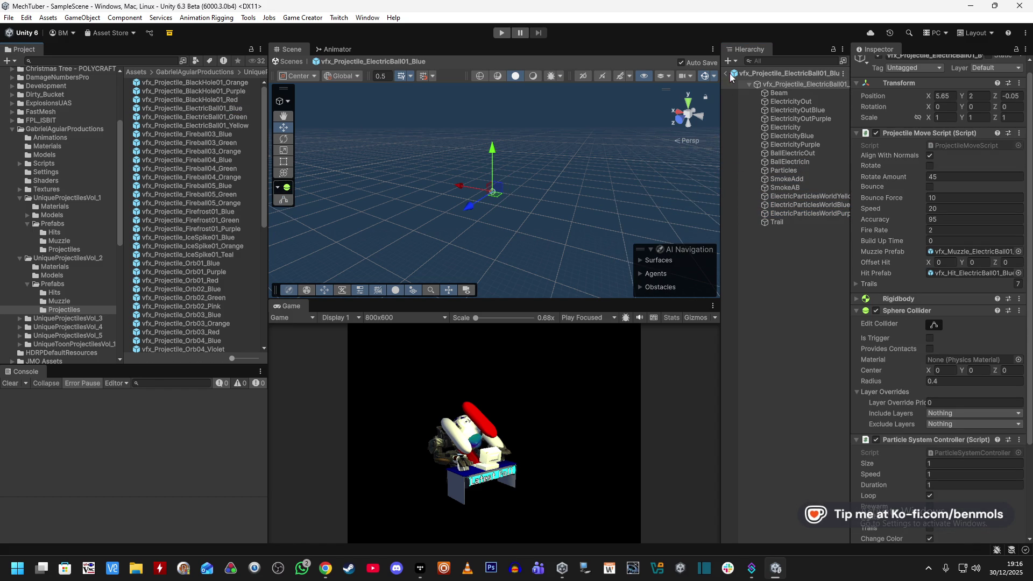
# - Exit Prefab Mode, widen the Hierarchy and select the mech's BottomLip capsule
pyautogui.click(726, 74)
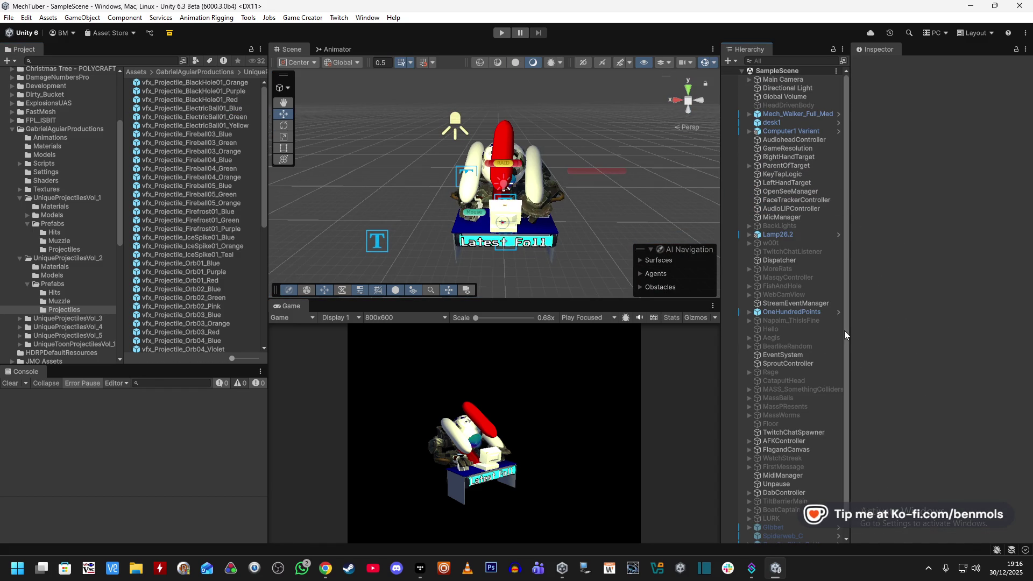
pyautogui.moveTo(849, 333); pyautogui.dragTo(880, 323)
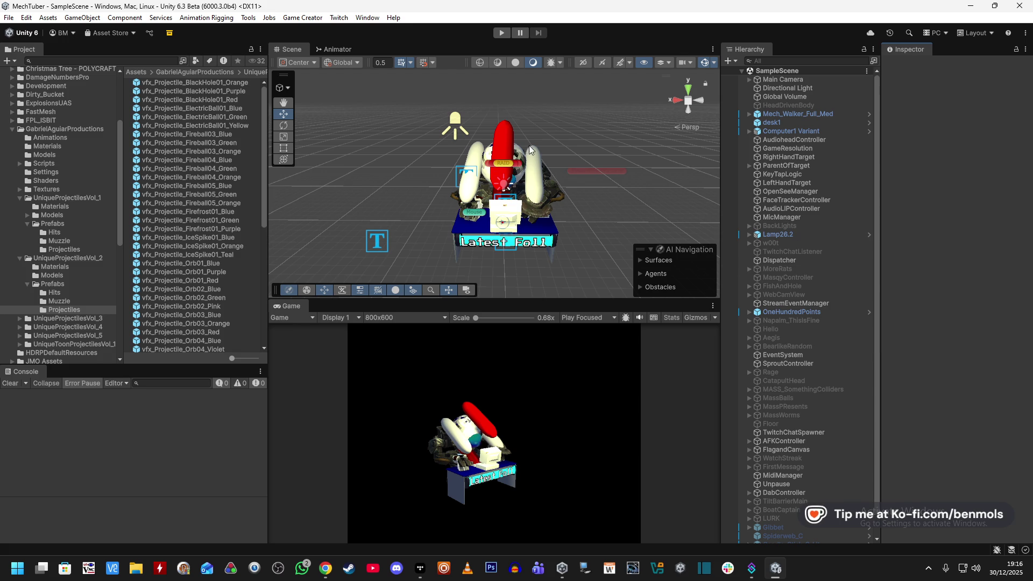
pyautogui.click(508, 150)
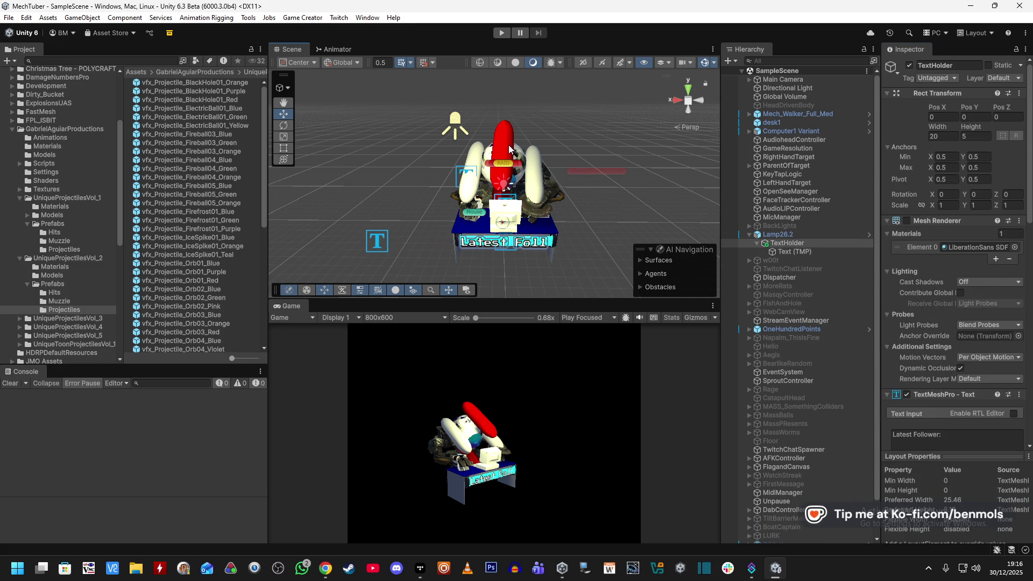
pyautogui.click(508, 149)
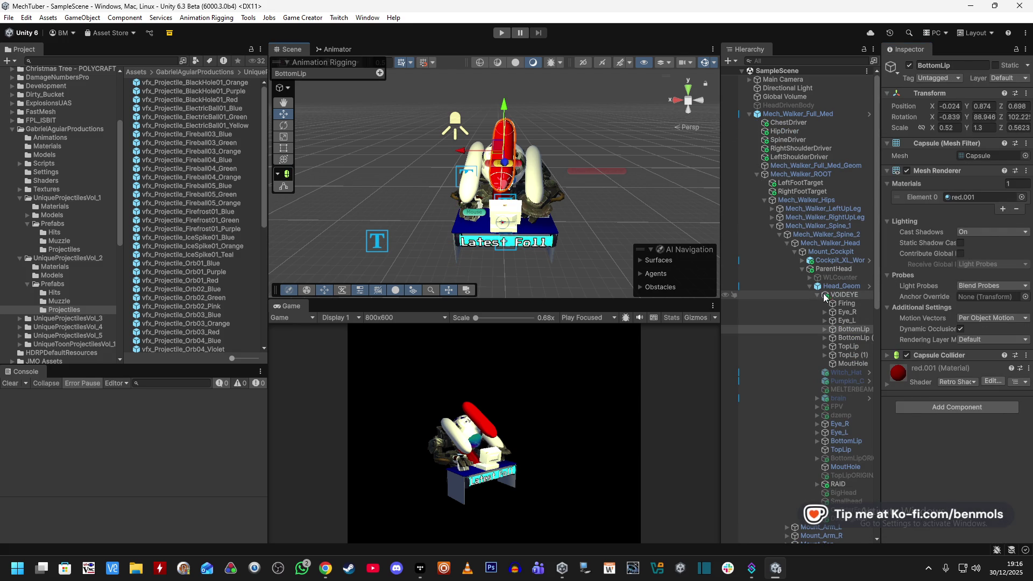
# - Select Fire under Eye_R, check its Instantiate action uses vfx_Projectile_ElectricBall01, and enter Play mode
pyautogui.click(841, 304)
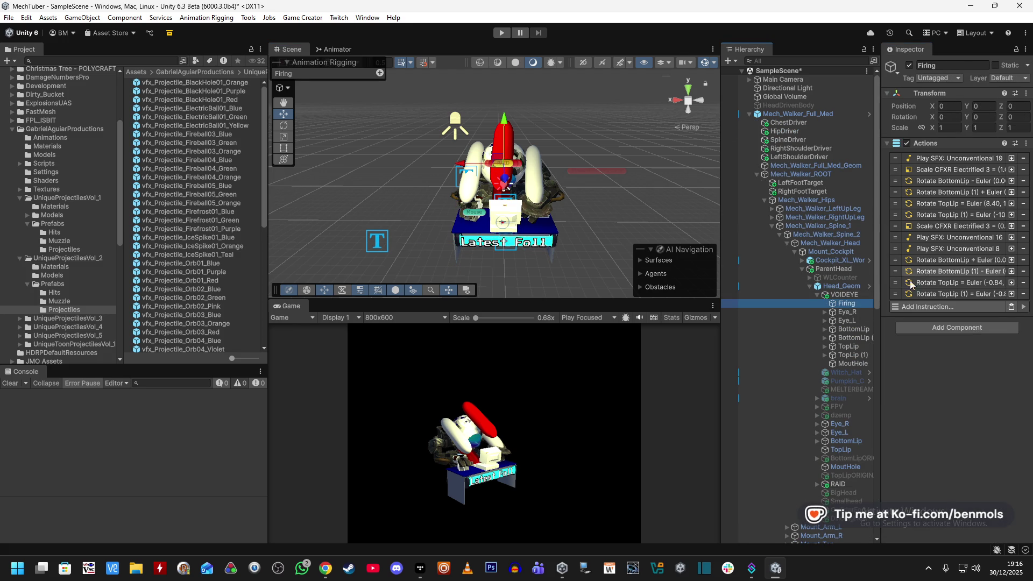
pyautogui.click(825, 312)
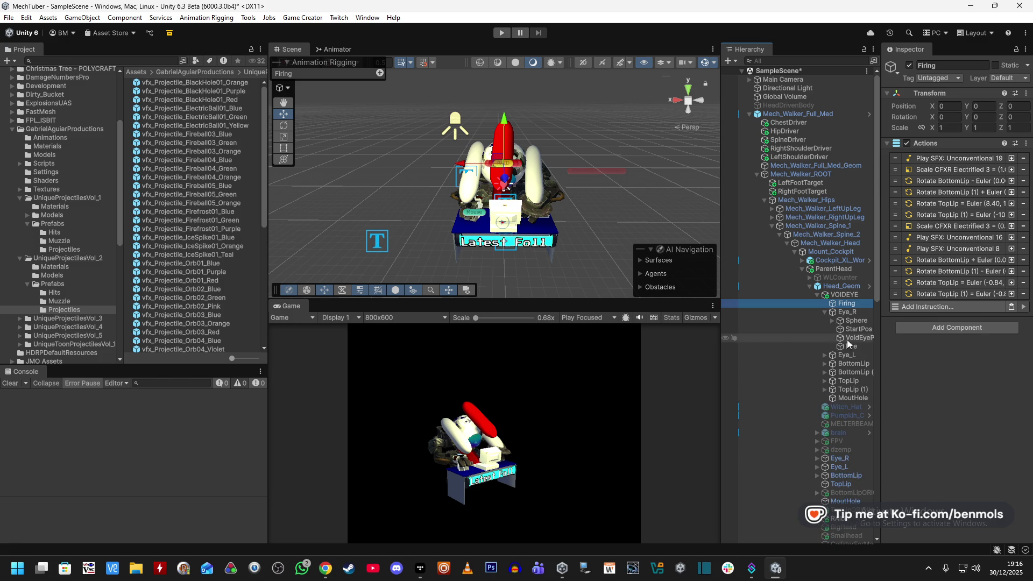
pyautogui.click(850, 347)
pyautogui.click(958, 158)
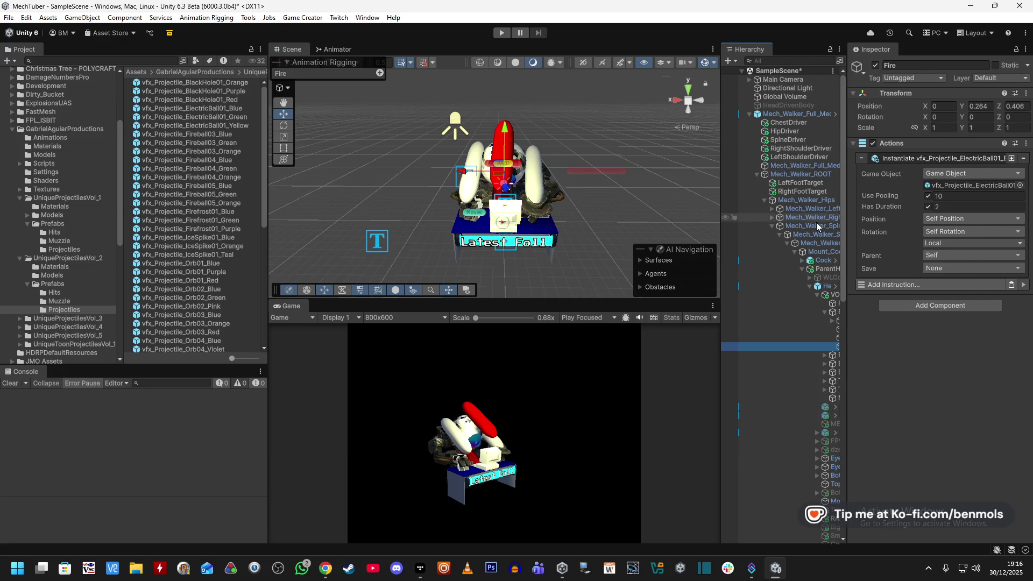
pyautogui.moveTo(720, 220); pyautogui.dragTo(653, 221)
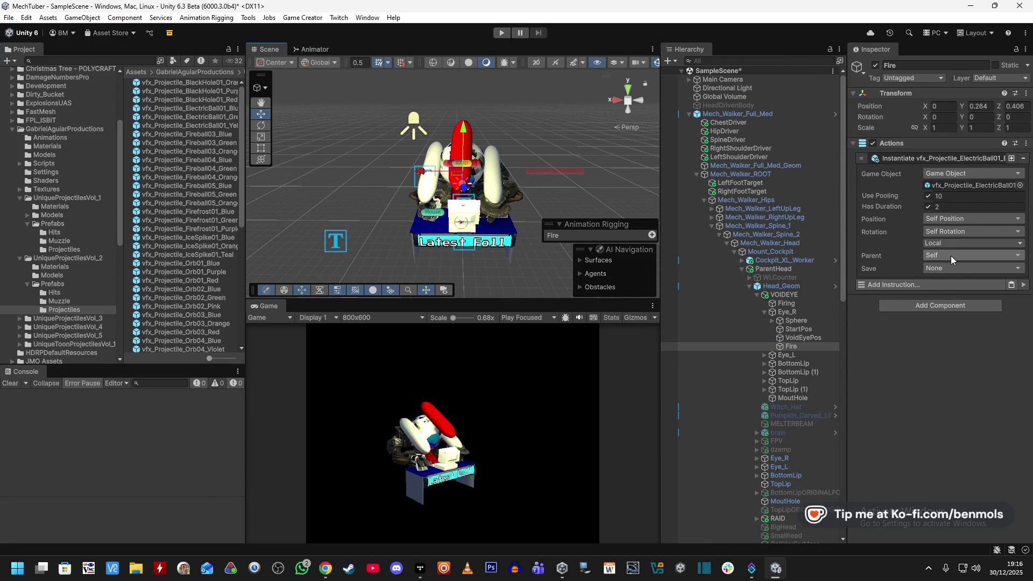
pyautogui.click(501, 33)
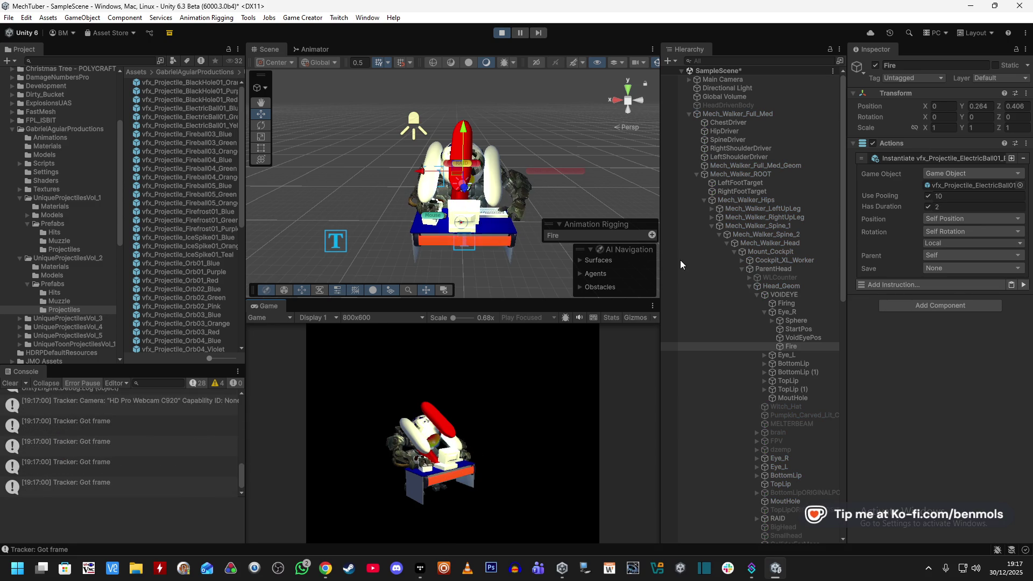
# - Run Fire's actions three times to shoot electric balls from the mech's eye
pyautogui.click(1024, 284)
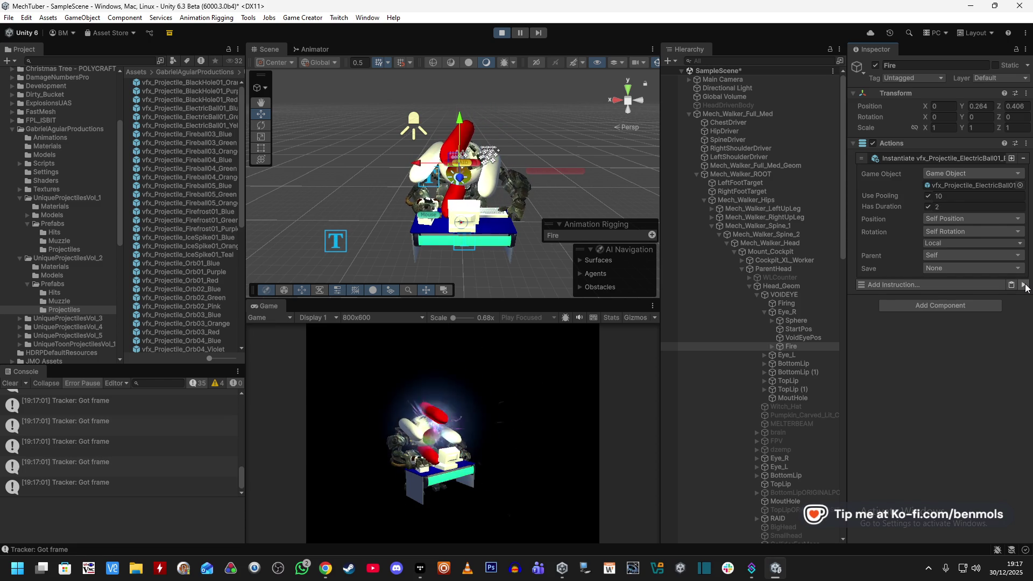
pyautogui.click(1024, 287)
pyautogui.click(1024, 287)
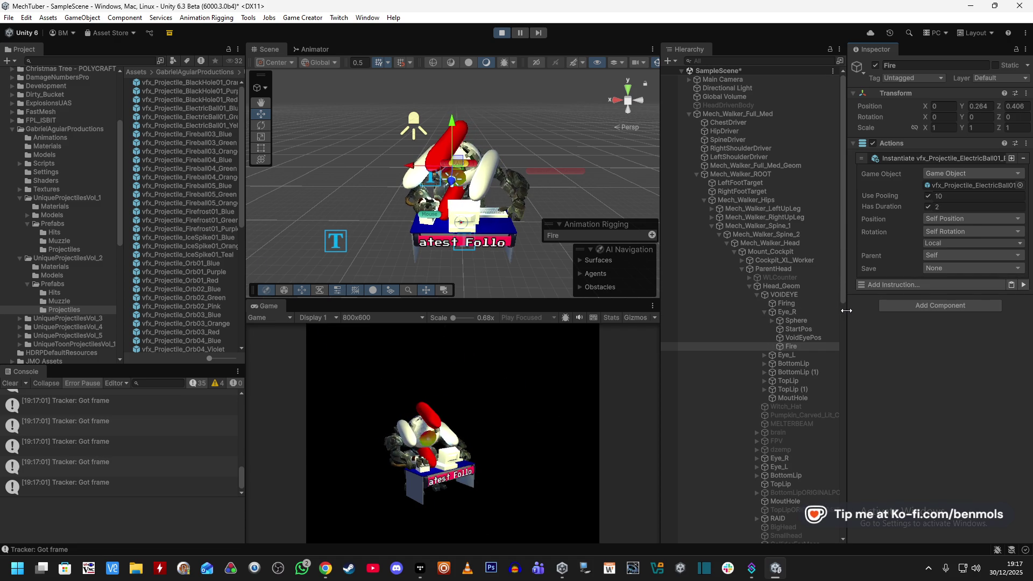
# - Run the full Firing action sequence, then reselect Fire and the electric ball prefab
pyautogui.click(793, 303)
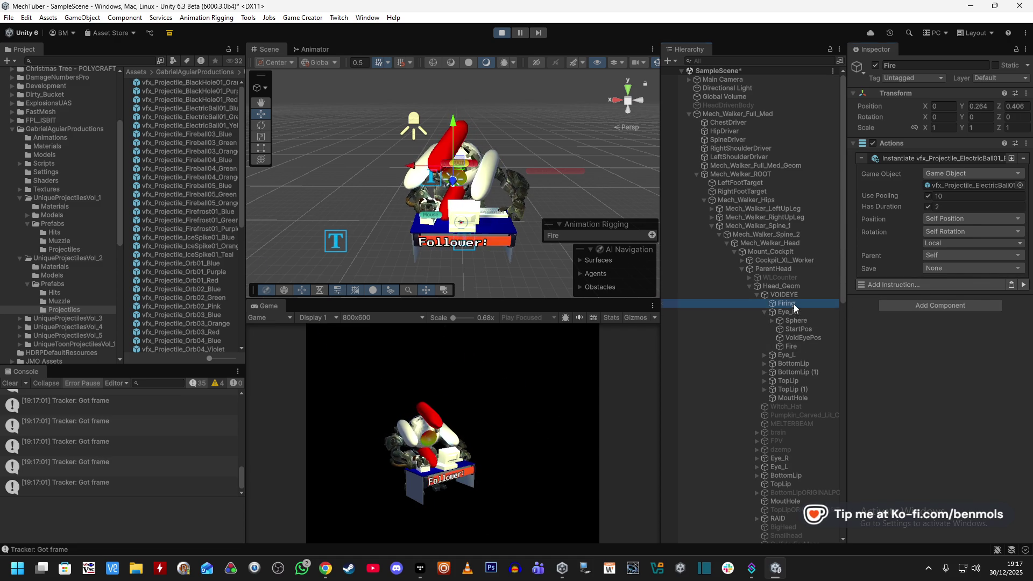
pyautogui.click(1023, 307)
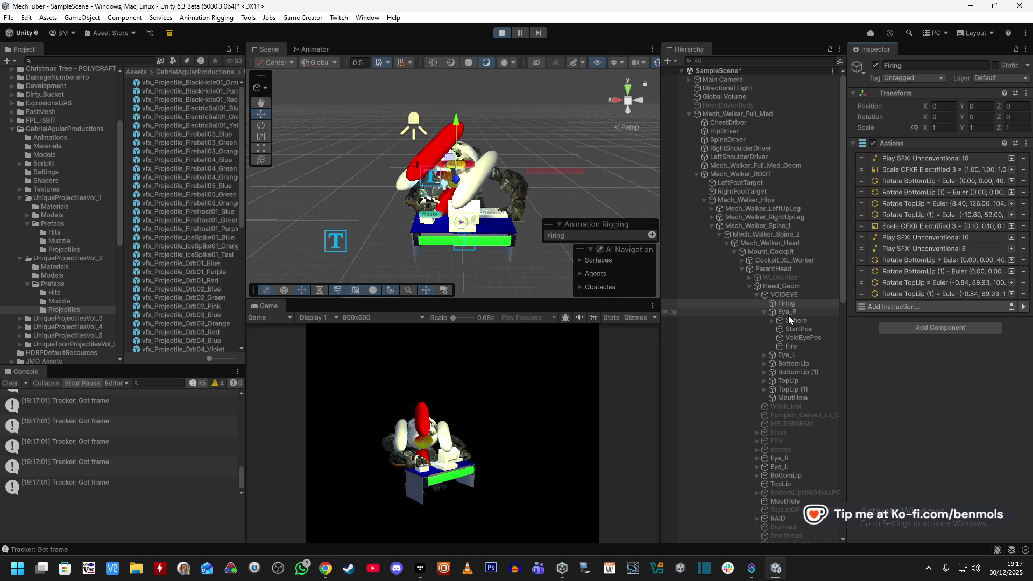
pyautogui.click(792, 346)
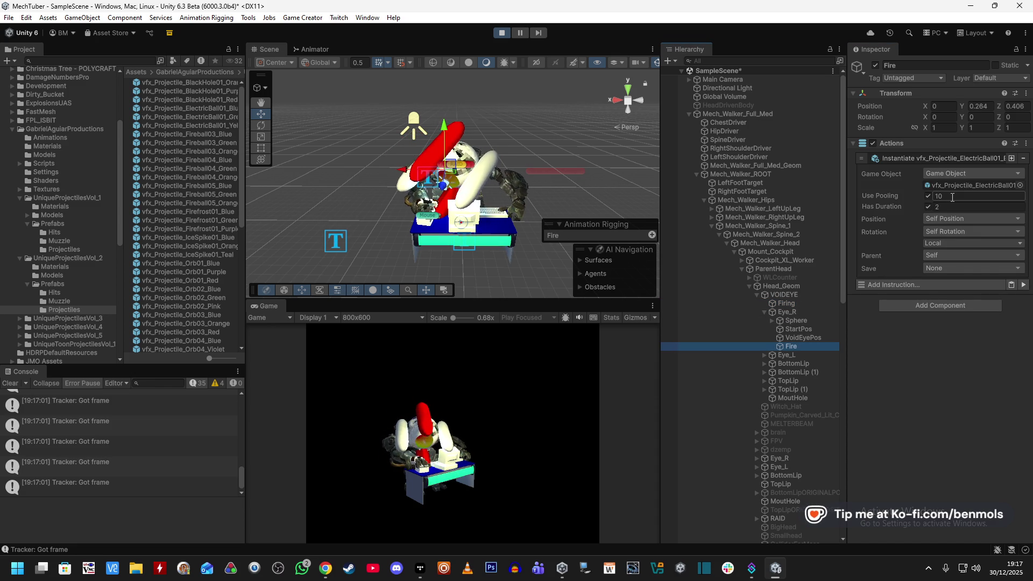
pyautogui.click(207, 111)
# - Open the electric ball prefab past the modification warning and enable Align With Normals
pyautogui.doubleClick(208, 110)
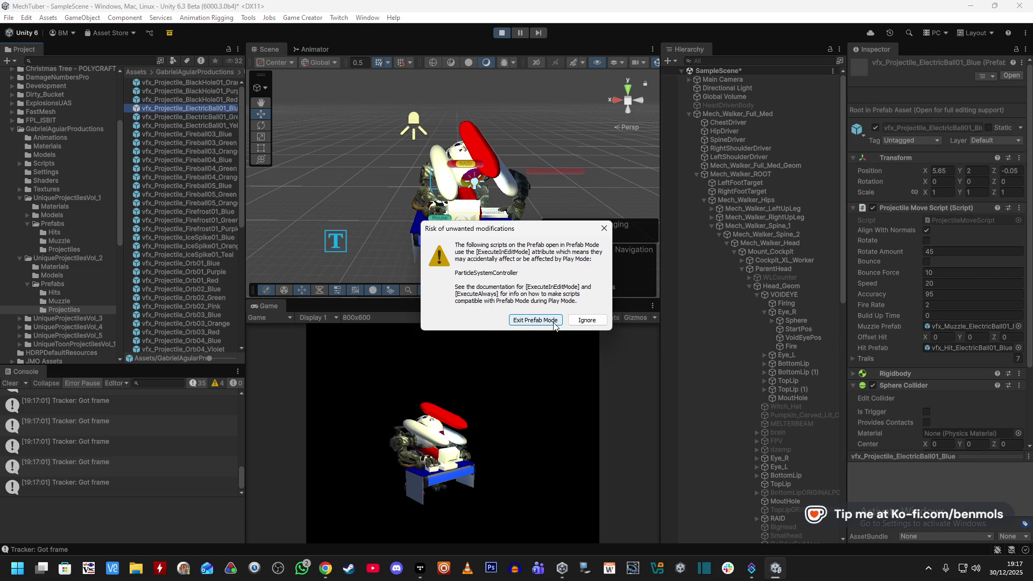
pyautogui.click(585, 321)
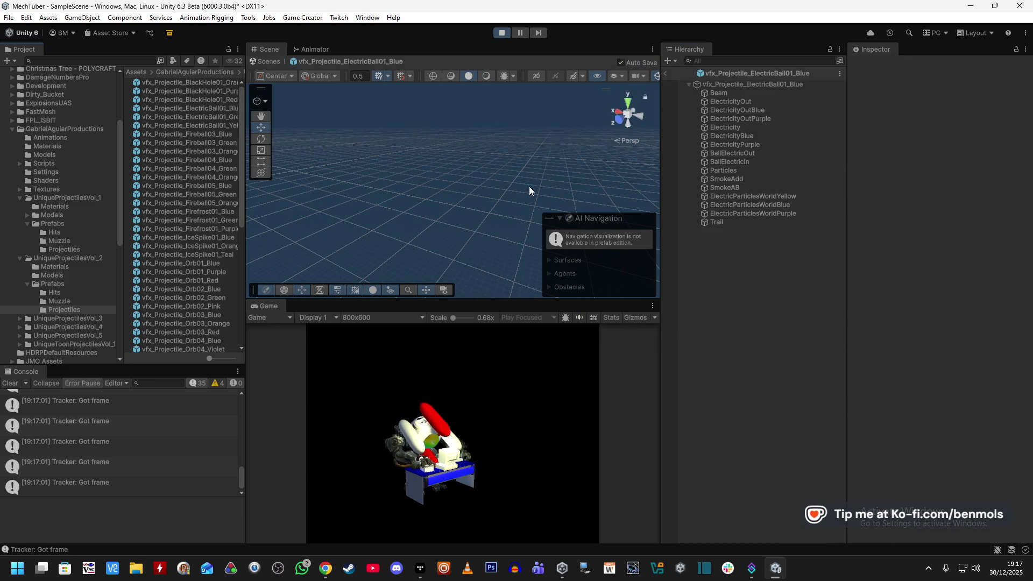
pyautogui.click(760, 86)
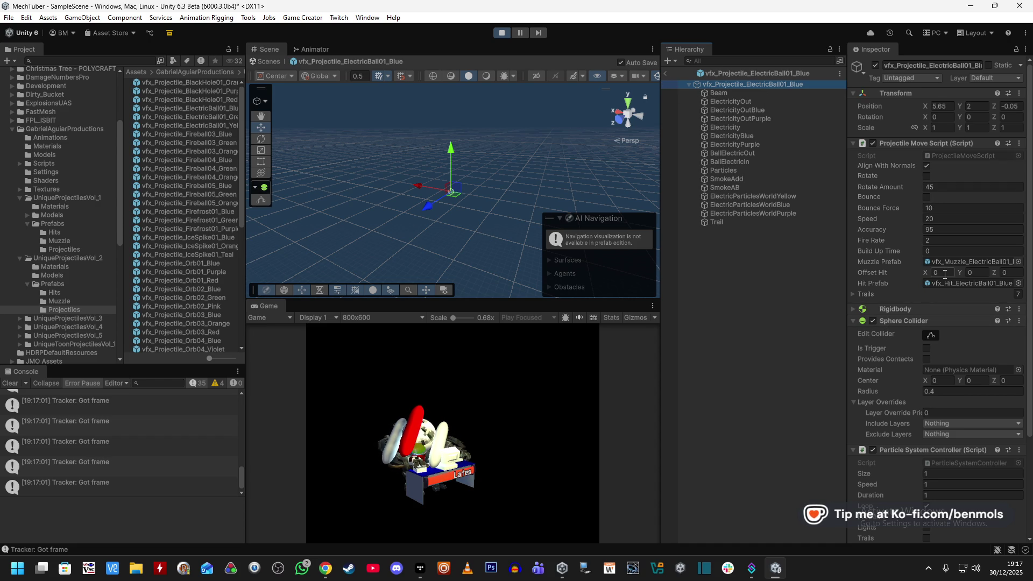
pyautogui.click(853, 294)
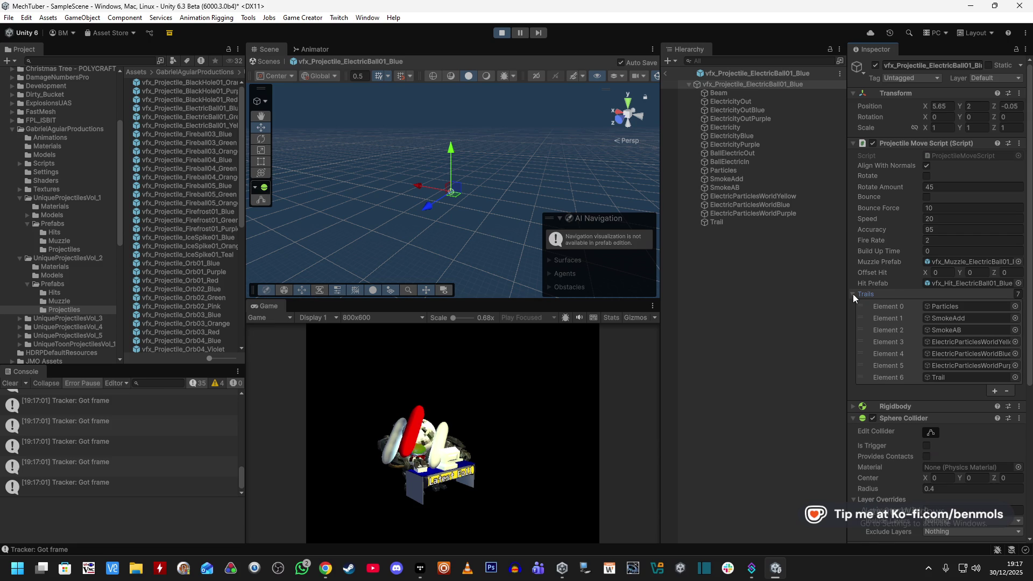
pyautogui.click(854, 293)
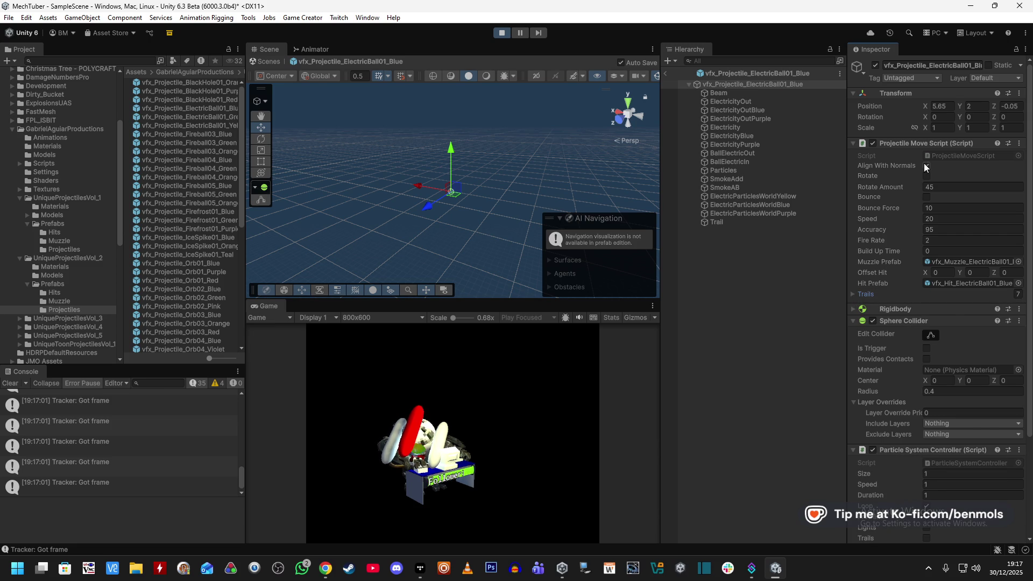
pyautogui.click(925, 165)
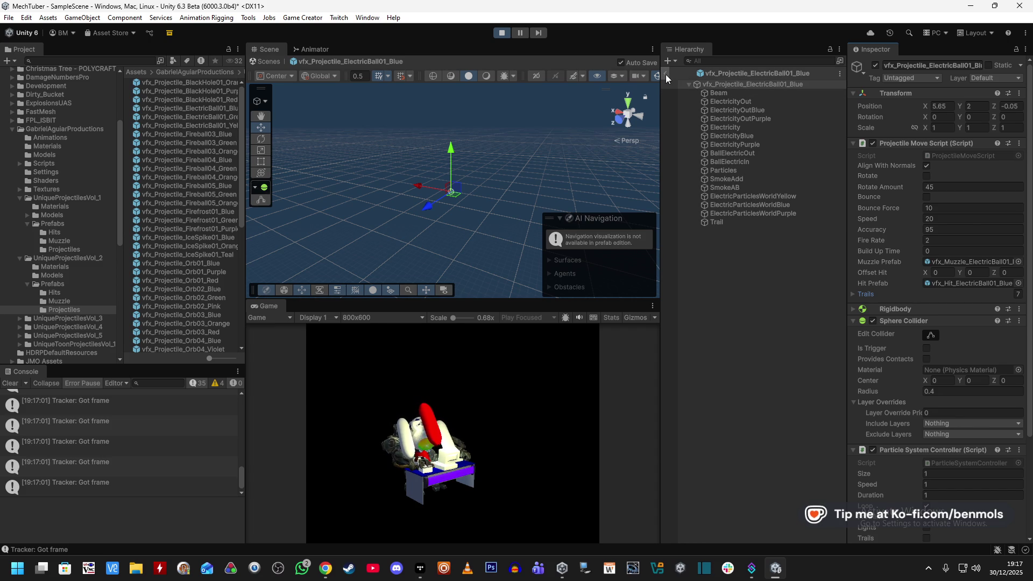
# - Stop Play mode and add a Trigger component to the electric ball prefab
pyautogui.click(498, 34)
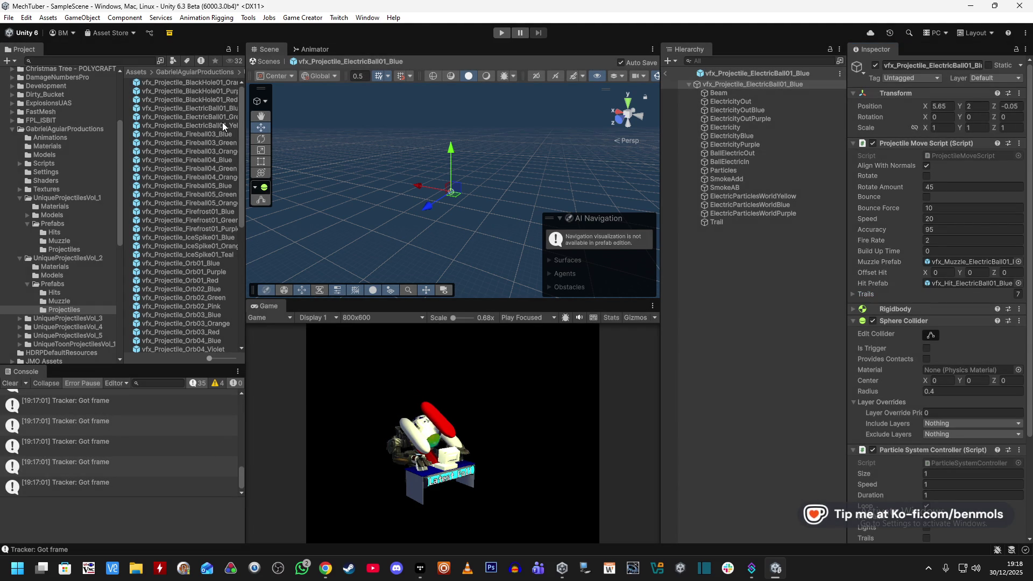
pyautogui.scroll(-4, 902, 372)
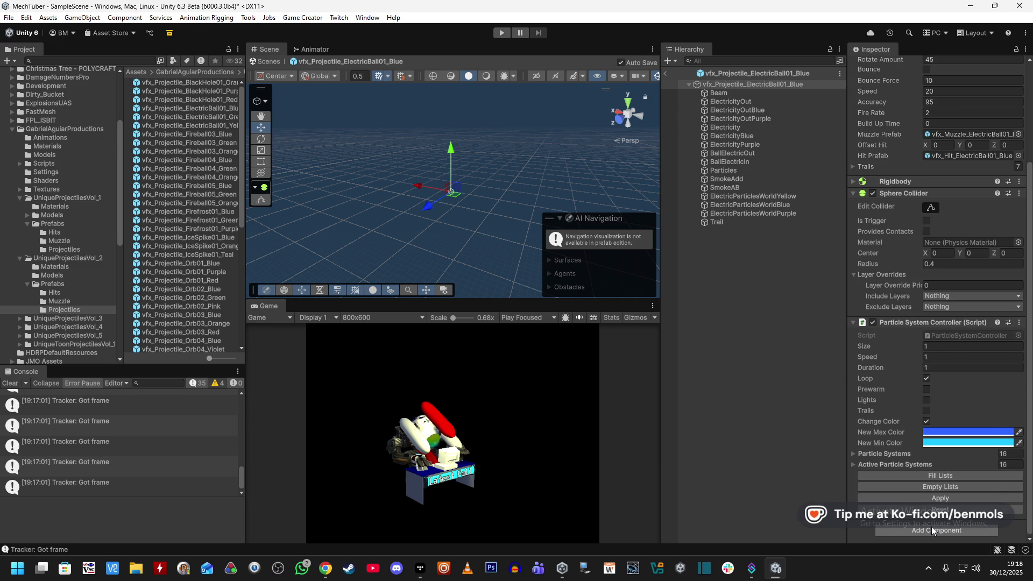
pyautogui.click(931, 527)
pyautogui.press('Return')
pyautogui.press('Return')
pyautogui.scroll(-1, 892, 306)
pyautogui.scroll(-3, 898, 323)
# - Set the Trigger's event to Lifecycle > On Enable
pyautogui.click(906, 399)
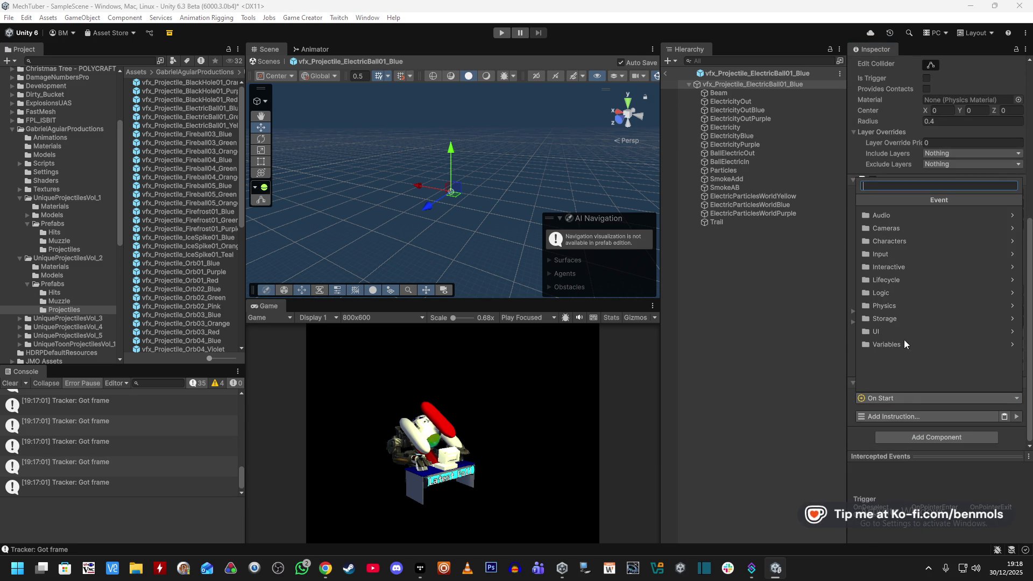
pyautogui.click(905, 281)
pyautogui.write('enab')
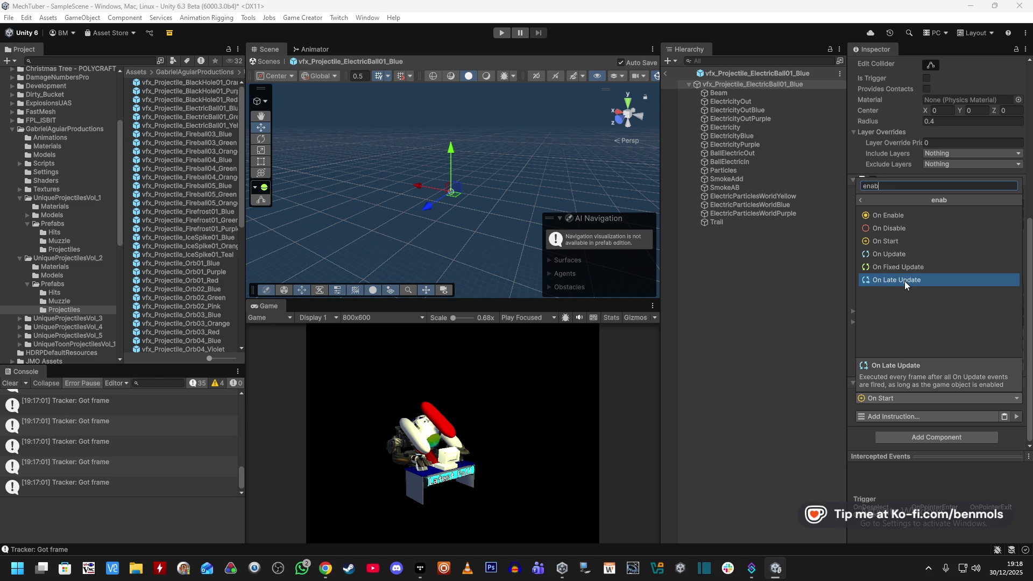
pyautogui.click(903, 228)
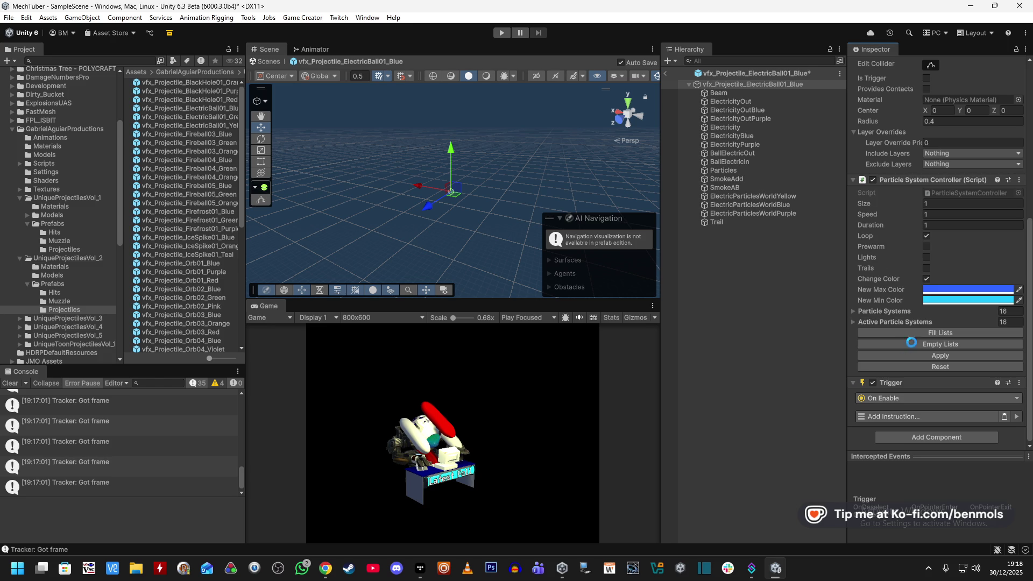
# - Add an Add Force 3D instruction applying force 3 to the projectile itself
pyautogui.click(903, 421)
pyautogui.write('force')
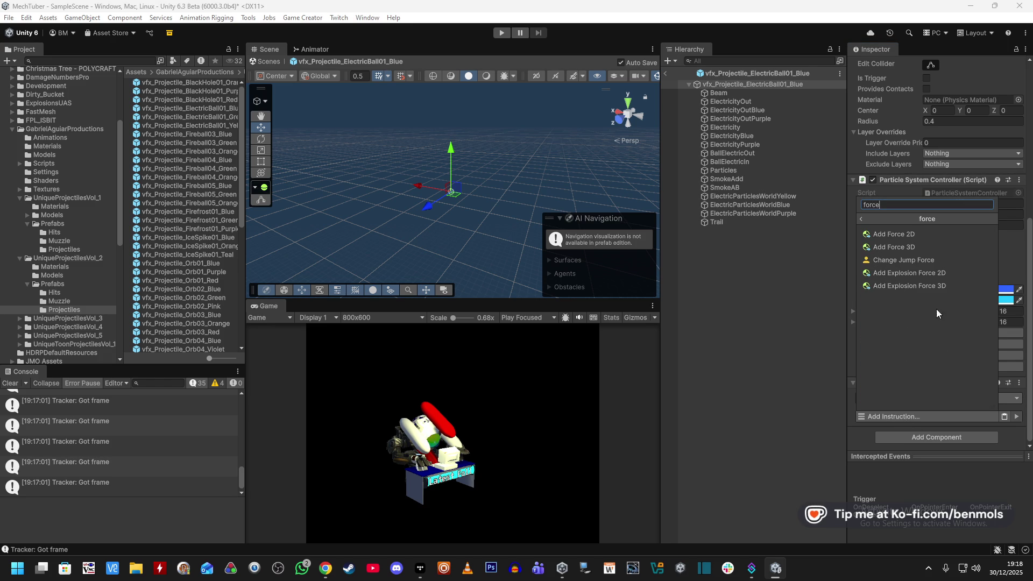
pyautogui.click(941, 250)
pyautogui.scroll(-3, 910, 373)
pyautogui.write('3')
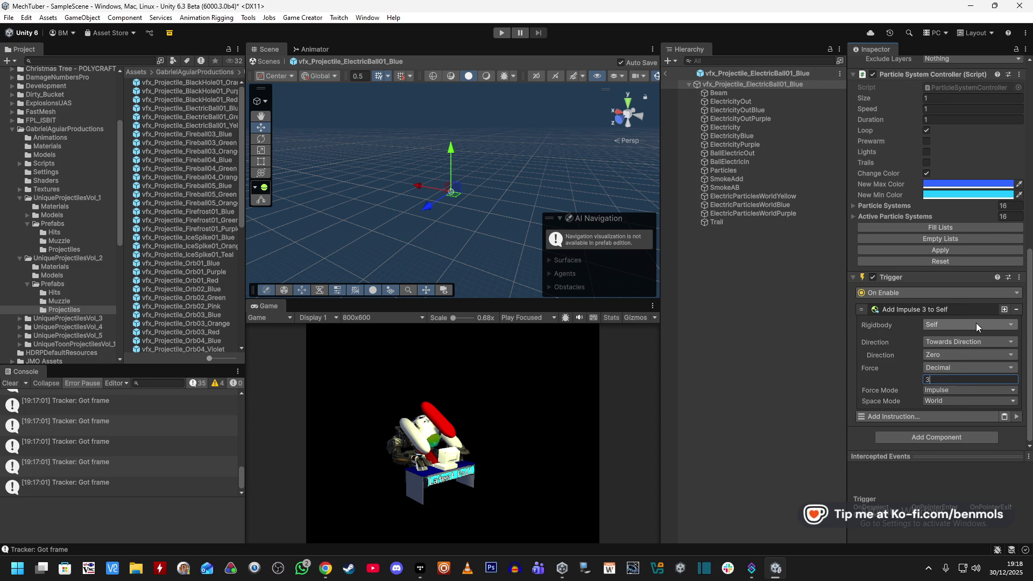
pyautogui.scroll(10, 901, 376)
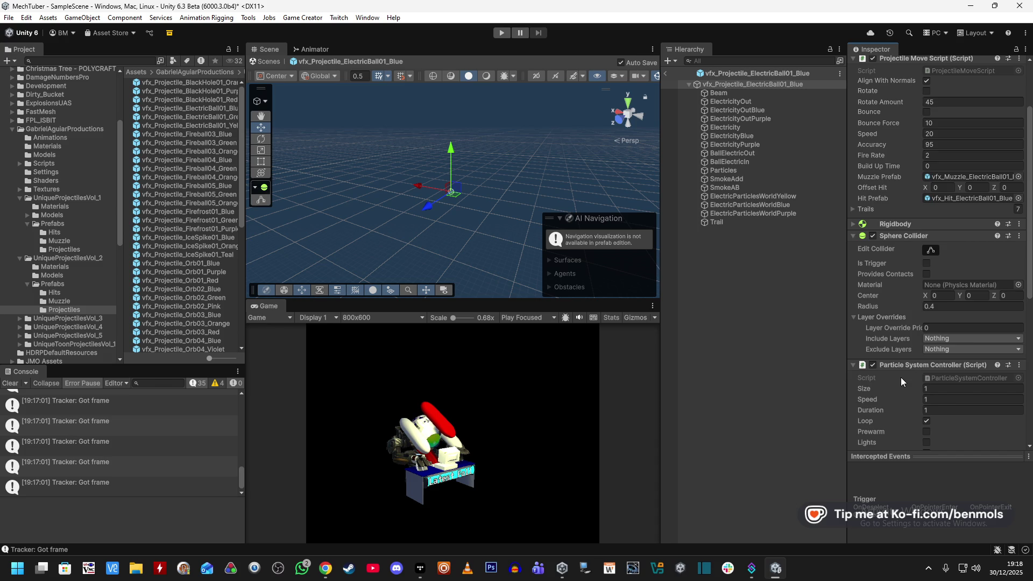
pyautogui.click(891, 309)
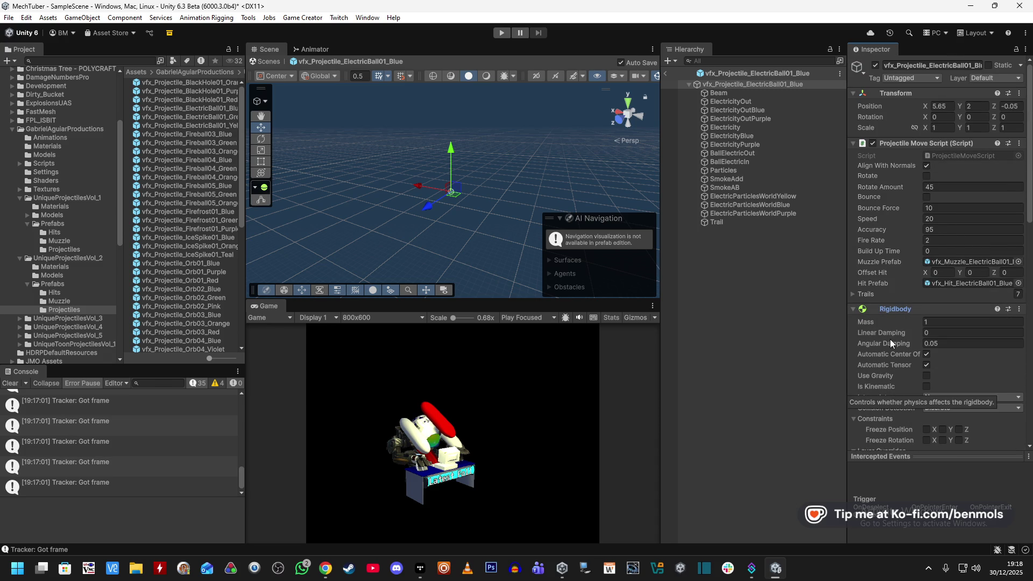
# - Enter Play mode, ignoring the prefab warning, and run the eye's Fire actions to spawn ElectricBall01_Blue
pyautogui.click(503, 34)
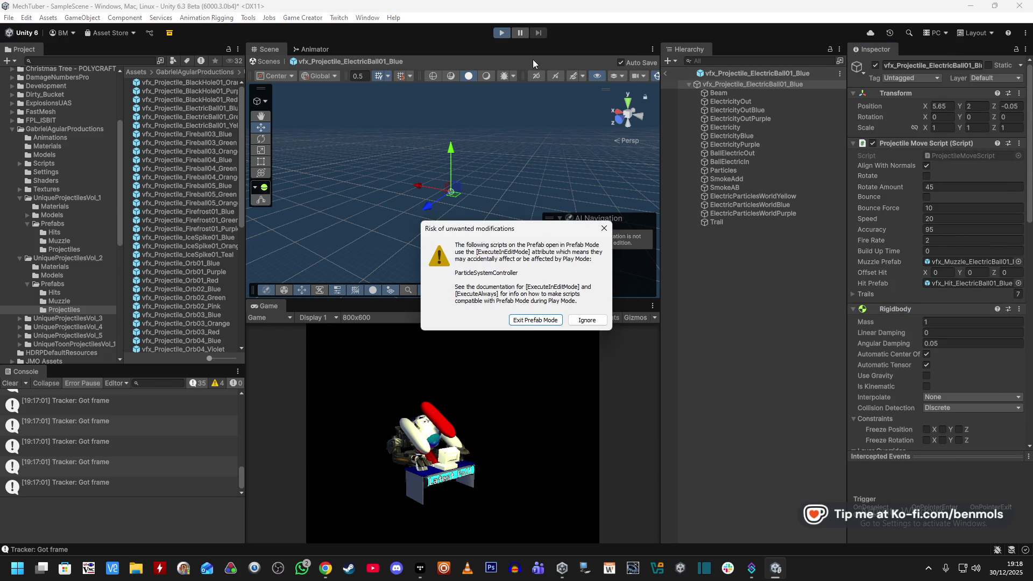
pyautogui.click(544, 321)
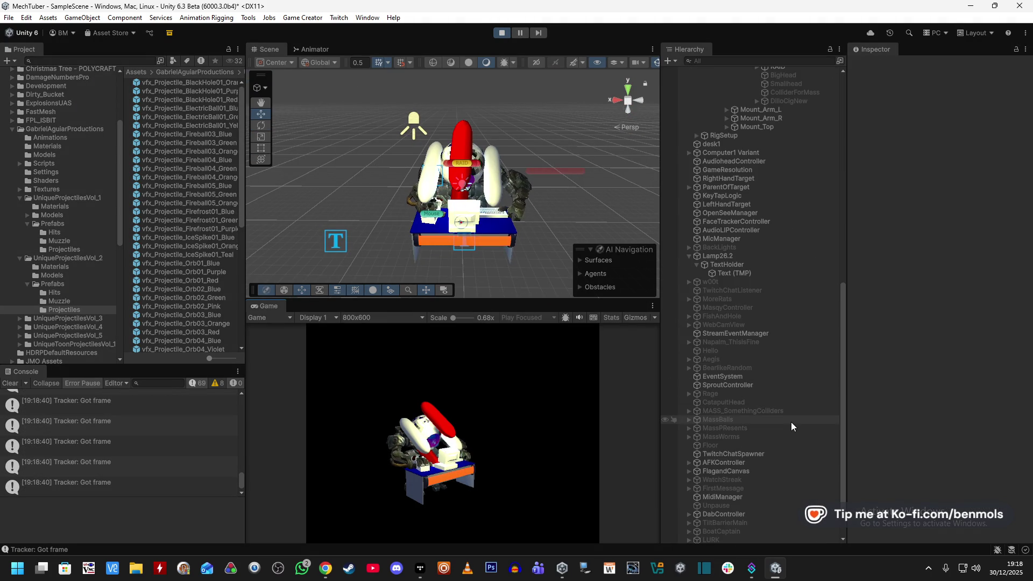
pyautogui.scroll(15, 789, 423)
pyautogui.click(796, 305)
pyautogui.click(807, 346)
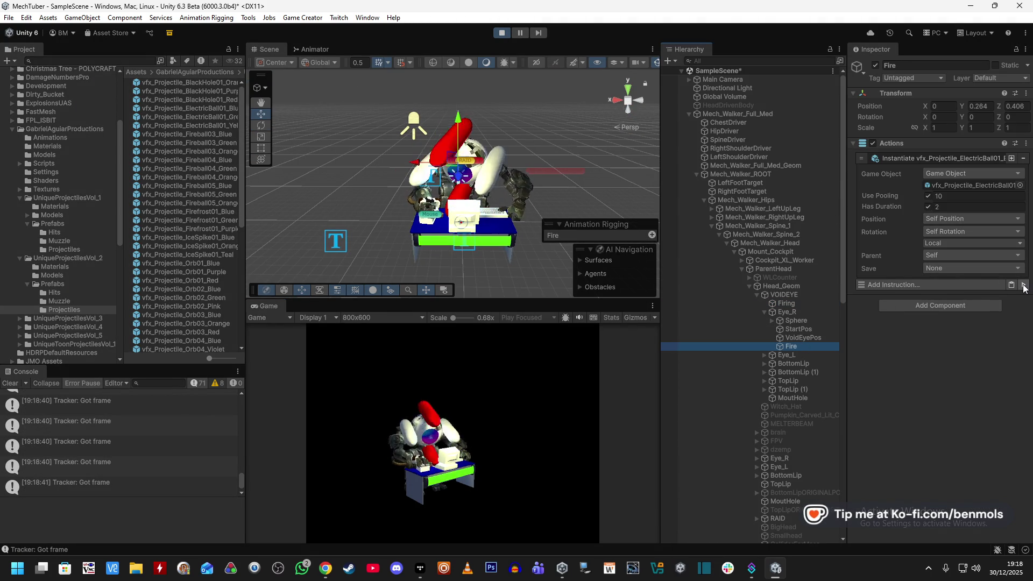
pyautogui.click(1024, 285)
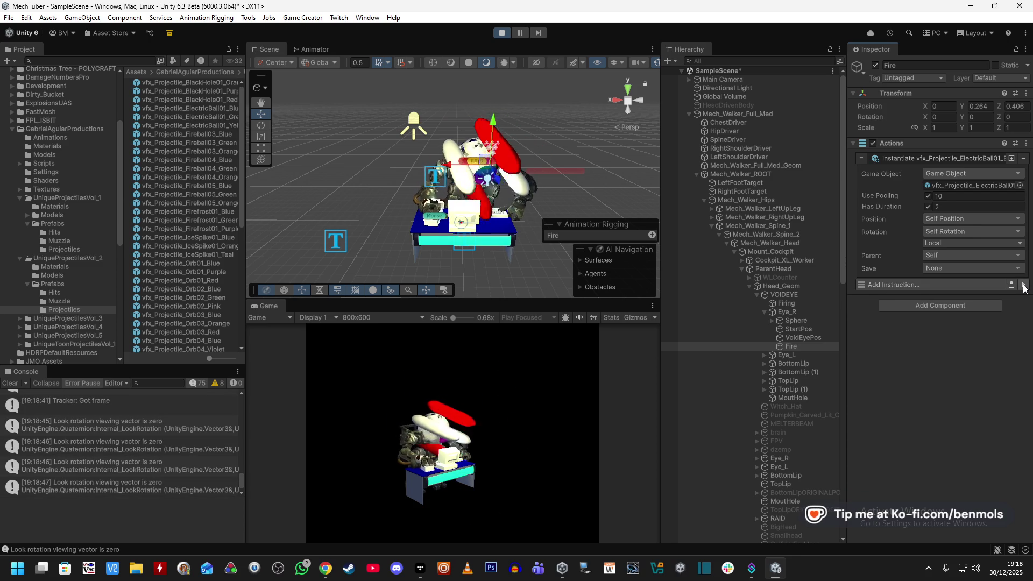
# - Inspect the 'Look rotation viewing vector is zero' error, stop Play mode, and select the ElectricBall01_Blue prefab
pyautogui.click(148, 427)
pyautogui.scroll(-5, 179, 514)
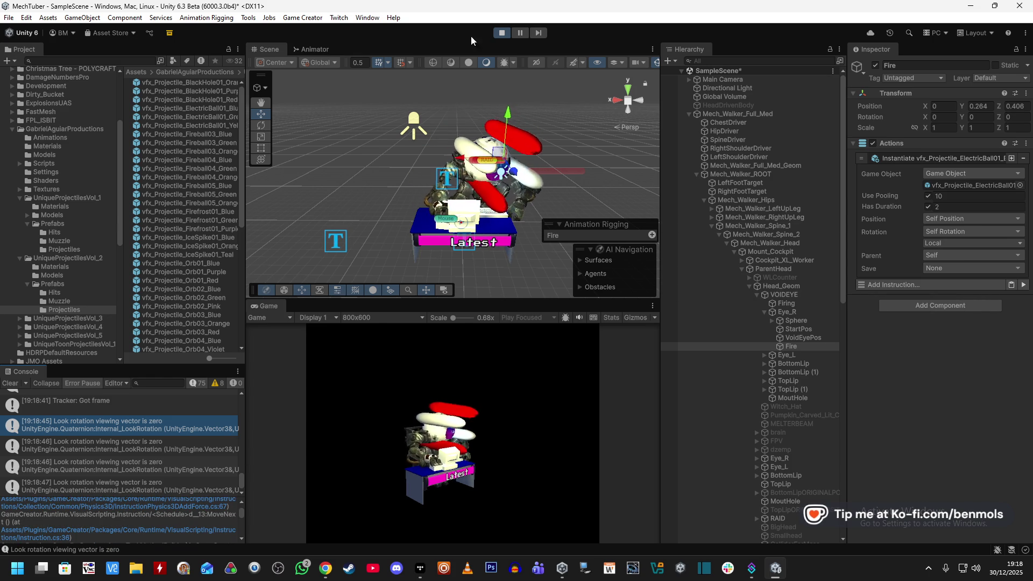
pyautogui.click(502, 33)
pyautogui.click(225, 108)
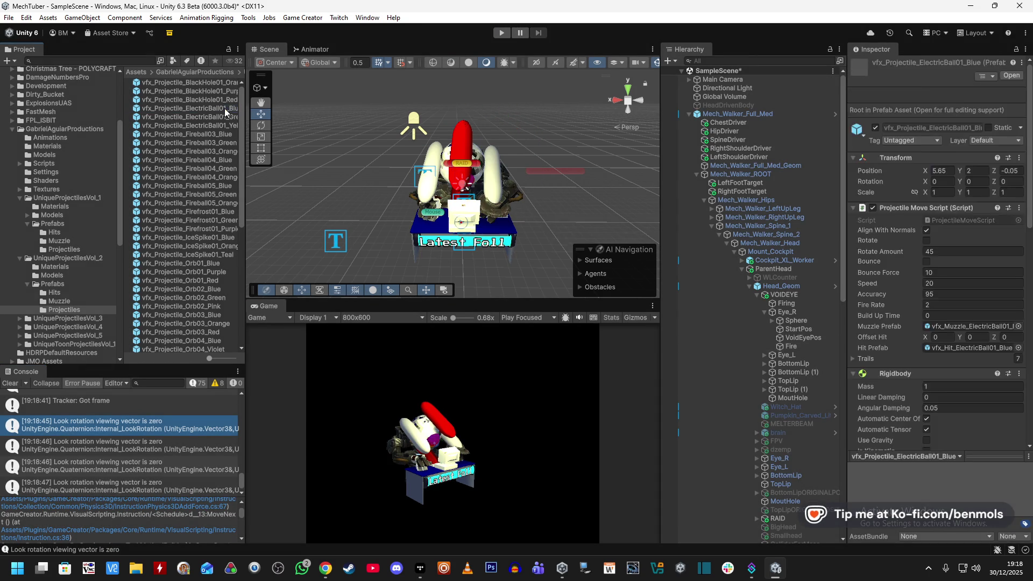
# - In the ElectricBall01_Blue prefab, set the push direction to a Direction Vector3 (0, 0, 1)
pyautogui.doubleClick(224, 108)
pyautogui.scroll(-10, 902, 382)
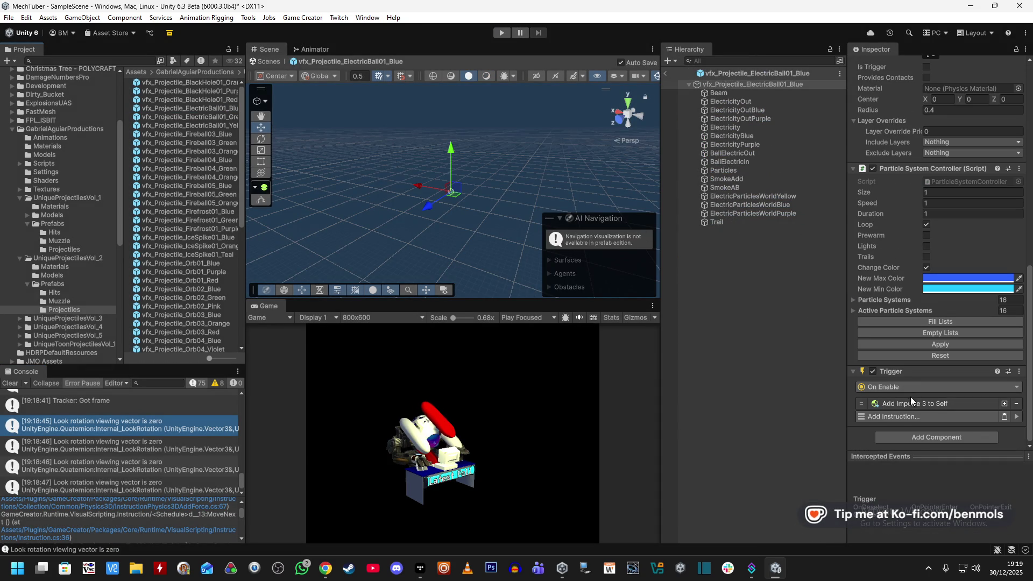
pyautogui.click(915, 404)
pyautogui.click(960, 340)
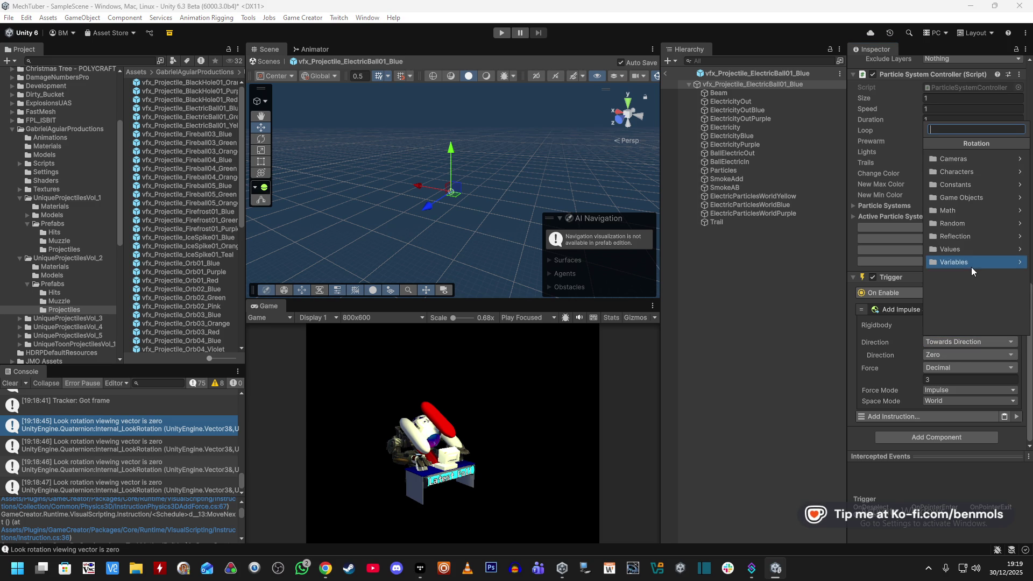
pyautogui.write('direc')
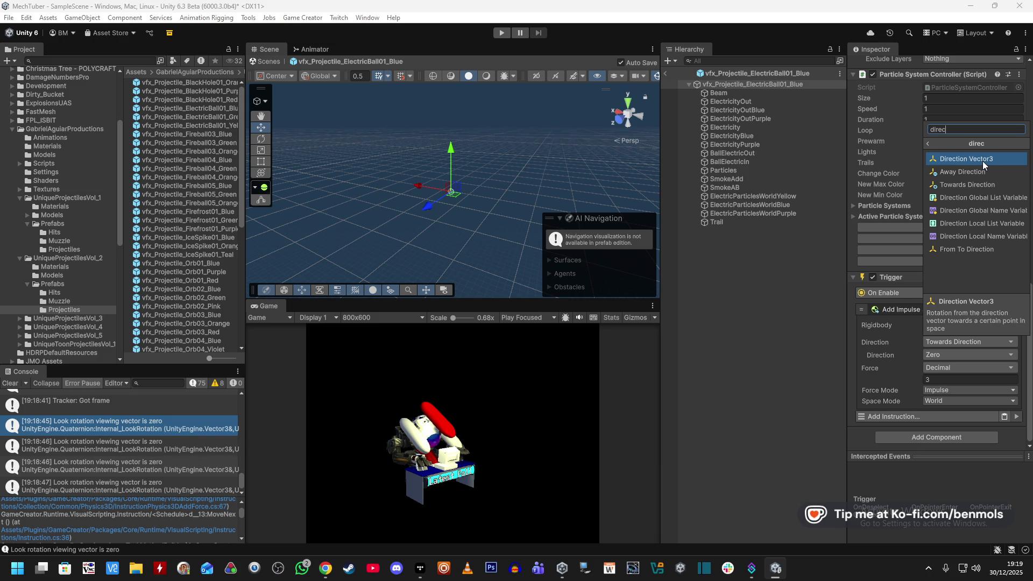
pyautogui.click(982, 161)
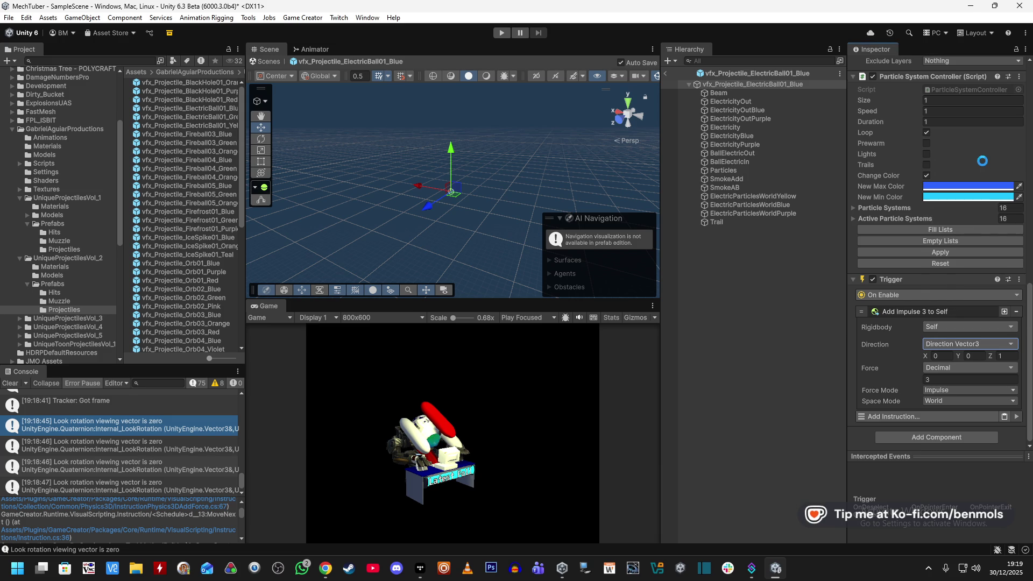
# - Set the push to Force mode in Self space, then return to the scene
pyautogui.click(937, 401)
pyautogui.click(895, 389)
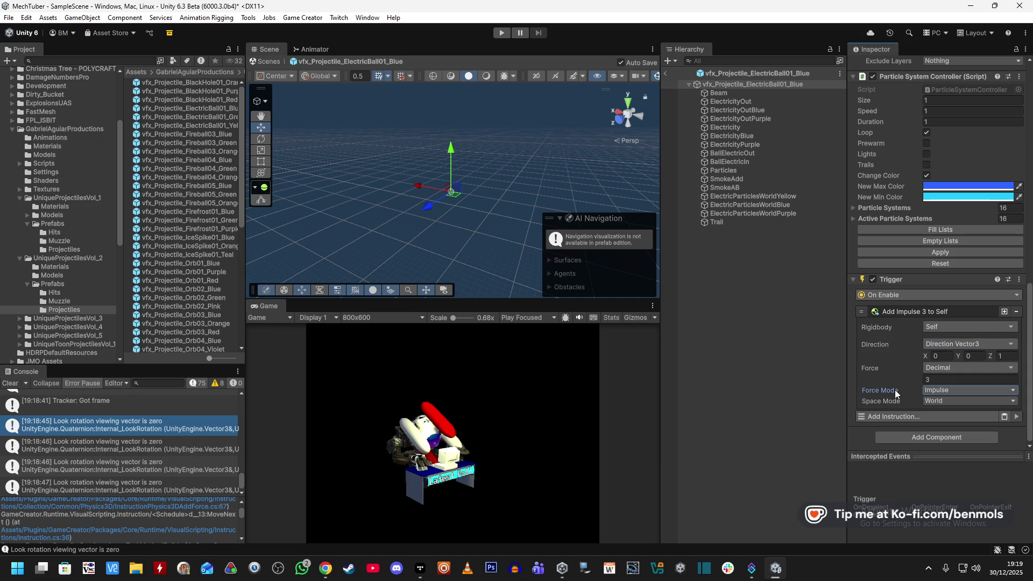
pyautogui.click(939, 391)
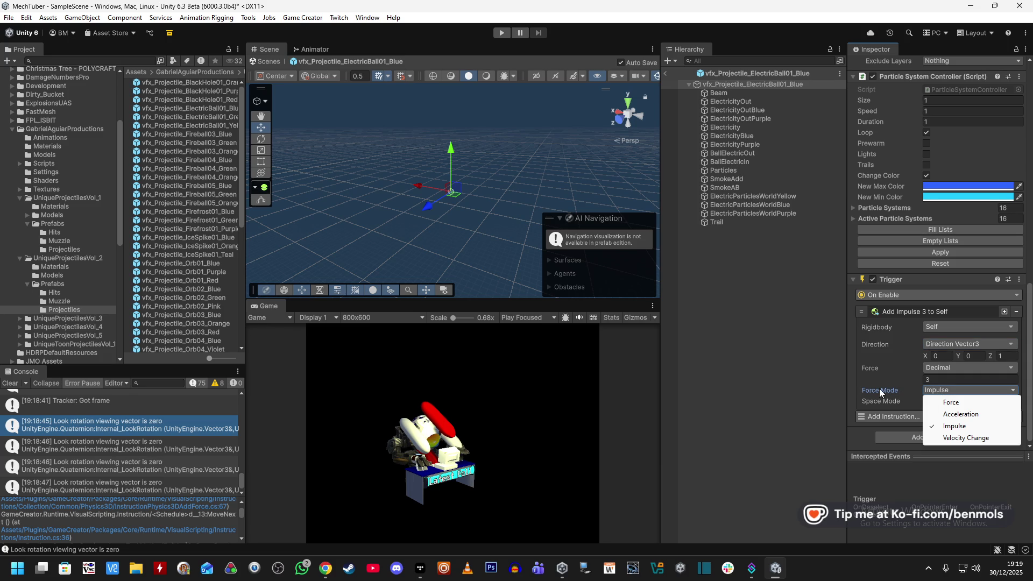
pyautogui.click(952, 401)
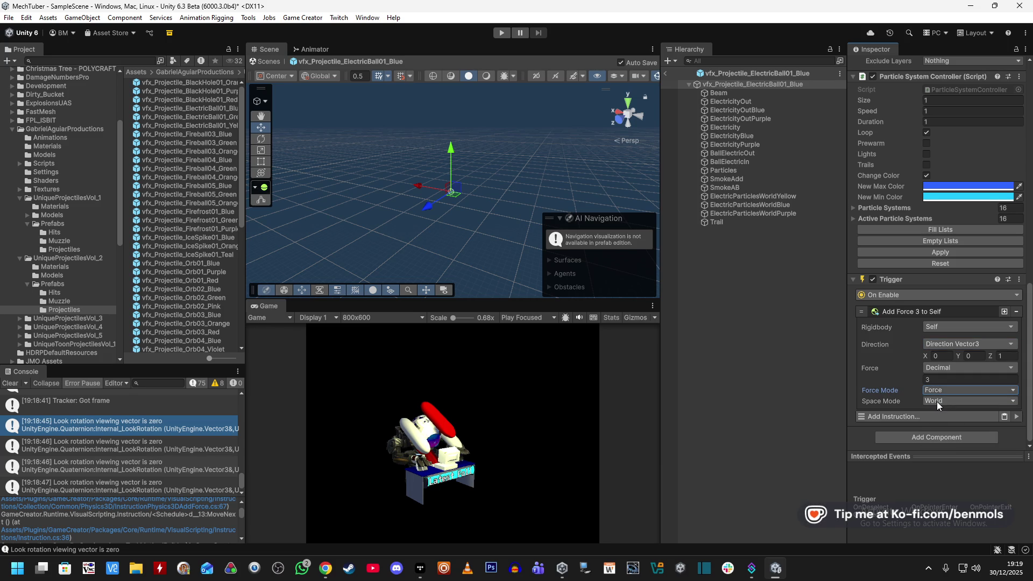
pyautogui.click(953, 400)
pyautogui.click(947, 421)
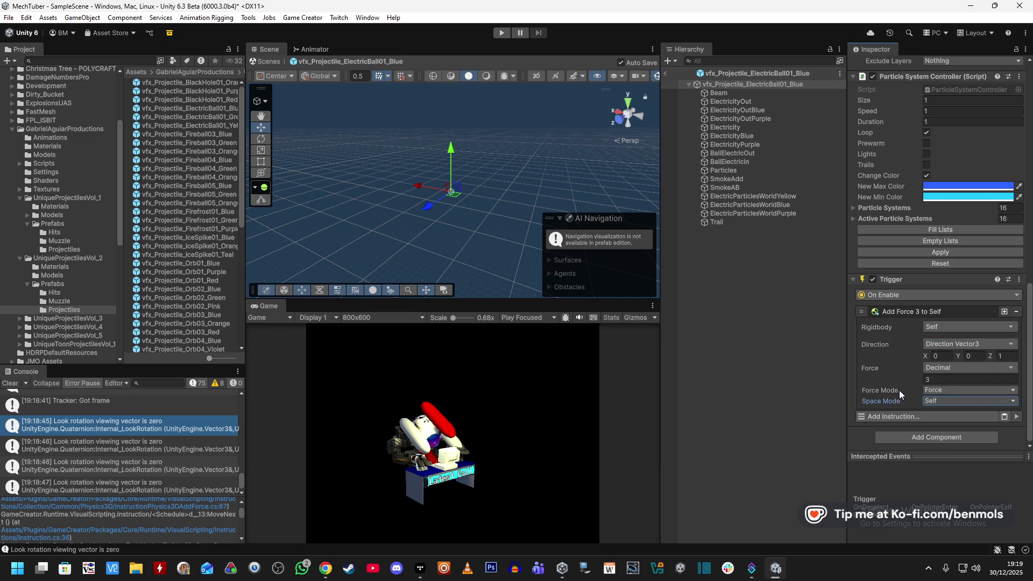
pyautogui.click(665, 75)
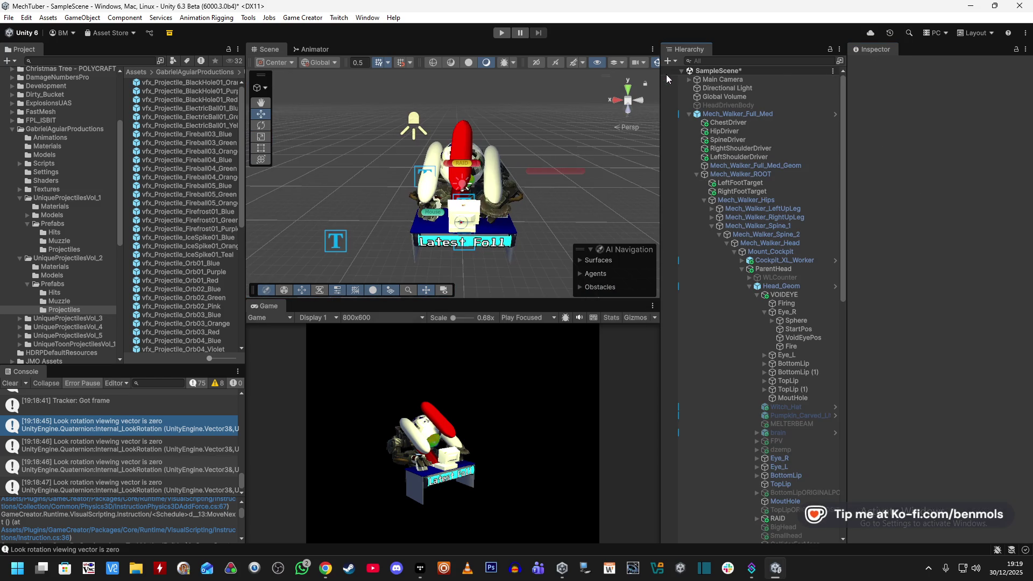
# - Enter Play mode and run the eye's Fire actions to spawn ElectricBall01_Blue again
pyautogui.click(502, 32)
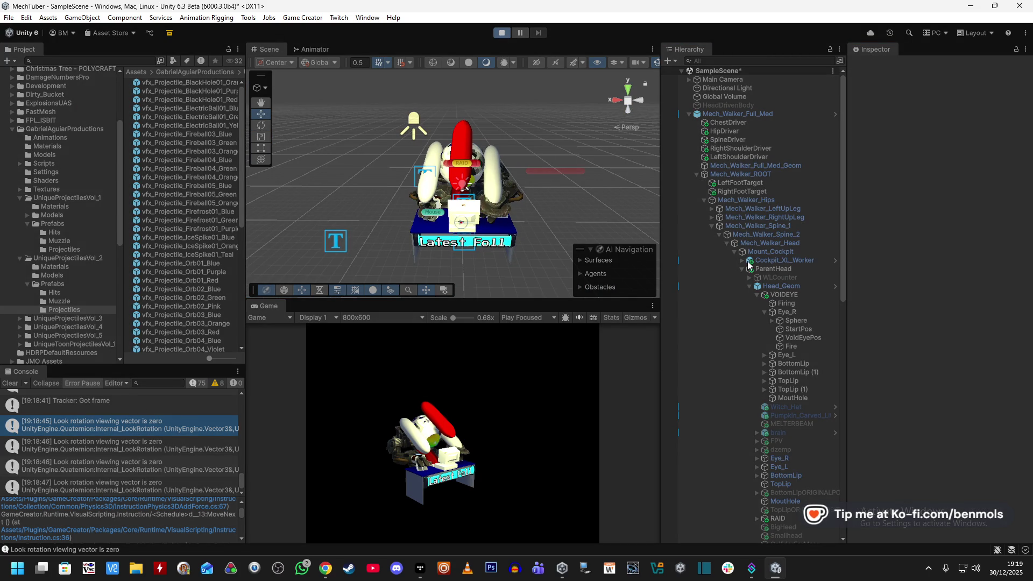
pyautogui.click(807, 347)
pyautogui.click(1024, 286)
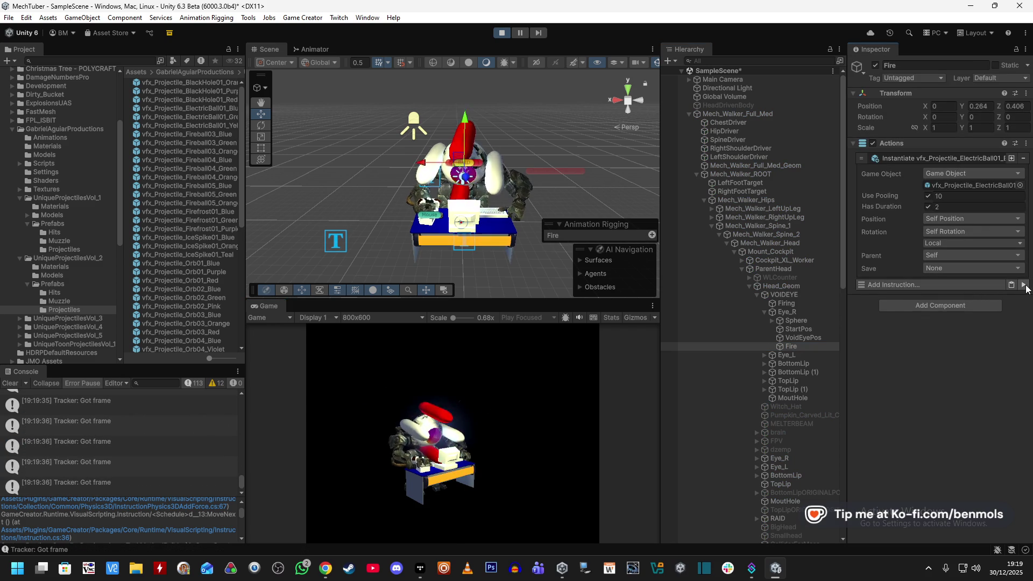
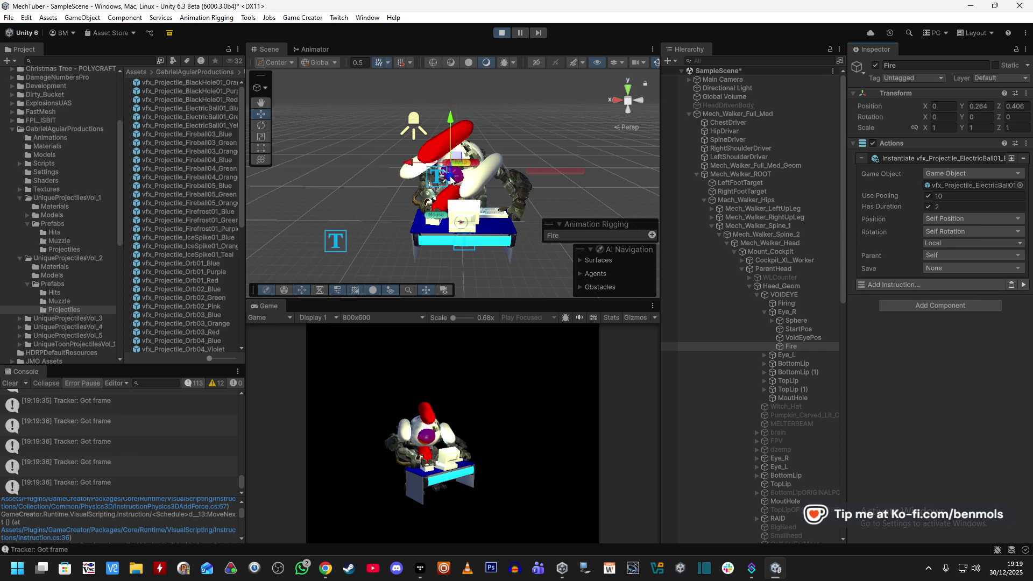
# - Run Fire's actions six times to spawn vfx_Projectile_ElectricBall01, then reveal the spawned instance under Fire
pyautogui.click(1023, 285)
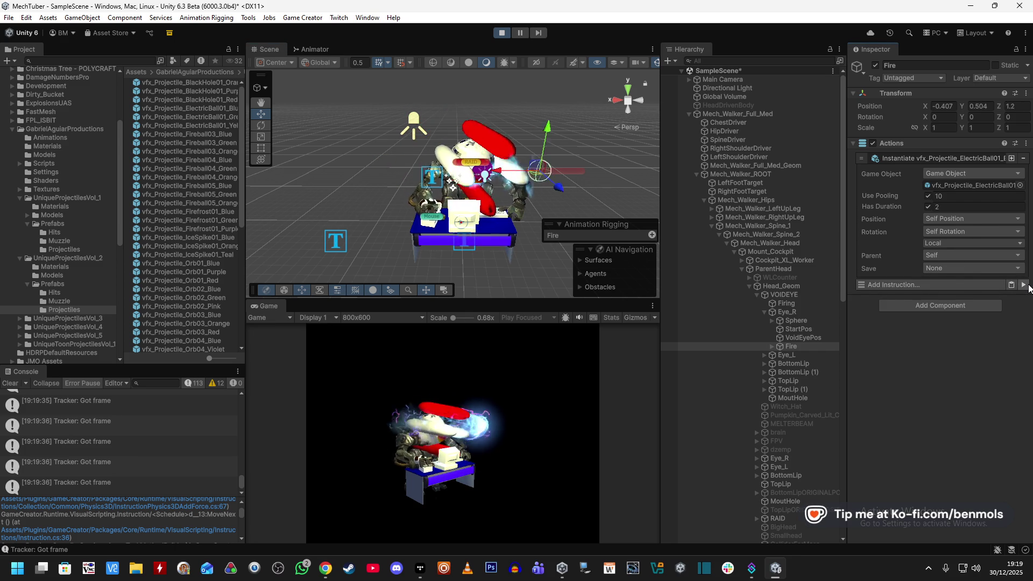
pyautogui.click(1024, 285)
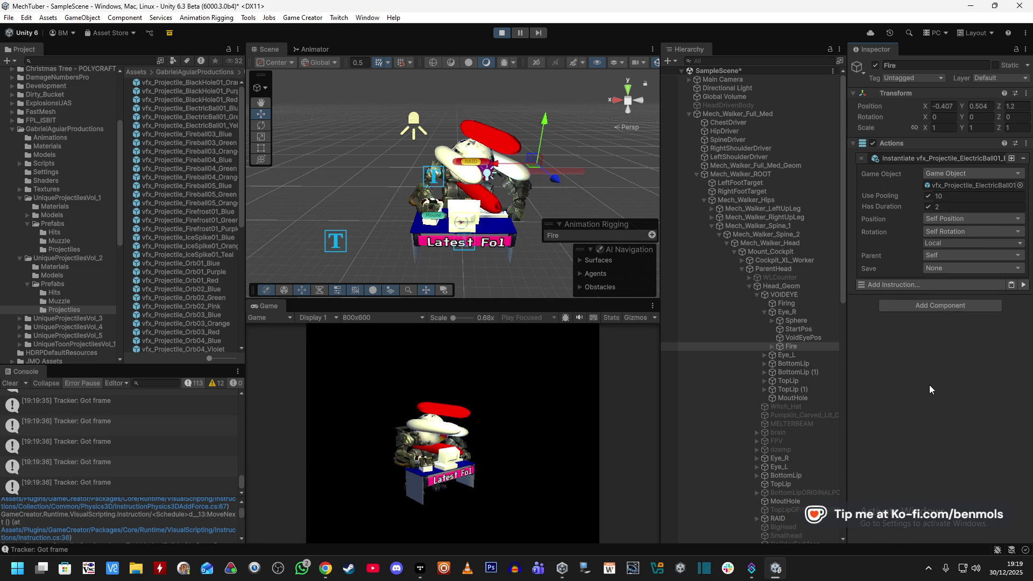
pyautogui.click(1024, 287)
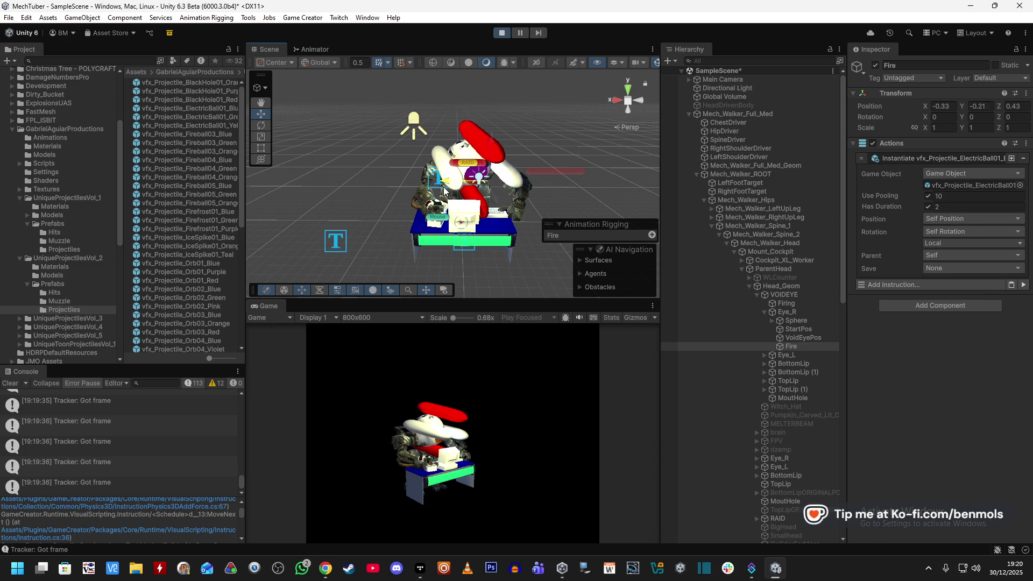
pyautogui.click(1023, 286)
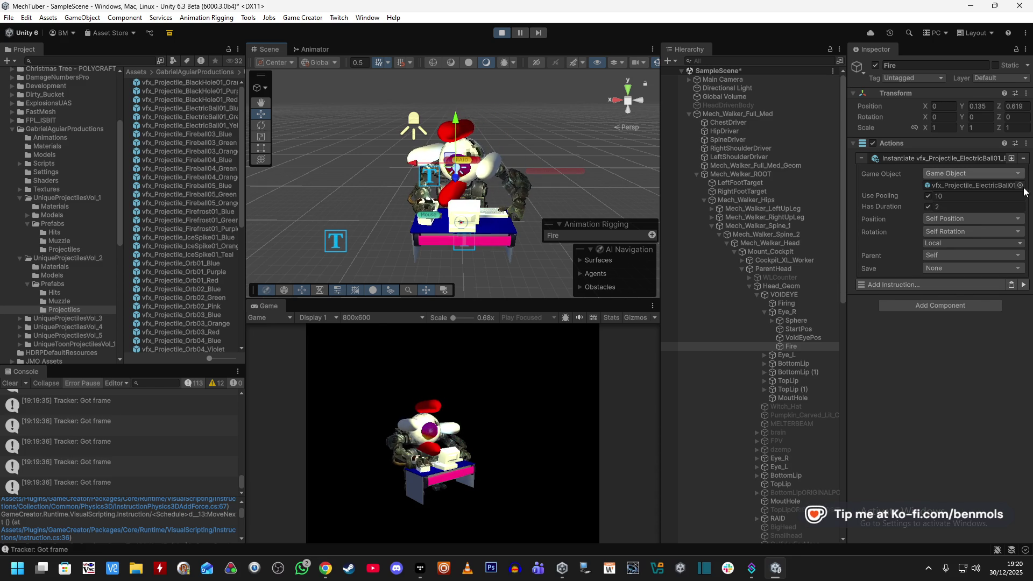
pyautogui.click(1024, 287)
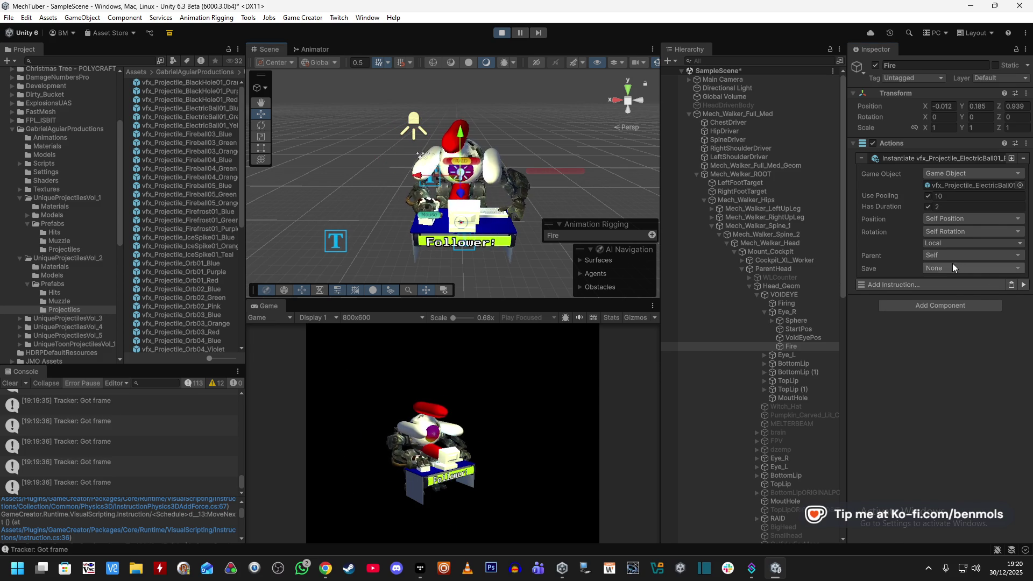
pyautogui.click(1024, 287)
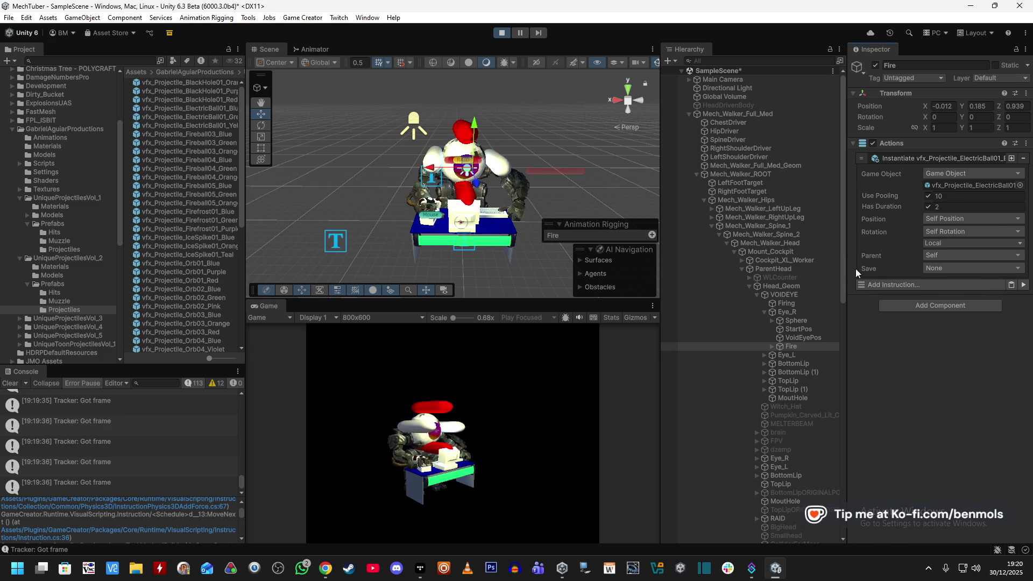
pyautogui.click(772, 346)
# - Set the spawned projectile's Add Force instruction to Velocity Change in World space
pyautogui.click(805, 356)
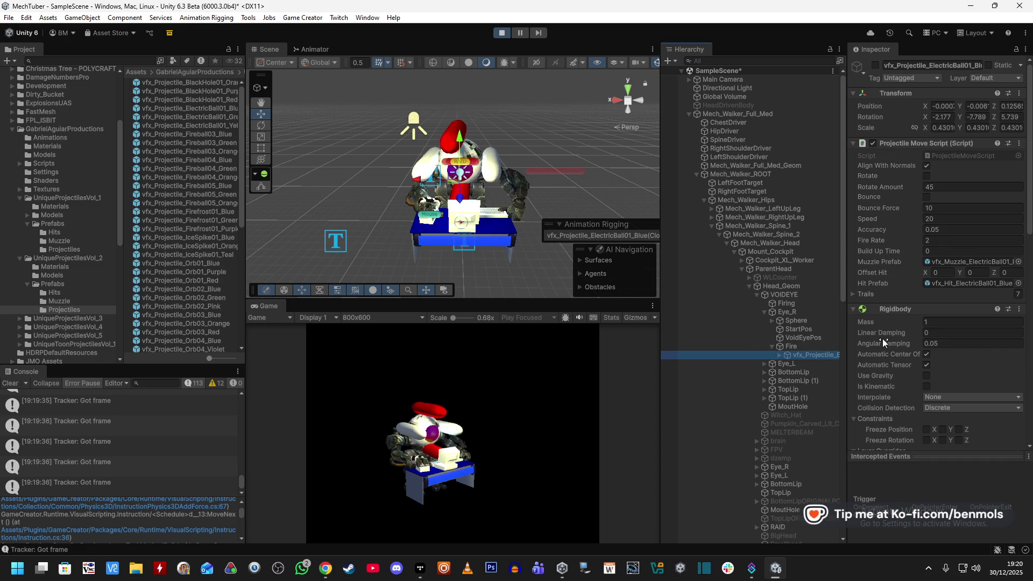
pyautogui.scroll(-15, 886, 340)
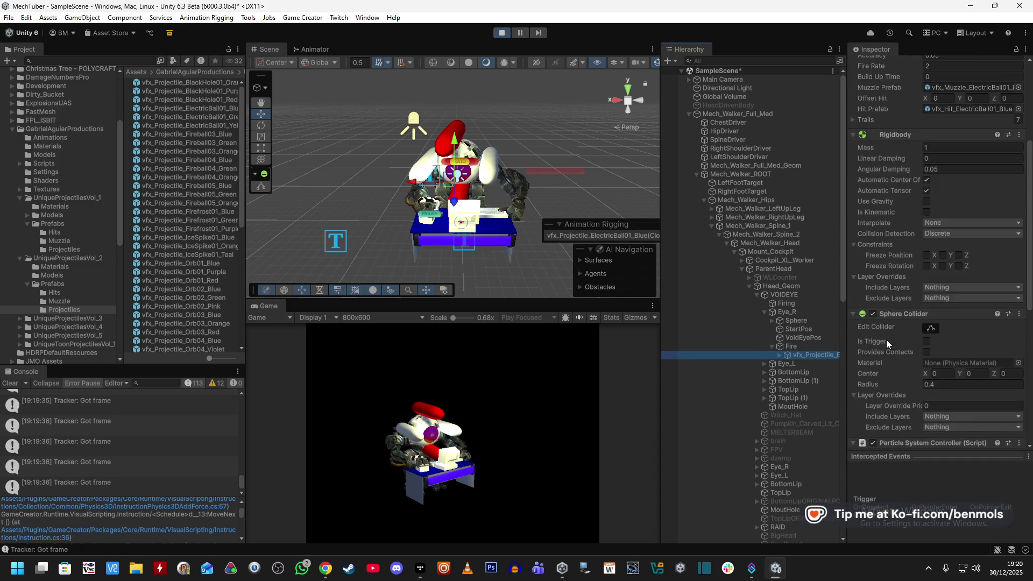
pyautogui.click(921, 376)
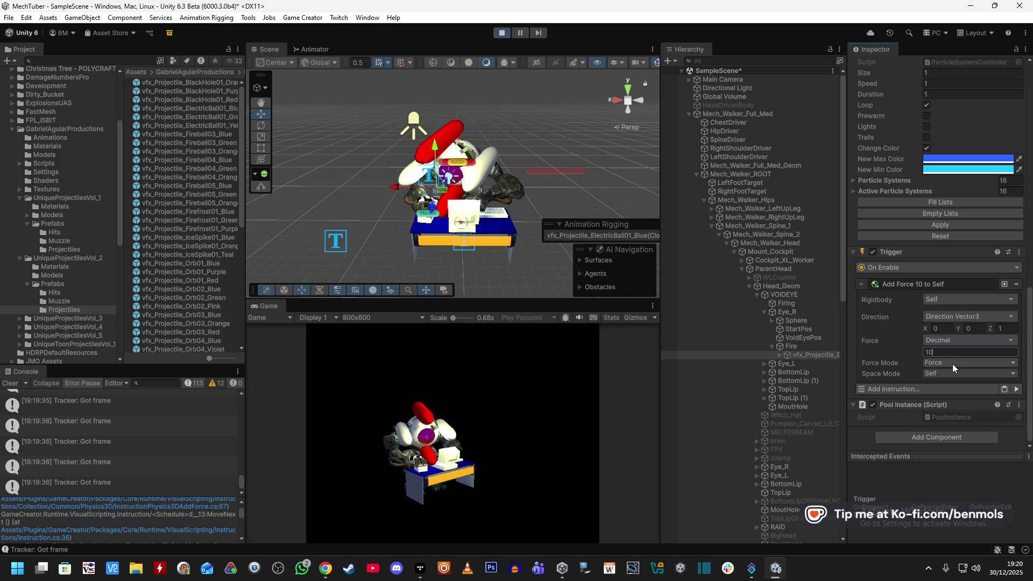
pyautogui.click(952, 363)
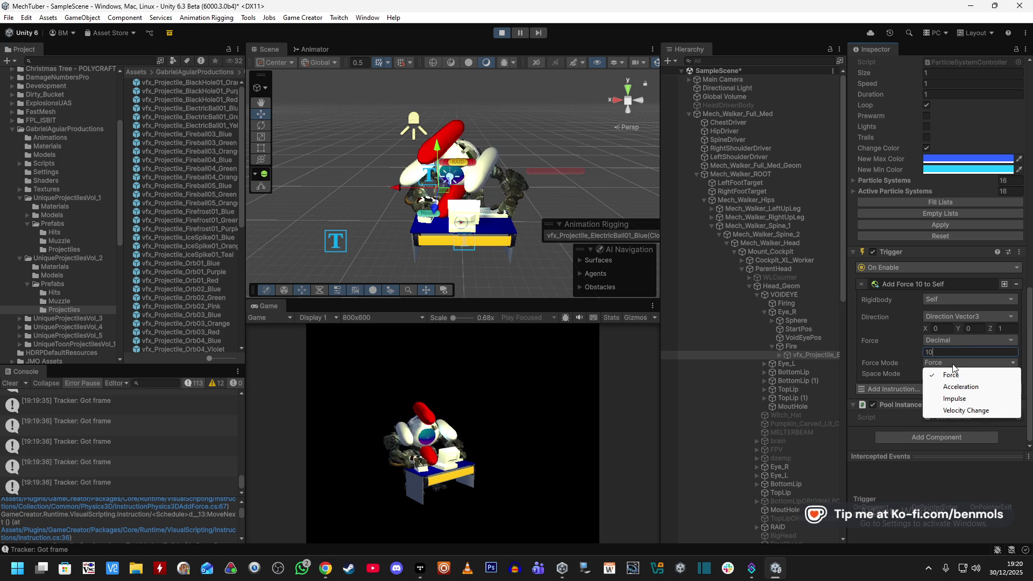
pyautogui.click(962, 411)
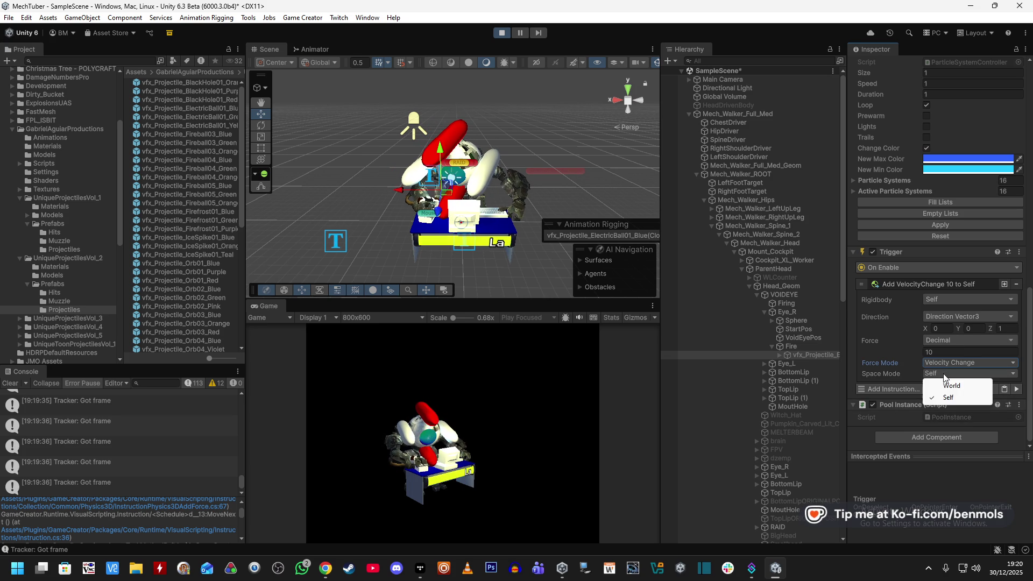
pyautogui.click(949, 386)
# - Re-enable the projectile object to test the new force
pyautogui.scroll(15, 892, 279)
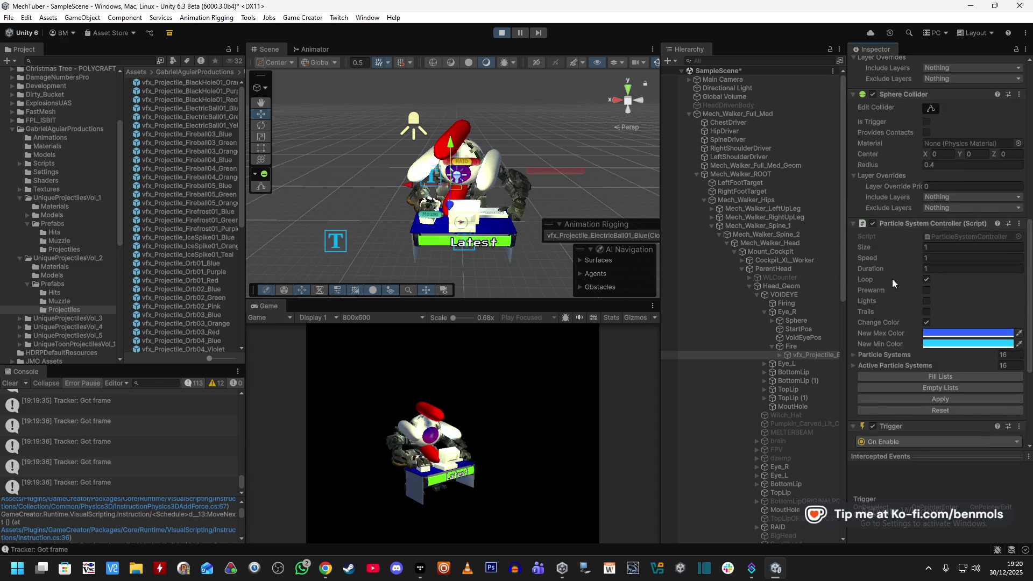
pyautogui.click(874, 66)
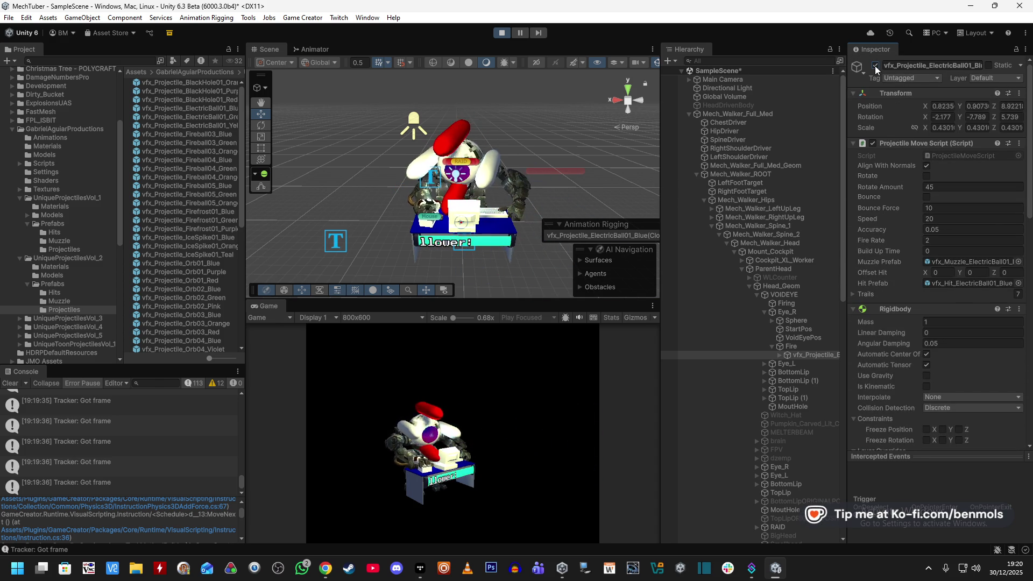
pyautogui.scroll(-15, 913, 344)
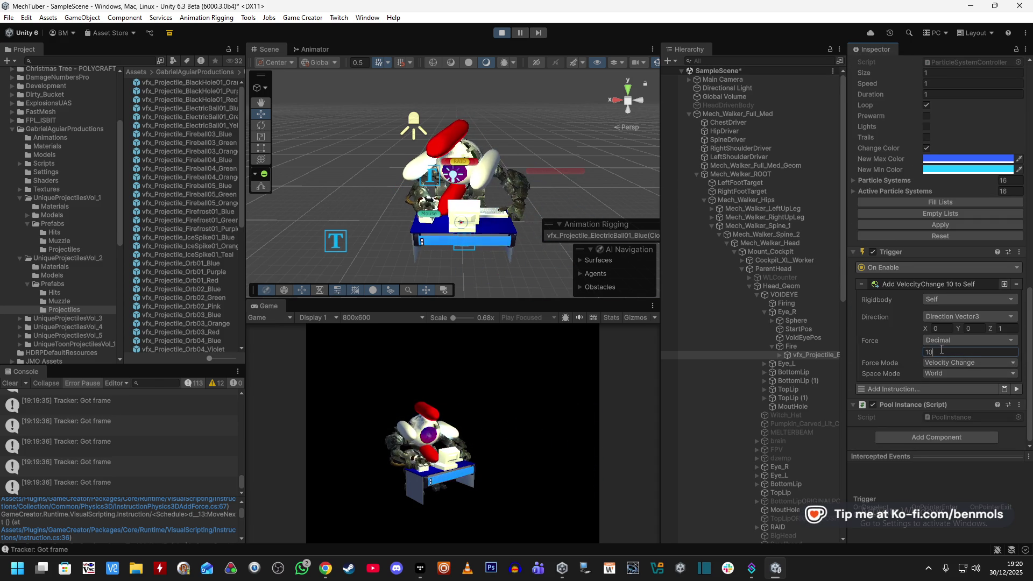
pyautogui.scroll(15, 899, 152)
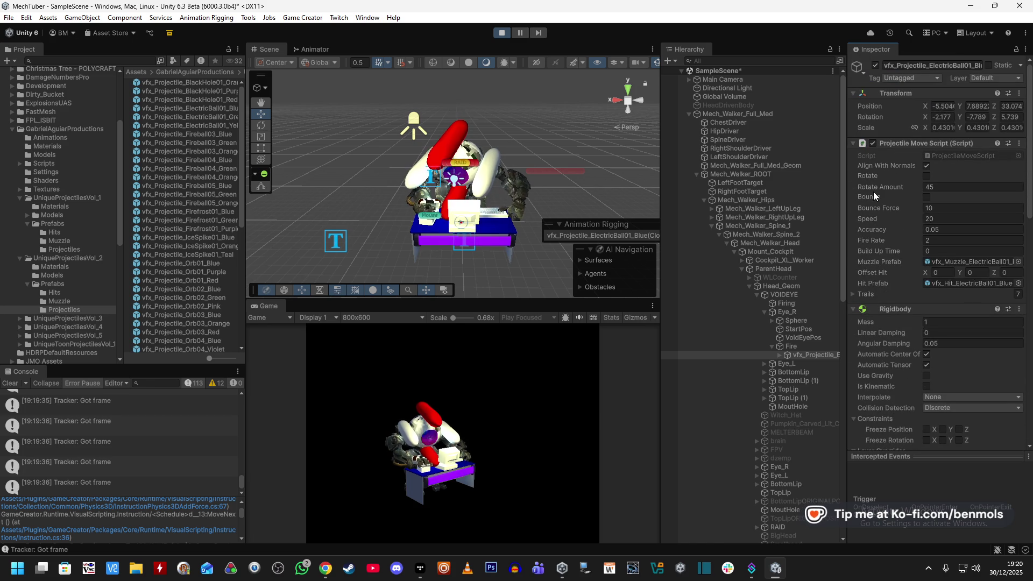
# - Reselect Fire and rapid-fire a dozen electric-ball projectiles to test their flight and pooling
pyautogui.click(799, 347)
pyautogui.click(1024, 285)
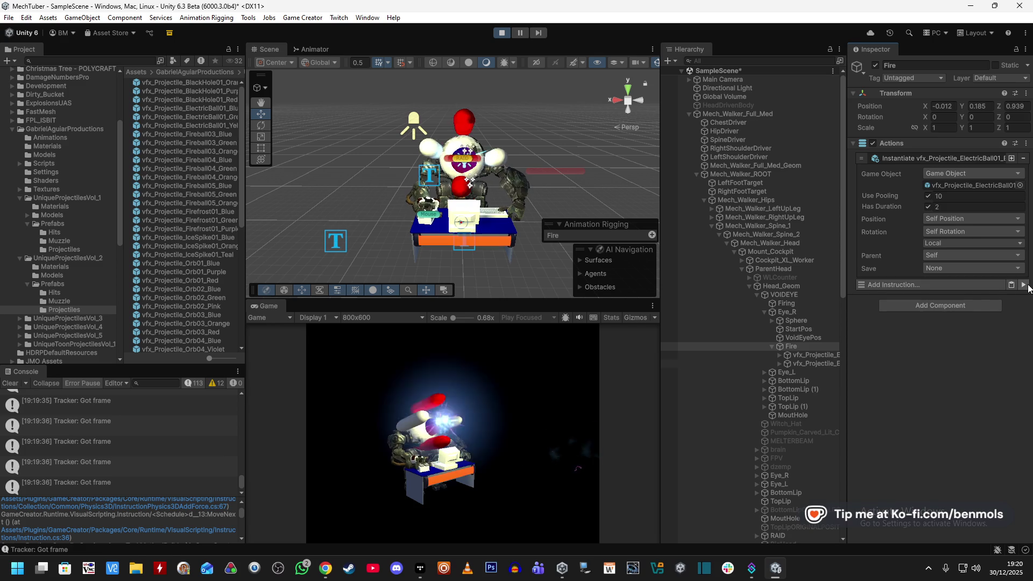
pyautogui.click(1025, 285)
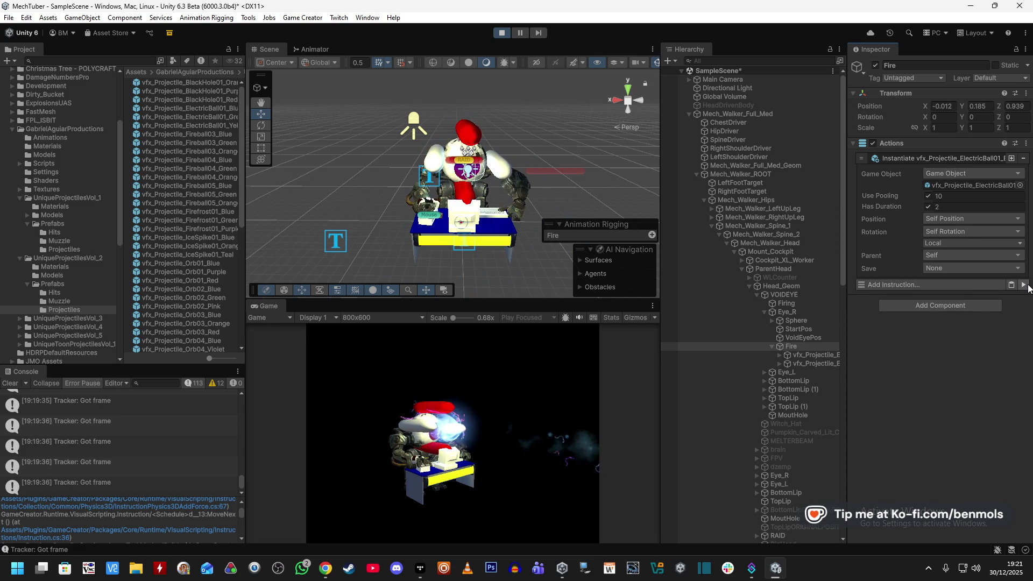
pyautogui.click(1028, 288)
pyautogui.click(1028, 287)
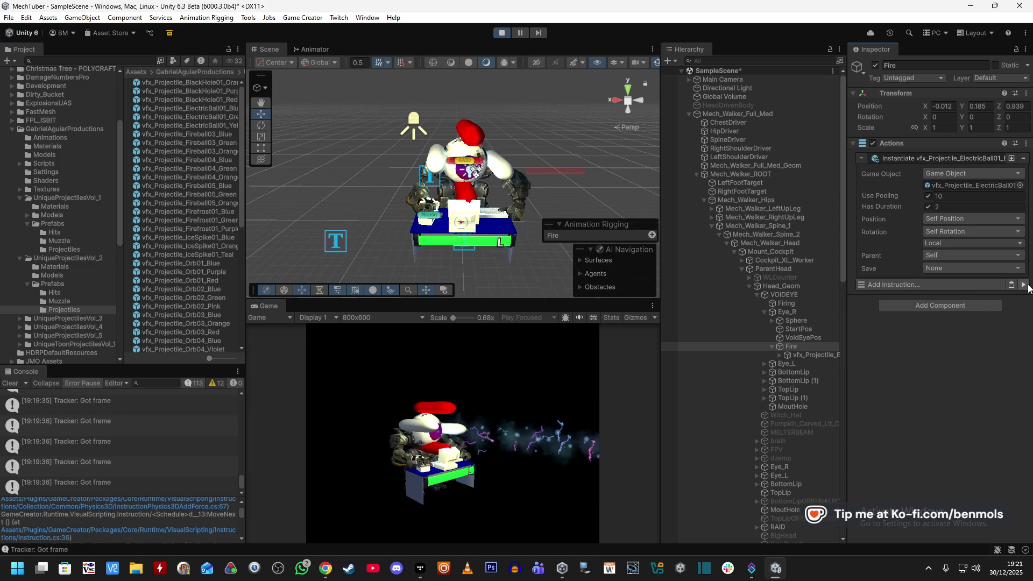
pyautogui.click(1028, 288)
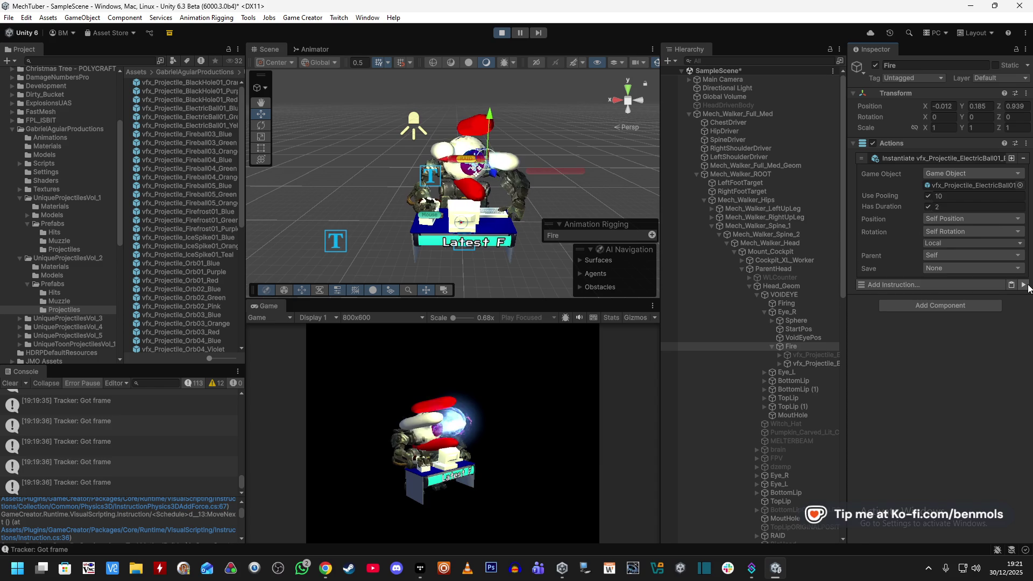
pyautogui.click(1028, 288)
pyautogui.click(1028, 288)
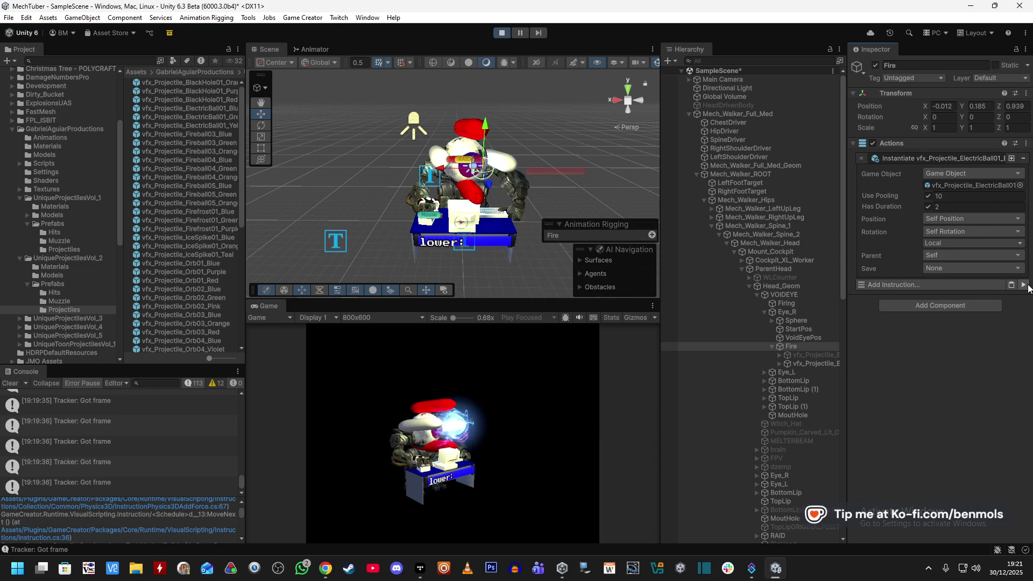
pyautogui.click(1028, 287)
pyautogui.click(1028, 288)
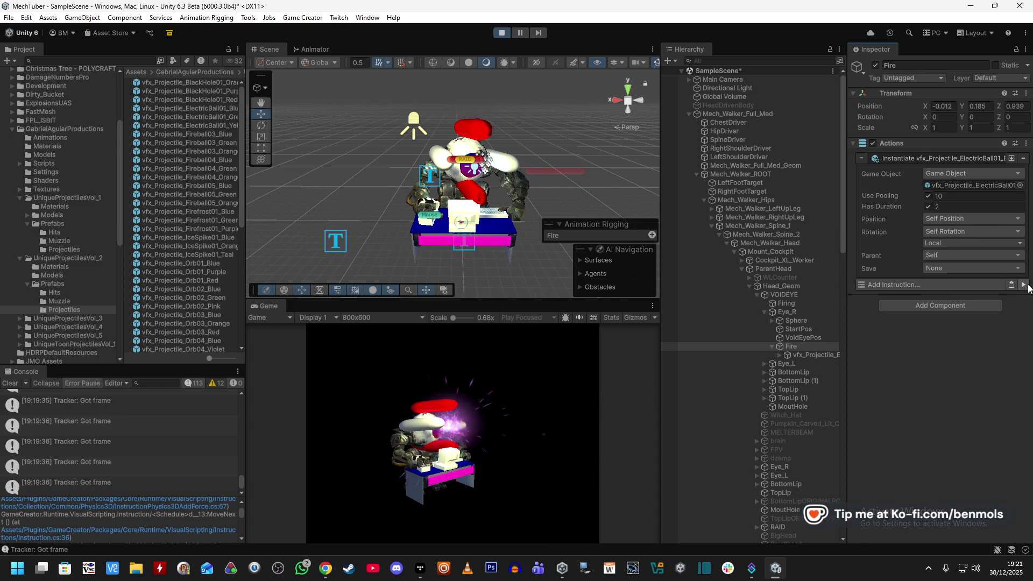
pyautogui.click(1028, 288)
pyautogui.click(1028, 288)
pyautogui.click(1028, 288)
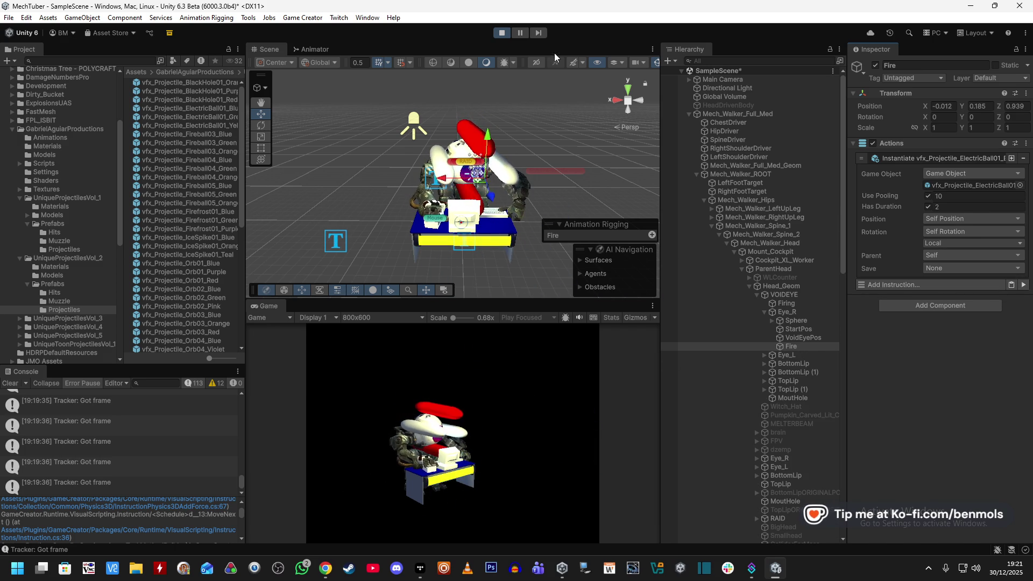
# - Compare with Firing's actions, fire once more from Fire, then exit Play mode
pyautogui.click(778, 304)
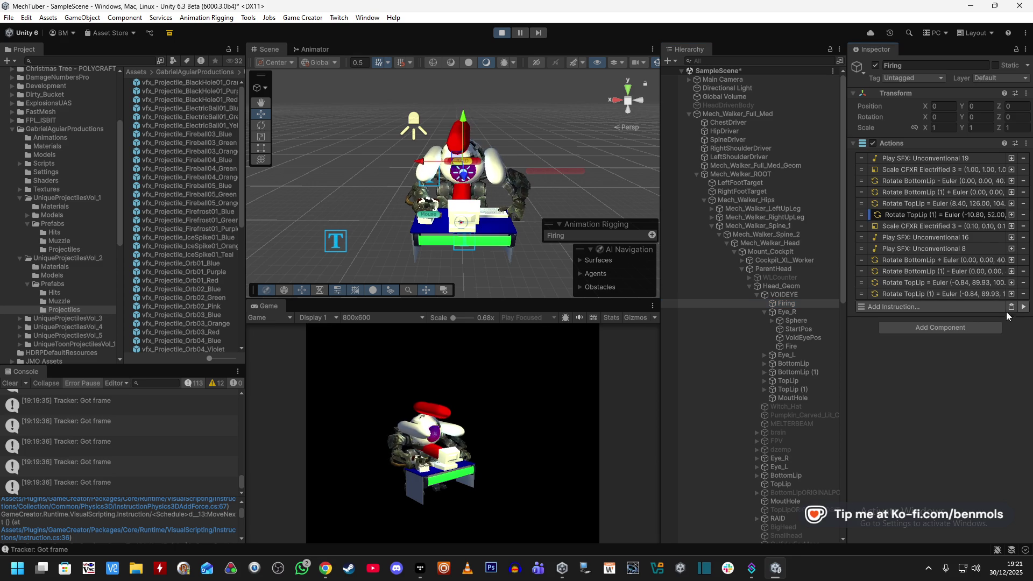
pyautogui.click(791, 345)
pyautogui.click(1023, 285)
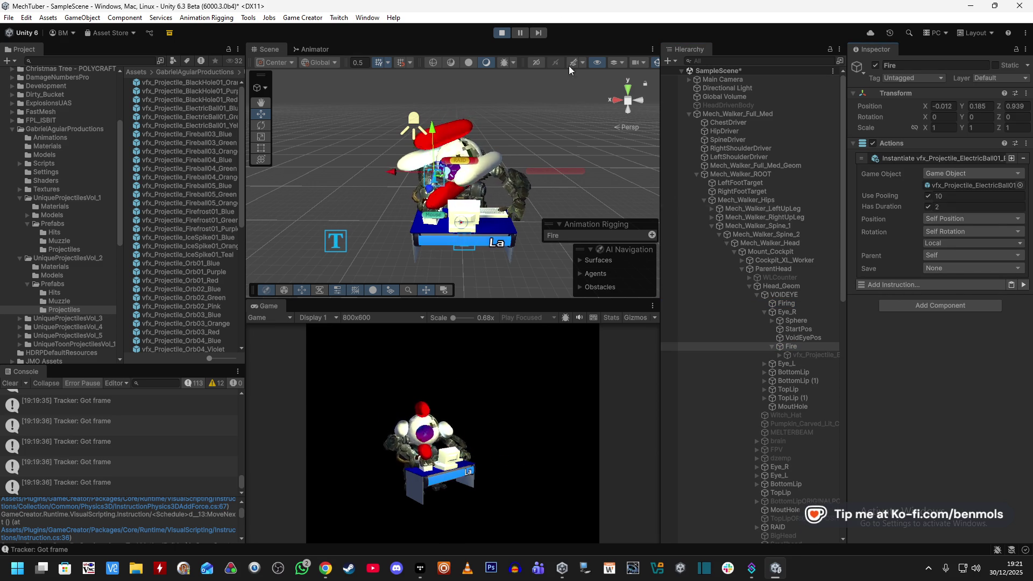
pyautogui.click(502, 32)
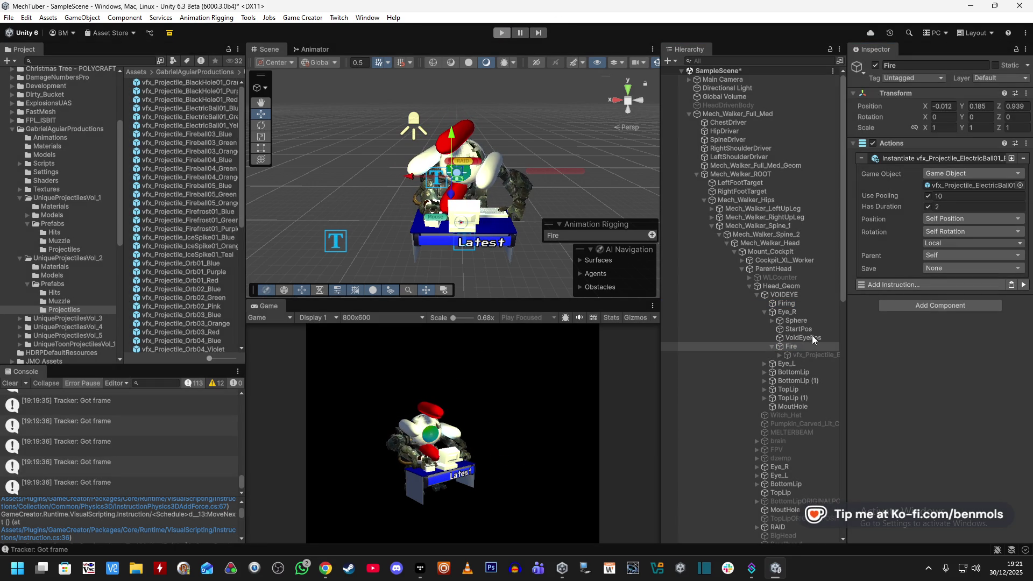
# - Open the ElectricBall01_Blue prefab and set its Add Force mode to Velocity Change
pyautogui.doubleClick(218, 105)
pyautogui.scroll(-10, 928, 376)
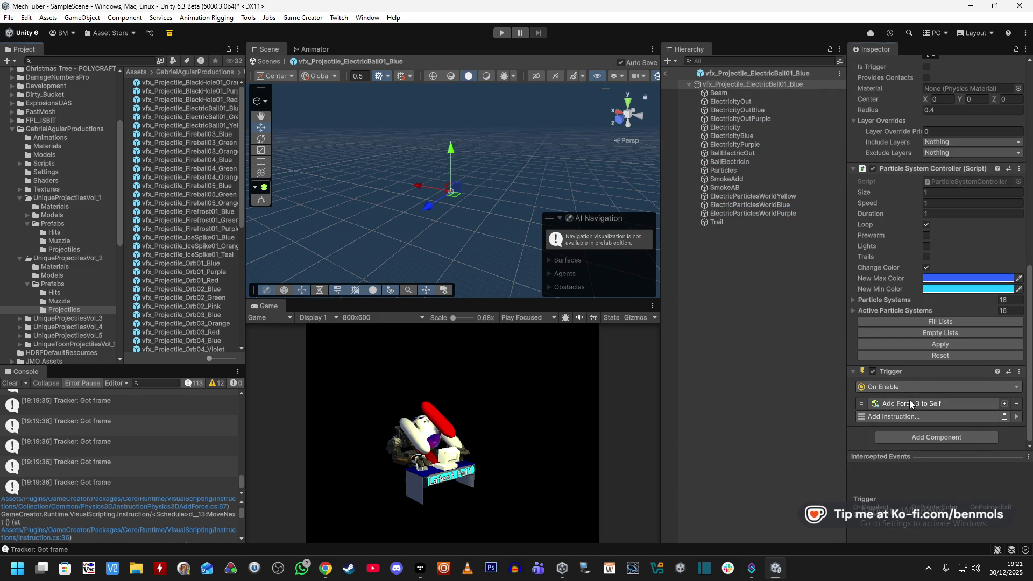
pyautogui.click(909, 402)
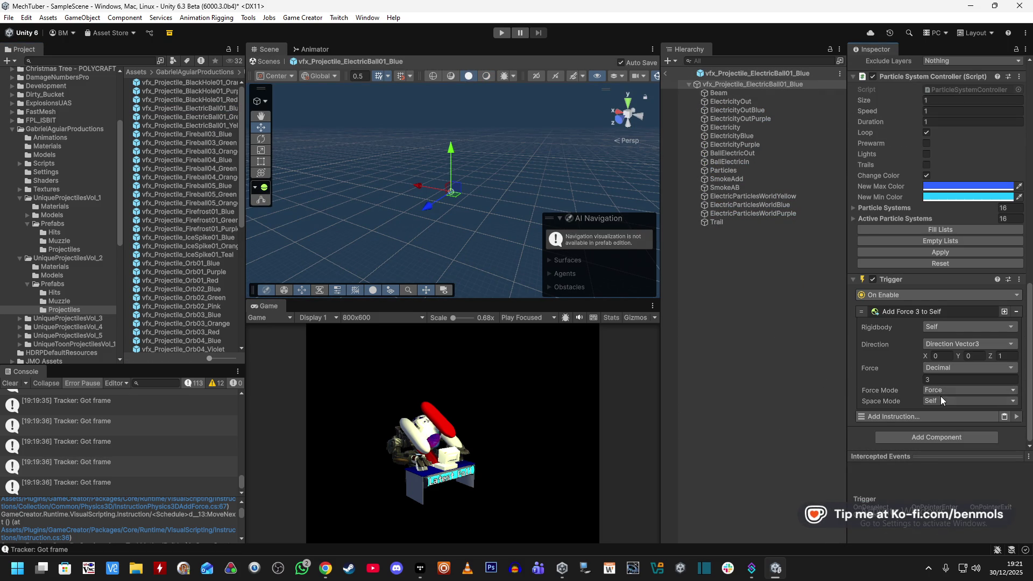
pyautogui.click(949, 390)
pyautogui.click(906, 392)
pyautogui.click(941, 401)
pyautogui.click(939, 411)
pyautogui.click(942, 391)
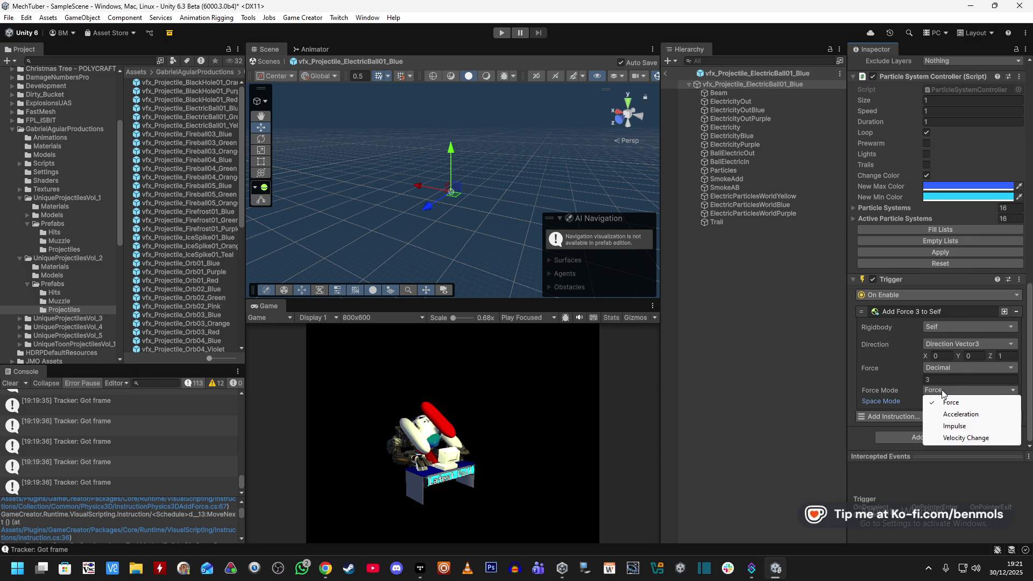
pyautogui.click(964, 438)
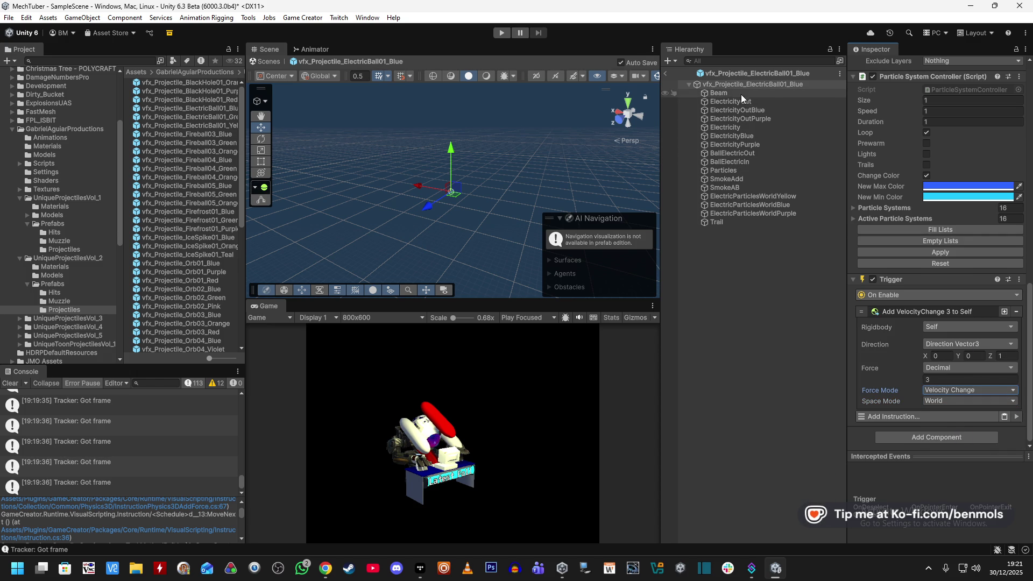
# - Inspect the Beam and ElectricityOut particle children, then reselect the prefab root
pyautogui.scroll(10, 918, 301)
pyautogui.scroll(-4, 938, 315)
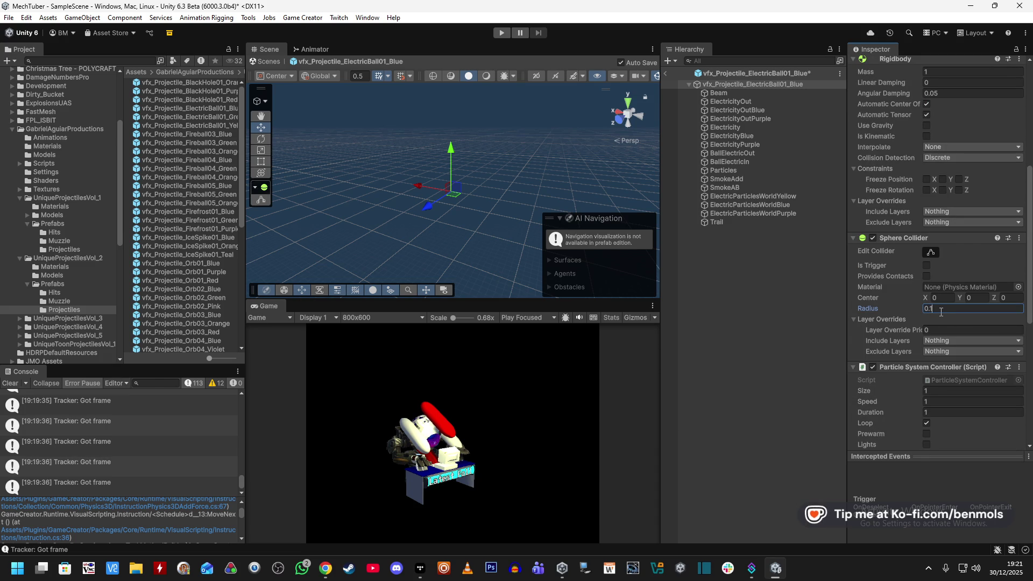
pyautogui.click(729, 92)
pyautogui.click(726, 102)
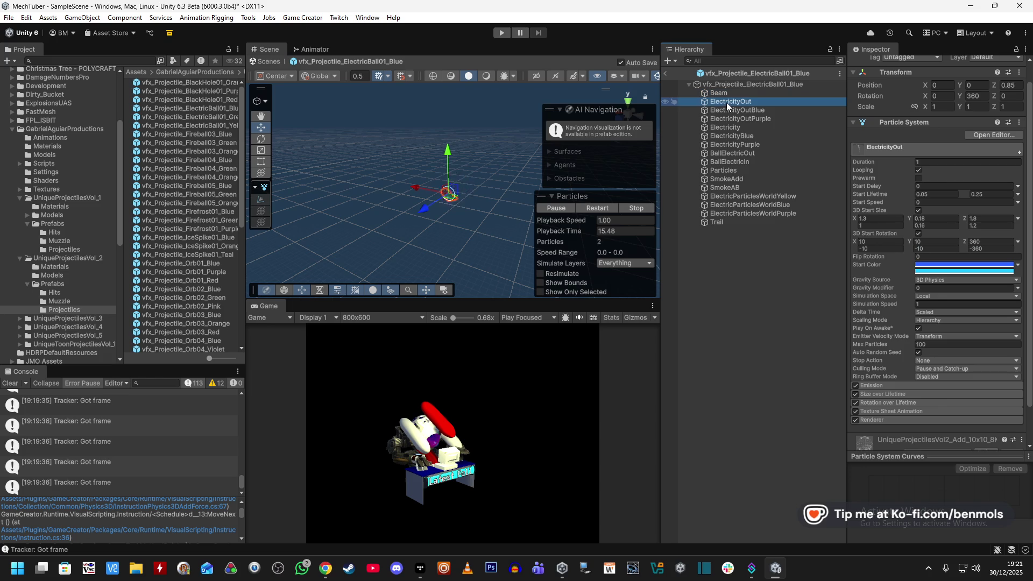
pyautogui.click(727, 84)
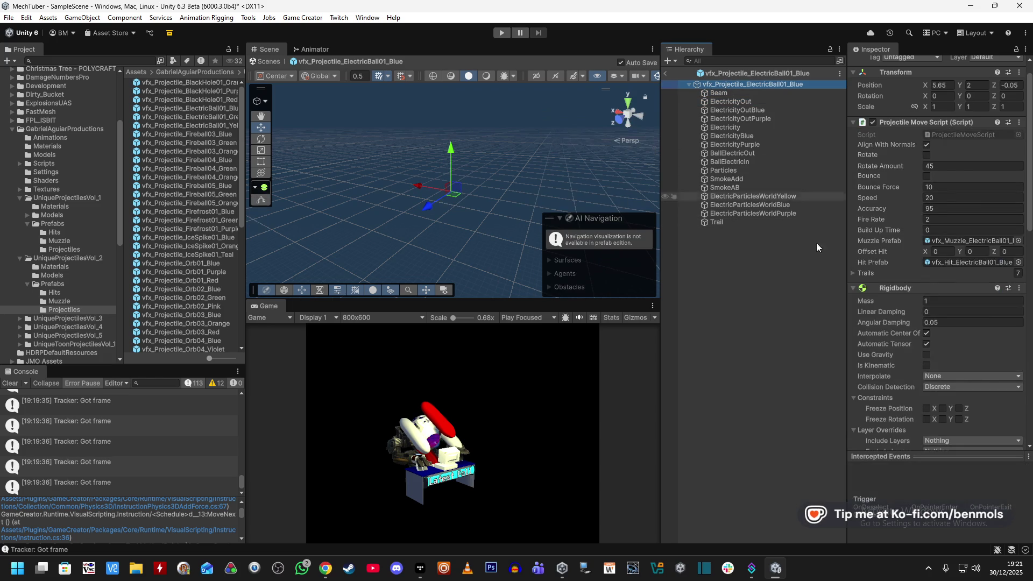
# - Set the projectile's Accuracy to 100 and Fire Rate to 1
pyautogui.scroll(-10, 894, 366)
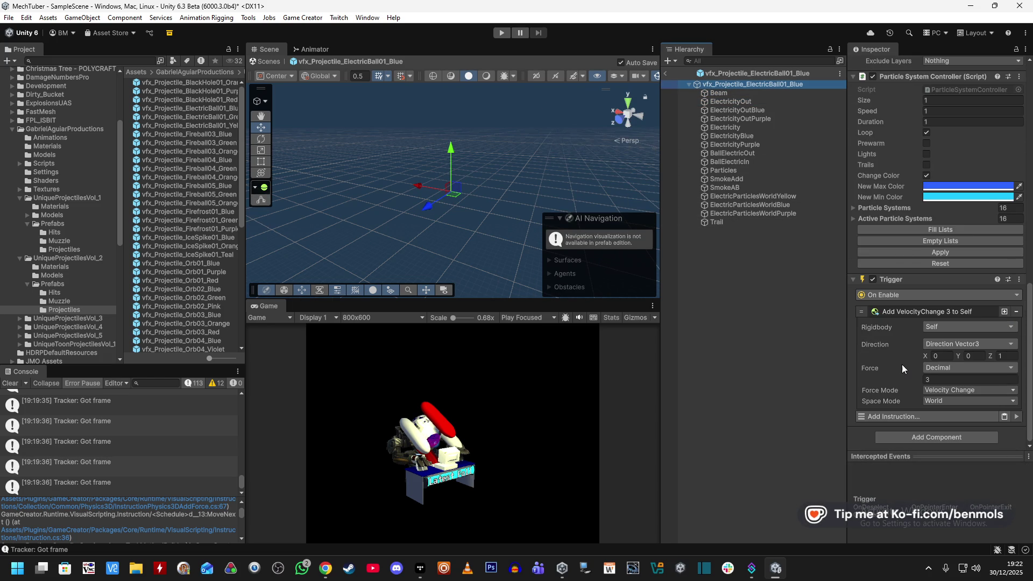
pyautogui.scroll(3, 896, 364)
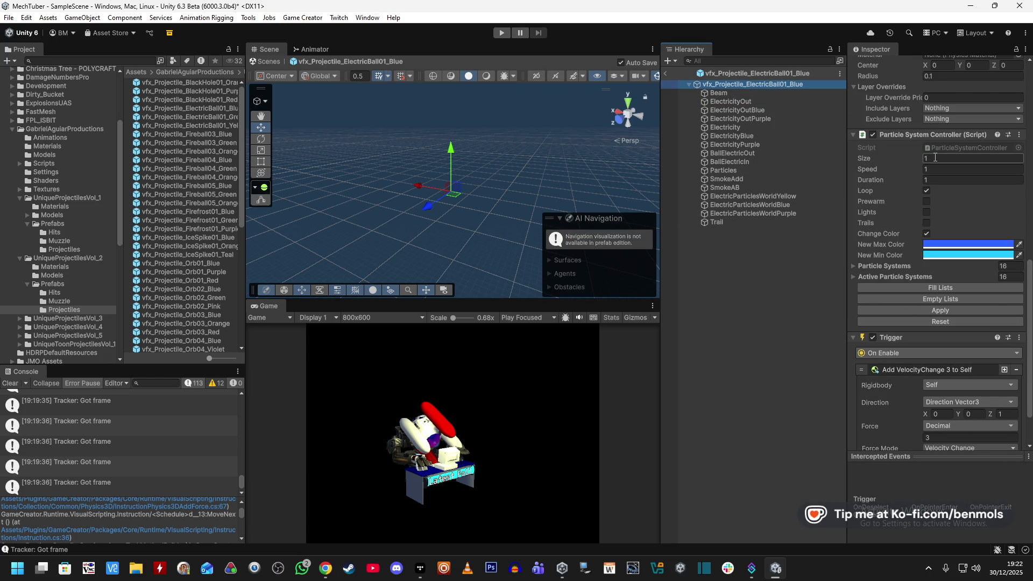
pyautogui.scroll(15, 902, 234)
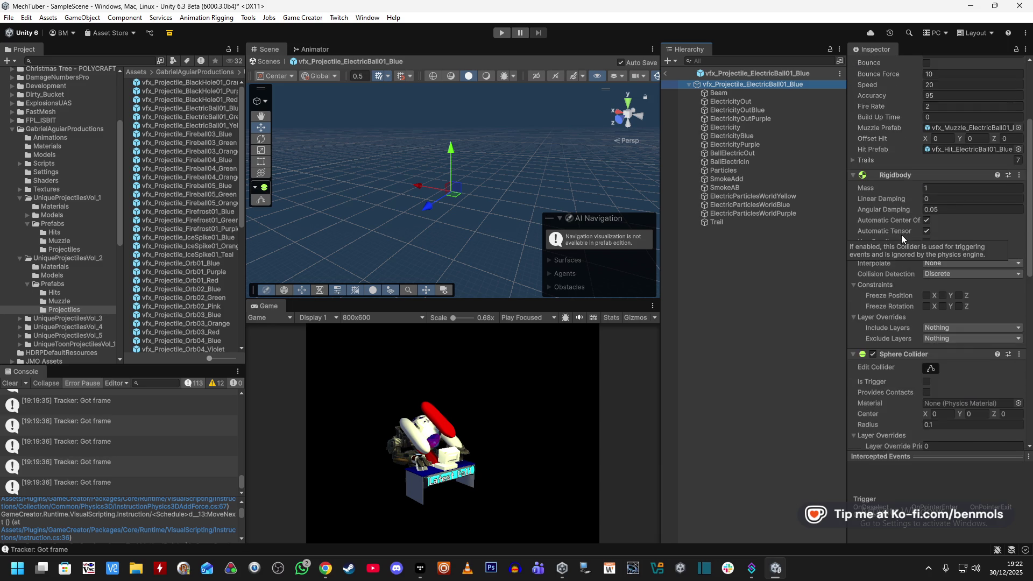
pyautogui.scroll(3, 902, 231)
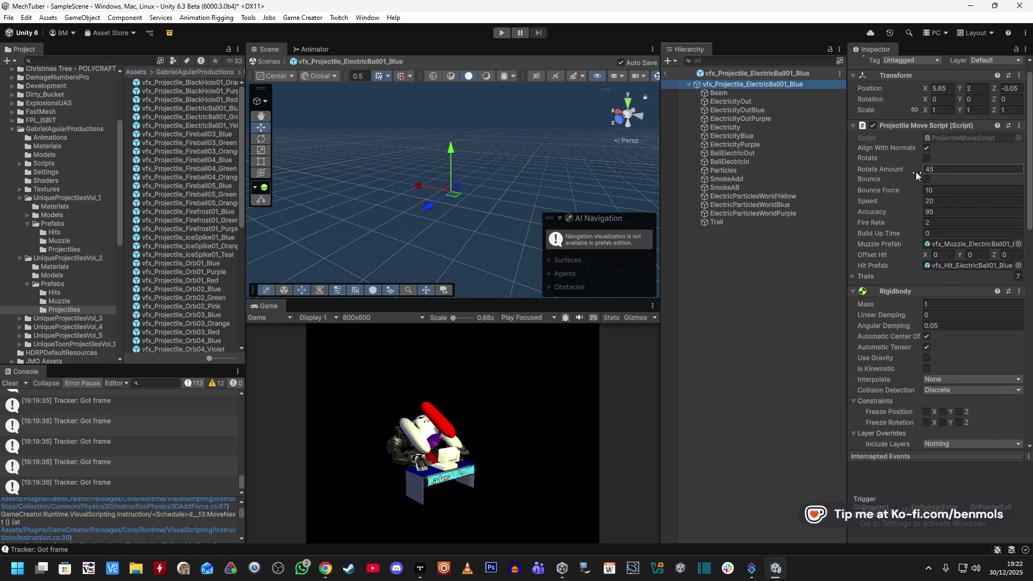
pyautogui.click(944, 190)
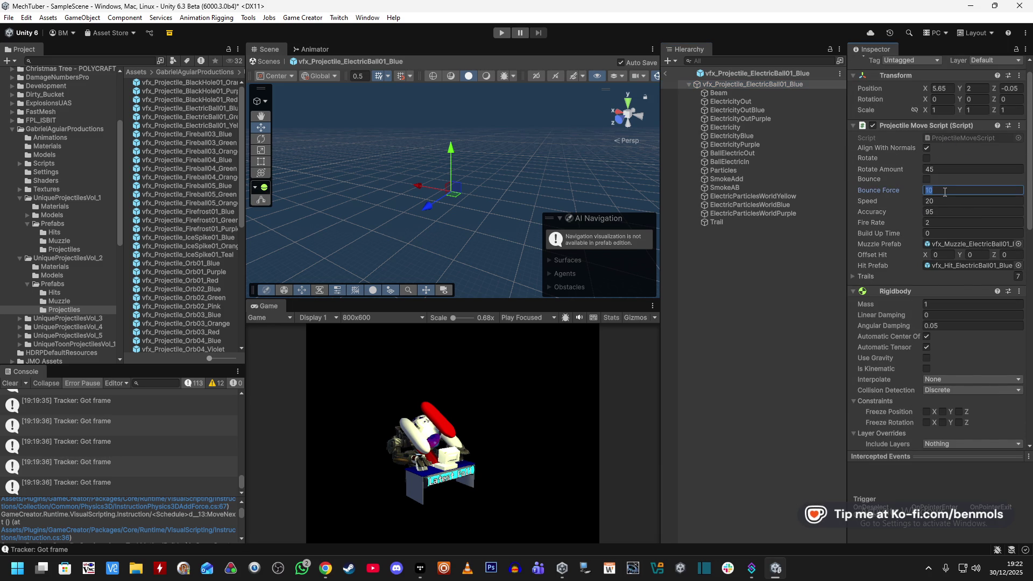
pyautogui.click(936, 190)
pyautogui.hotkey('ctrl', 'a')
pyautogui.write('1')
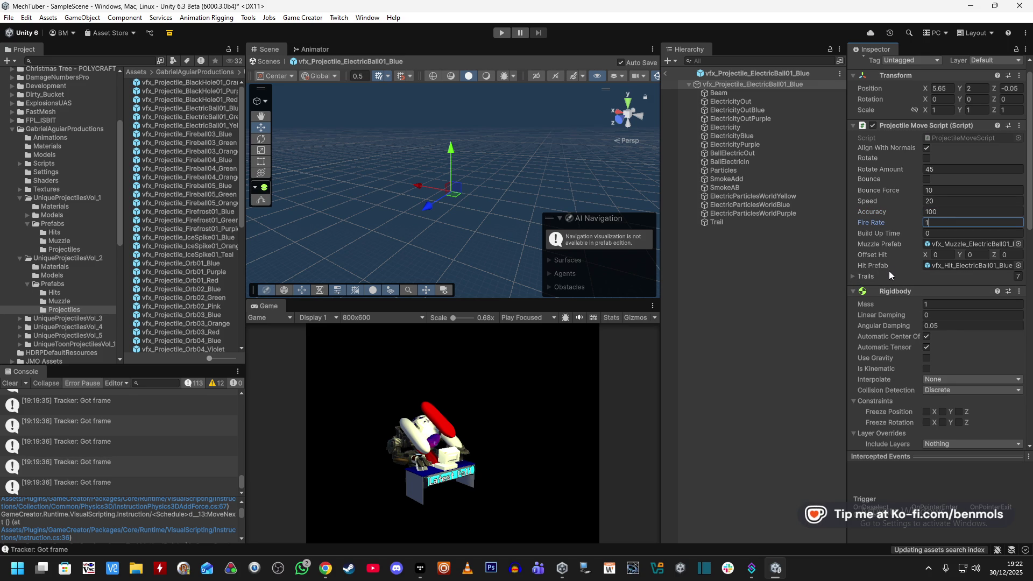
# - Scale the projectile prefab to 0.8 and return to SampleScene
pyautogui.scroll(-10, 890, 274)
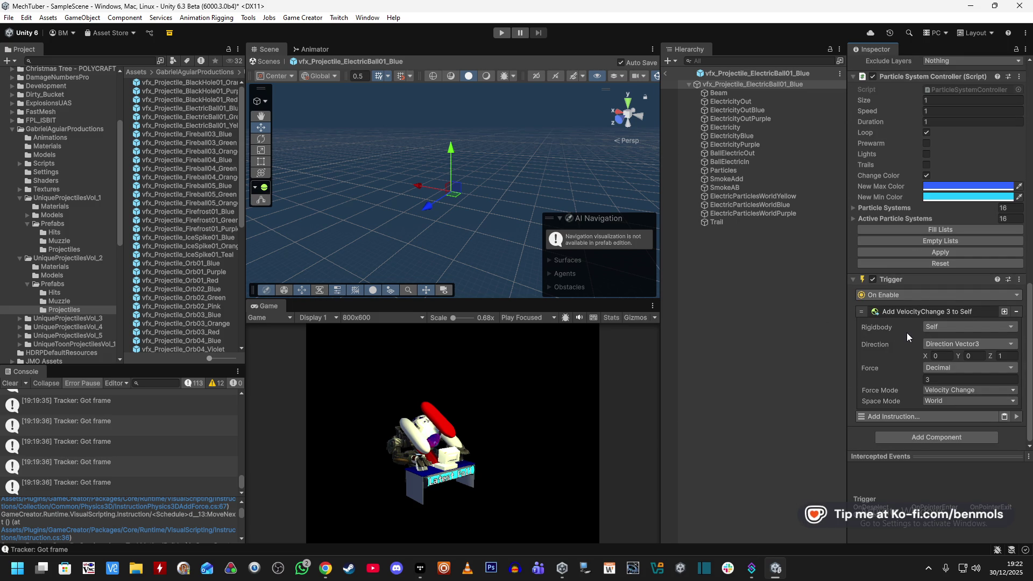
pyautogui.scroll(8, 908, 329)
pyautogui.scroll(3, 906, 336)
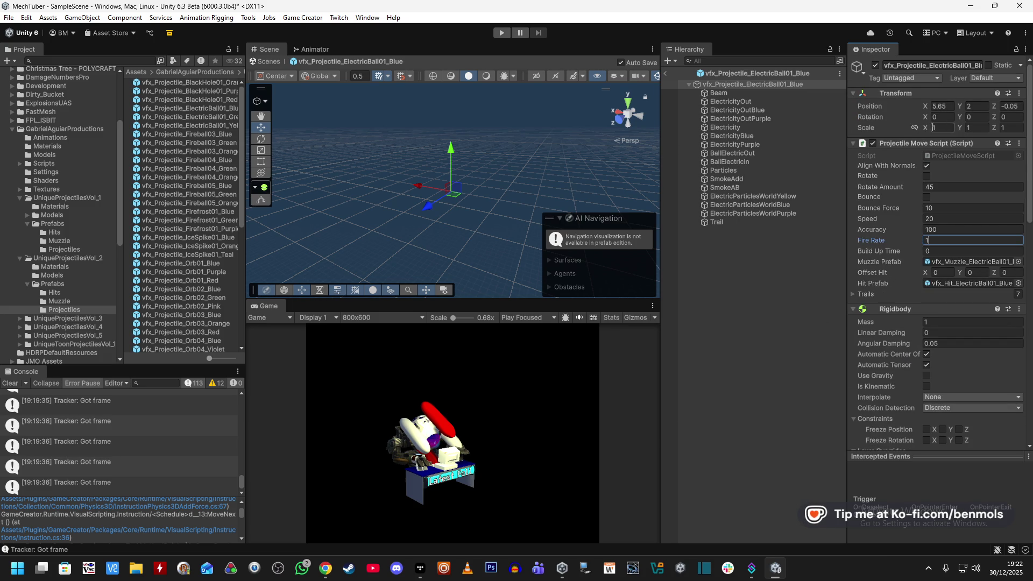
pyautogui.write('0.8')
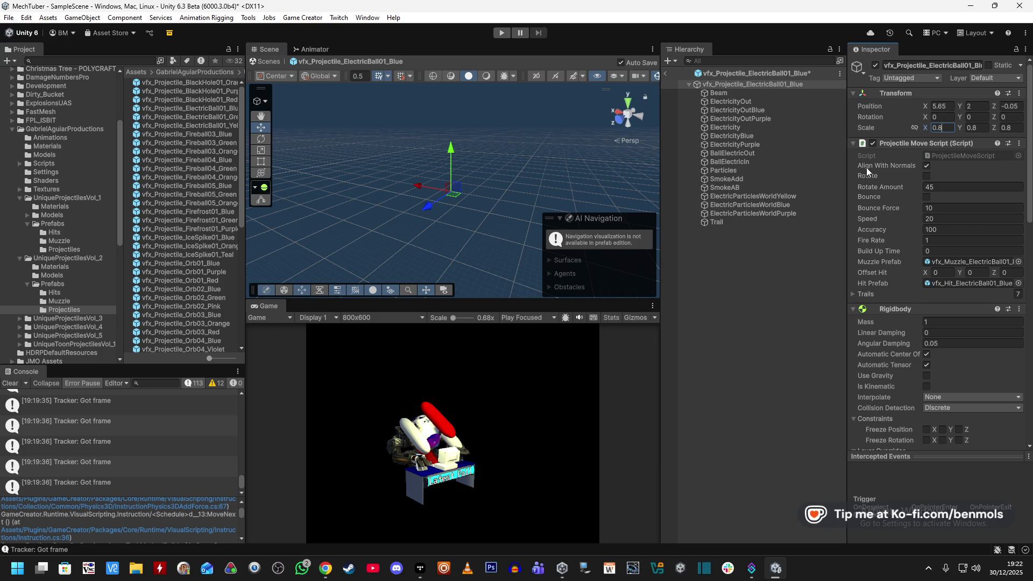
pyautogui.click(667, 73)
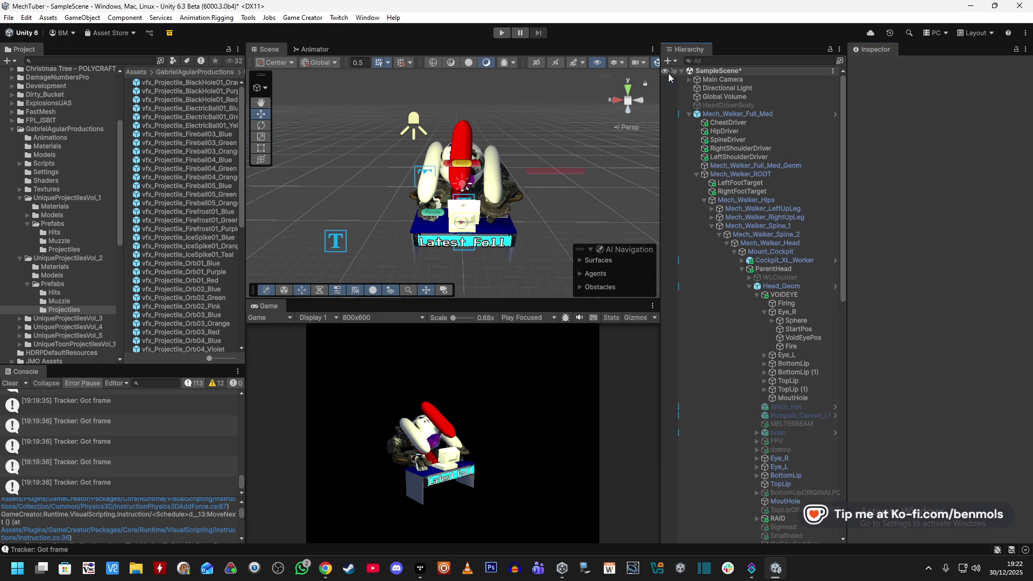
# - Zoom onto the mech head and select Fire under VOIDEYE's Eye_R
pyautogui.scroll(10, 566, 189)
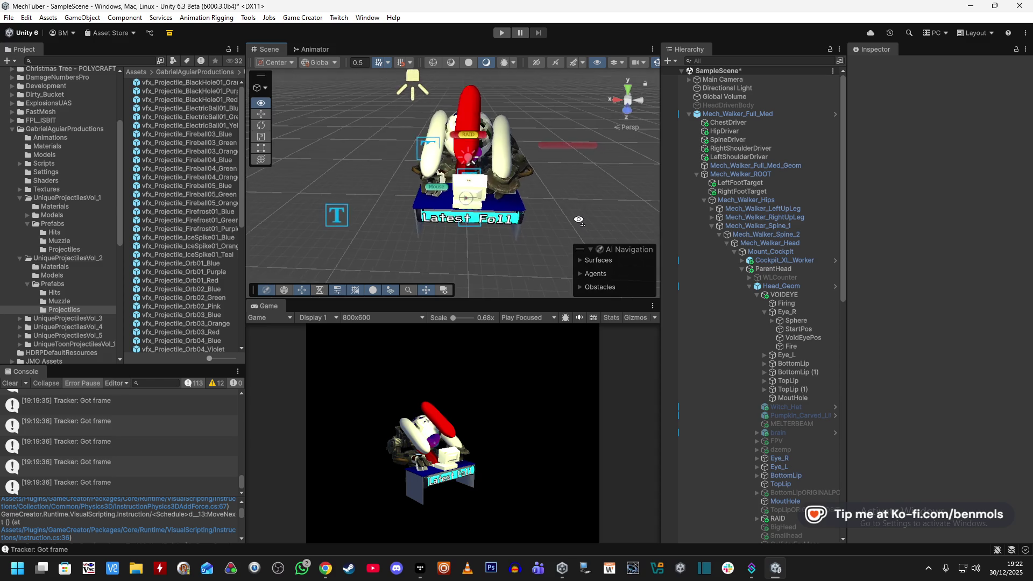
pyautogui.scroll(5, 585, 163)
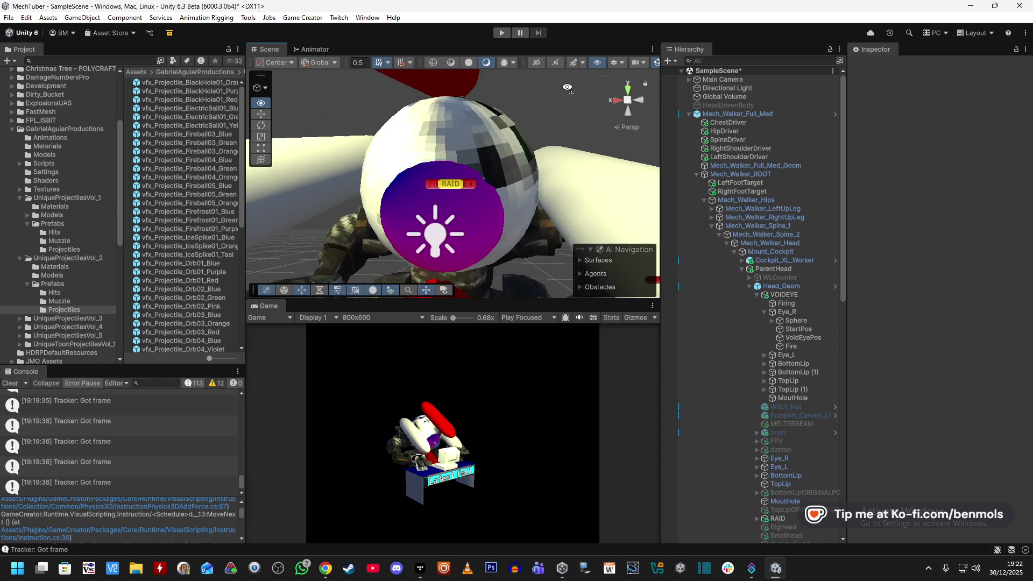
pyautogui.scroll(-3, 575, 107)
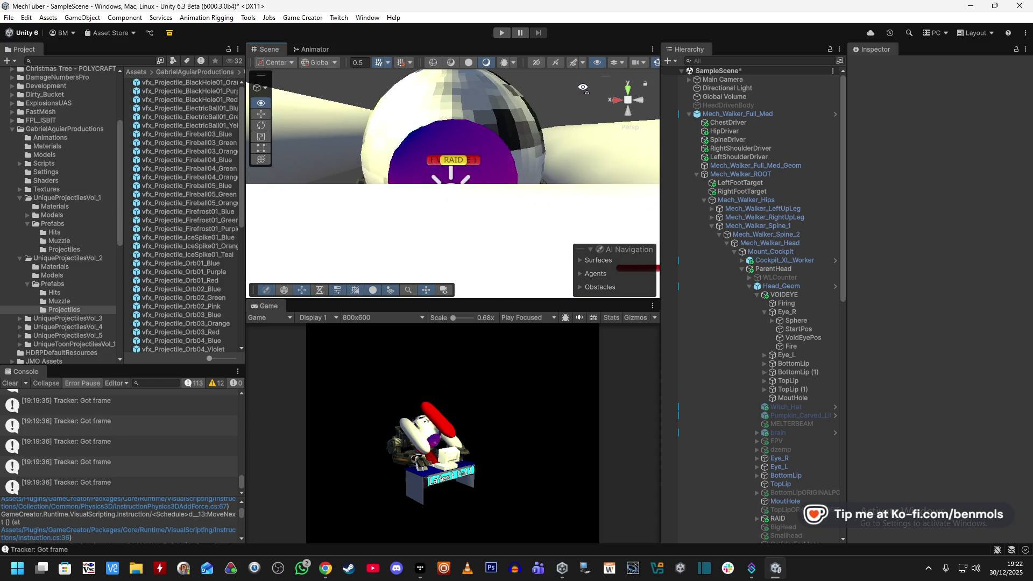
pyautogui.scroll(-2, 571, 126)
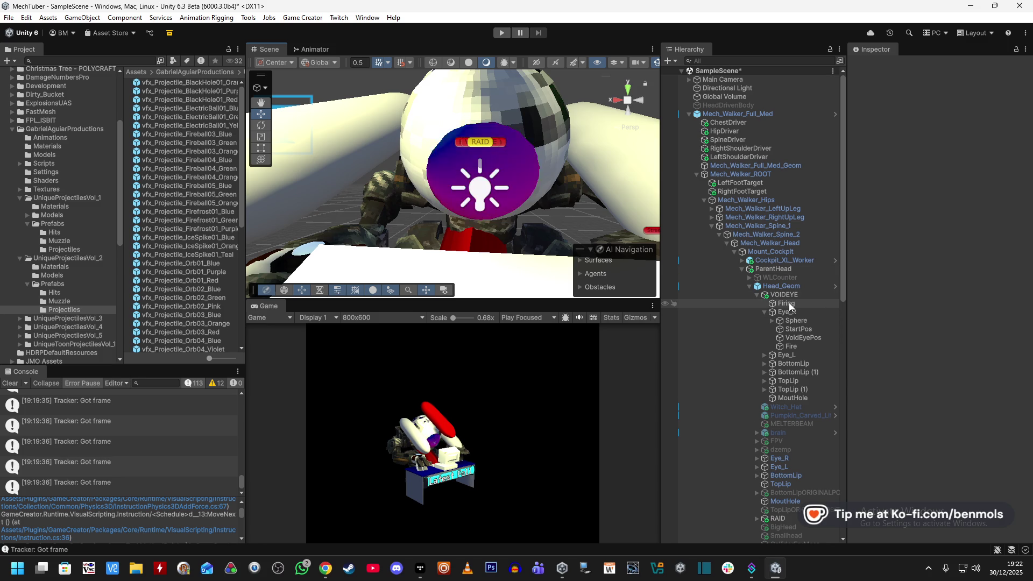
pyautogui.click(802, 346)
pyautogui.moveTo(608, 162)
pyautogui.mouseDown()
pyautogui.moveTo(597, 156)
pyautogui.moveTo(627, 128)
pyautogui.moveTo(554, 159)
pyautogui.mouseUp()
# - Zero the Fire object's Y and Z position values
pyautogui.click(979, 106)
pyautogui.write('0')
pyautogui.click(1016, 106)
pyautogui.write('0')
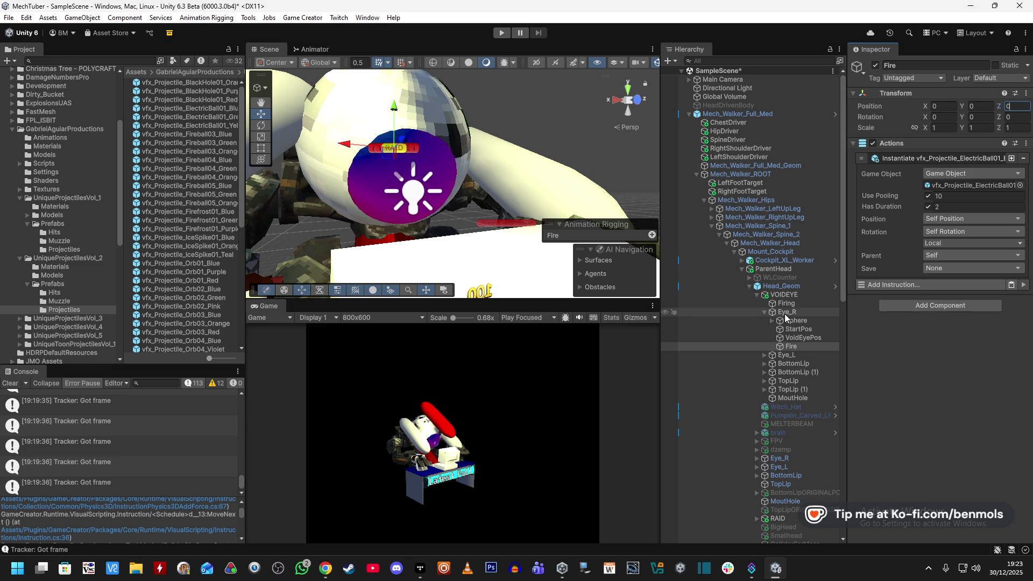
# - Parent Fire under the eye's Sphere and move it forward to the front of the eye
pyautogui.moveTo(792, 347); pyautogui.dragTo(797, 321)
pyautogui.click(772, 321)
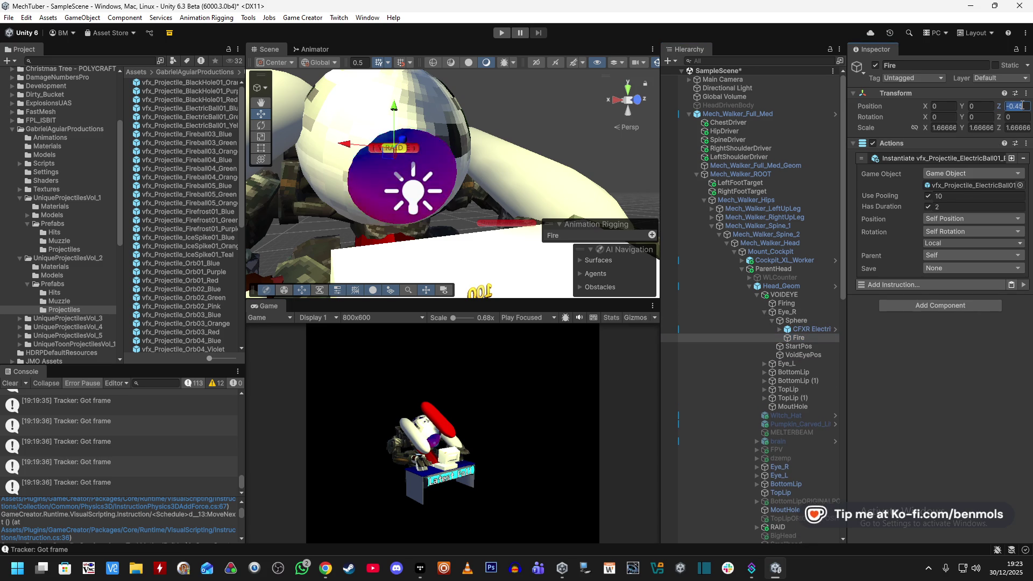
pyautogui.moveTo(473, 177)
pyautogui.mouseDown()
pyautogui.moveTo(455, 173)
pyautogui.moveTo(638, 248)
pyautogui.moveTo(566, 159)
pyautogui.mouseUp()
pyautogui.moveTo(433, 152)
pyautogui.mouseDown()
pyautogui.moveTo(529, 146)
pyautogui.moveTo(495, 164)
pyautogui.moveTo(520, 188)
pyautogui.moveTo(502, 198)
pyautogui.moveTo(326, 247)
pyautogui.moveTo(494, 248)
pyautogui.moveTo(508, 239)
pyautogui.moveTo(467, 173)
pyautogui.moveTo(481, 114)
pyautogui.mouseUp()
# - Add a Run Actions instruction to Firing, placed after Scale CFXR Electrified 3
pyautogui.press('f')
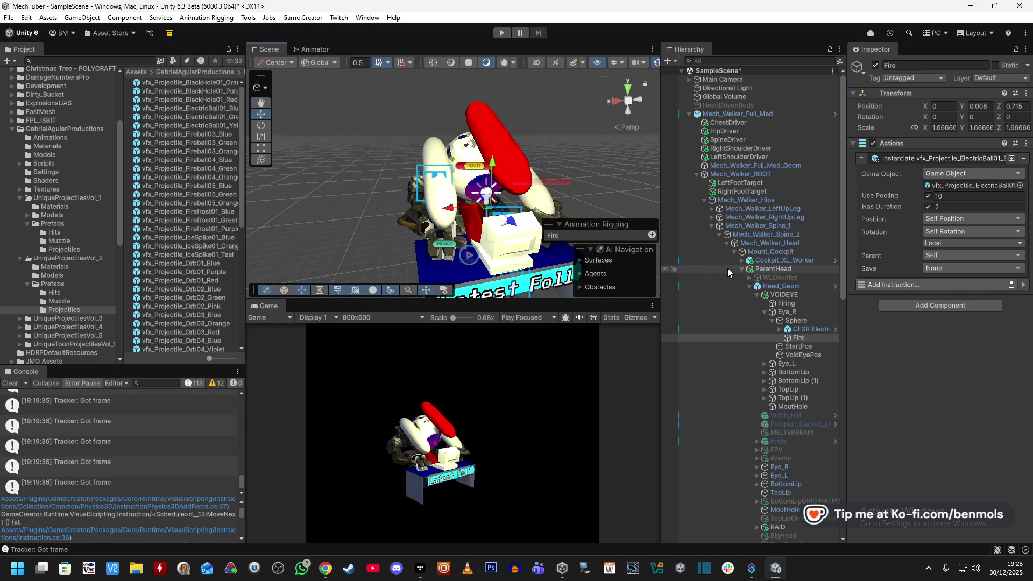
pyautogui.click(801, 304)
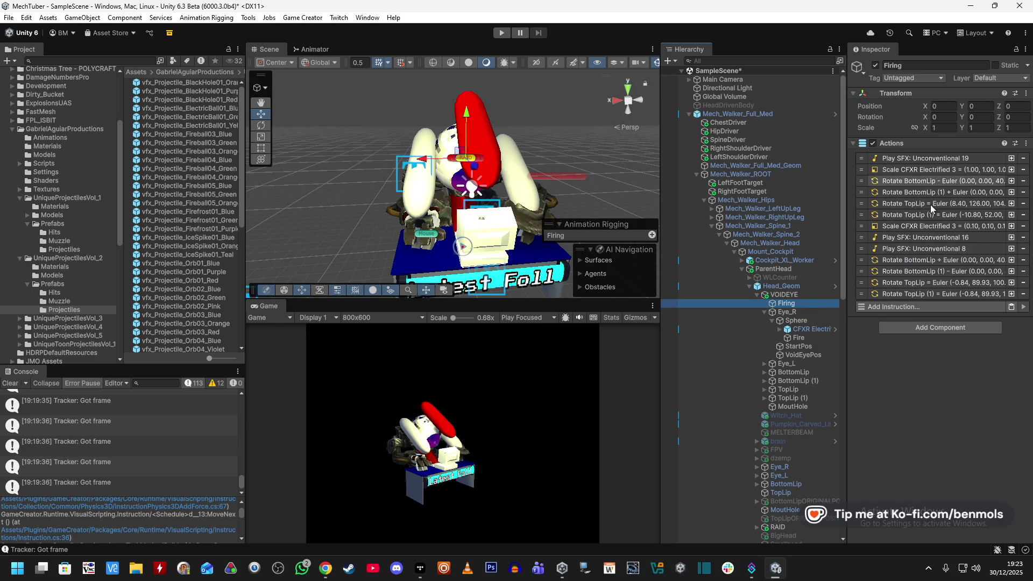
pyautogui.click(936, 306)
pyautogui.write('action')
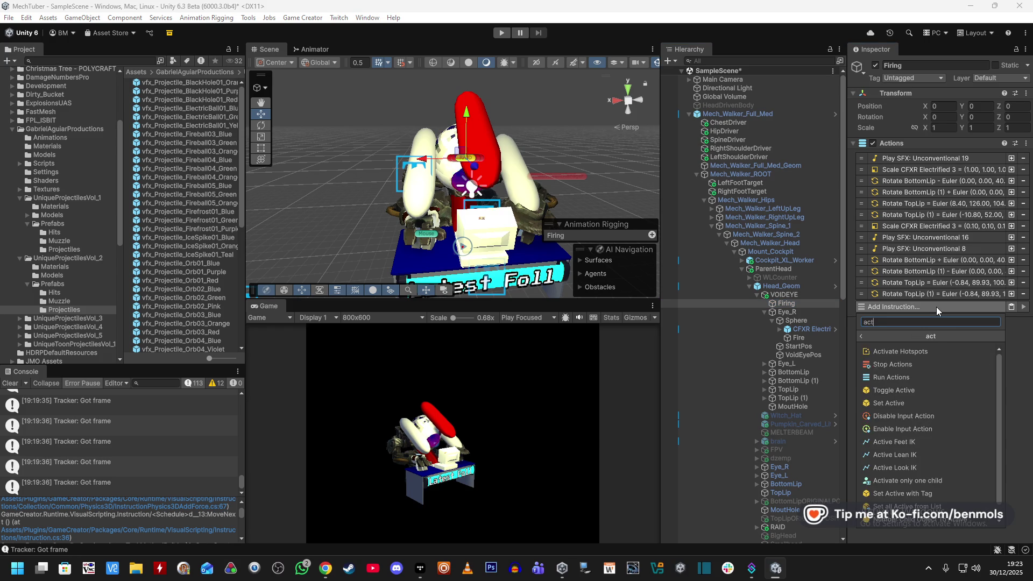
pyautogui.click(893, 352)
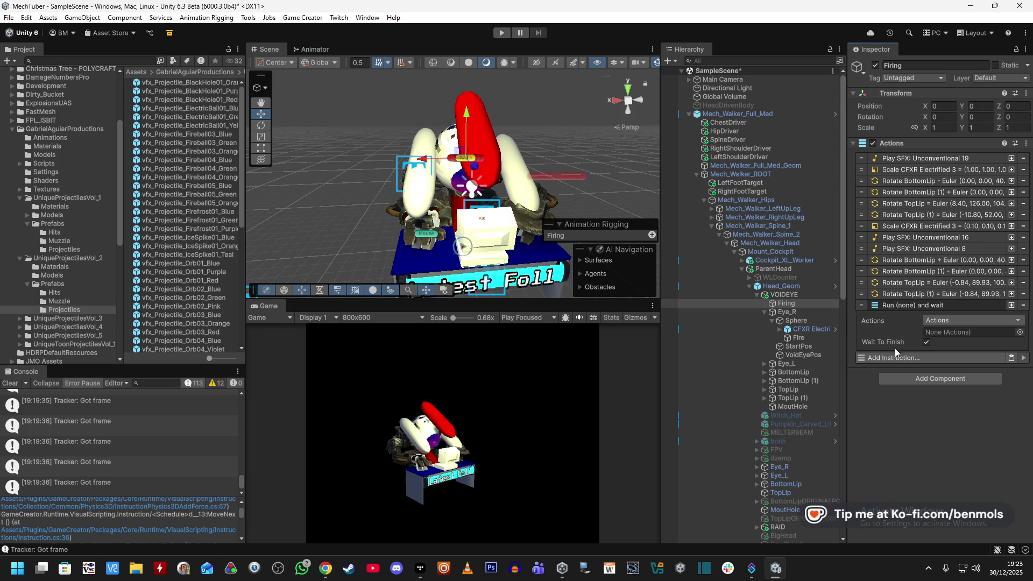
pyautogui.moveTo(861, 305); pyautogui.dragTo(862, 303)
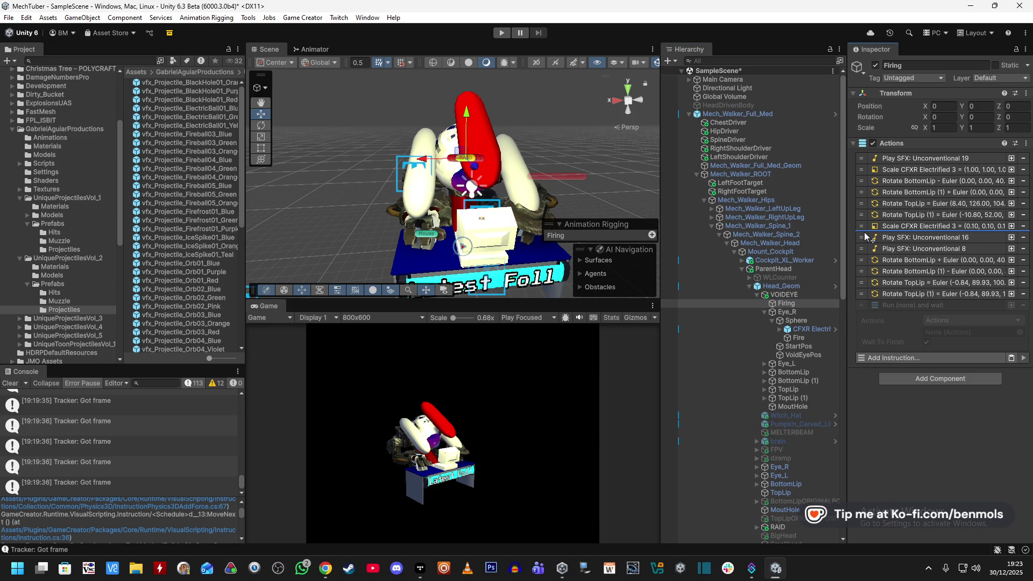
pyautogui.moveTo(866, 237); pyautogui.dragTo(902, 241)
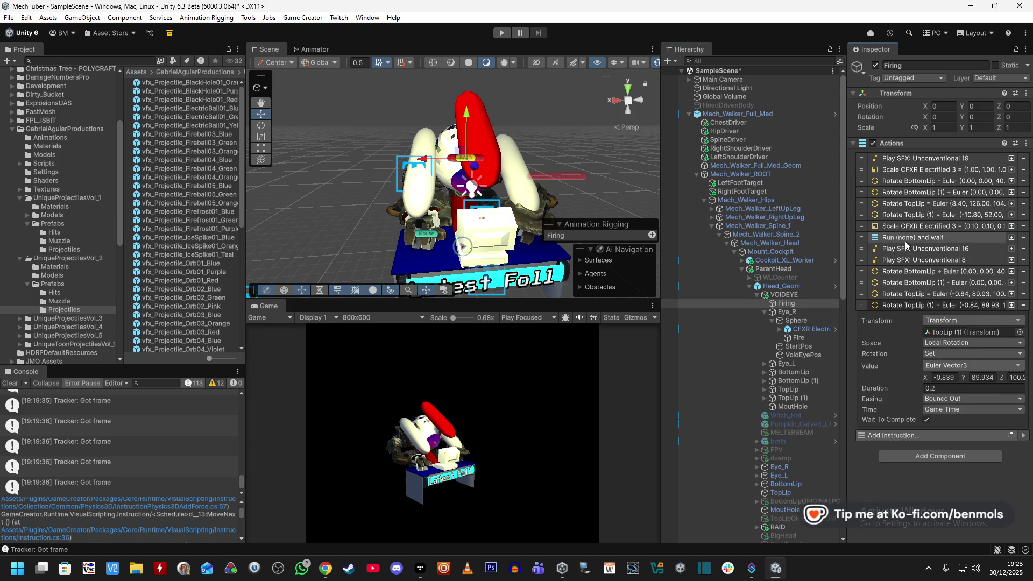
pyautogui.moveTo(808, 328); pyautogui.dragTo(933, 265)
# - Reselect Fire, save the scene and enter Play mode
pyautogui.click(809, 338)
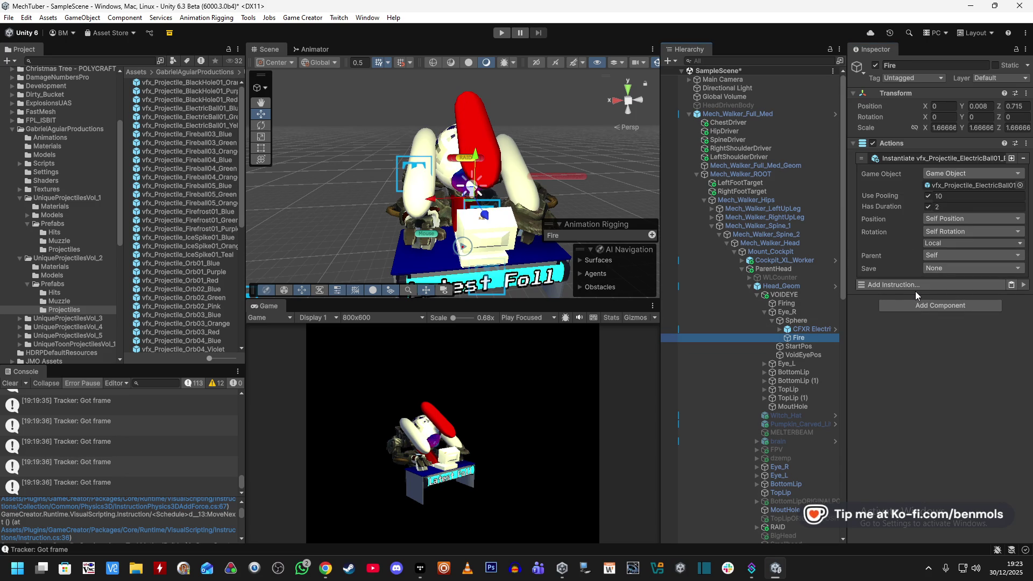
pyautogui.hotkey('ctrl', 's')
pyautogui.click(503, 33)
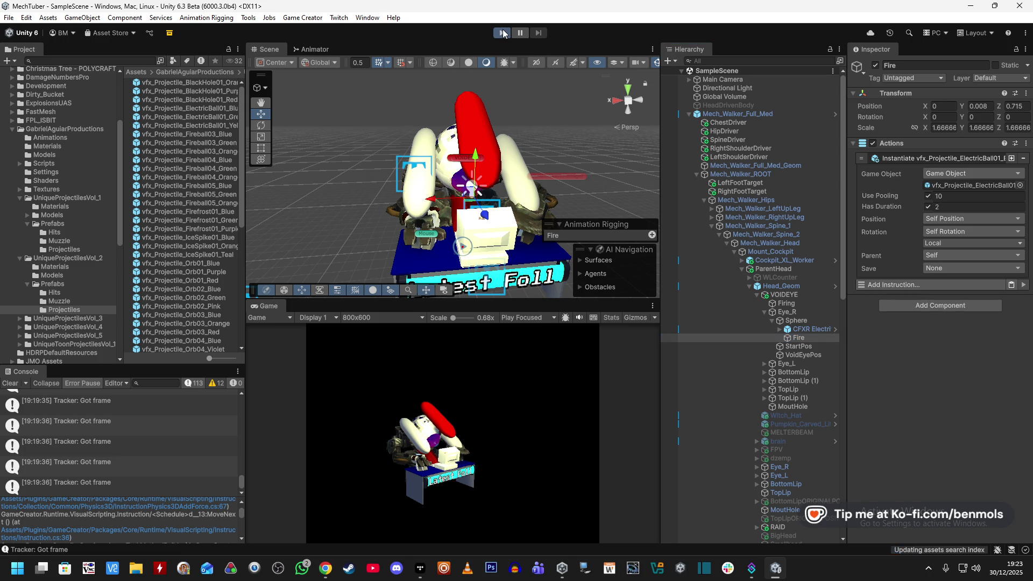
# - Turn off Wait To Finish on Firing's Run Fire step and test-run the Firing actions
pyautogui.click(793, 305)
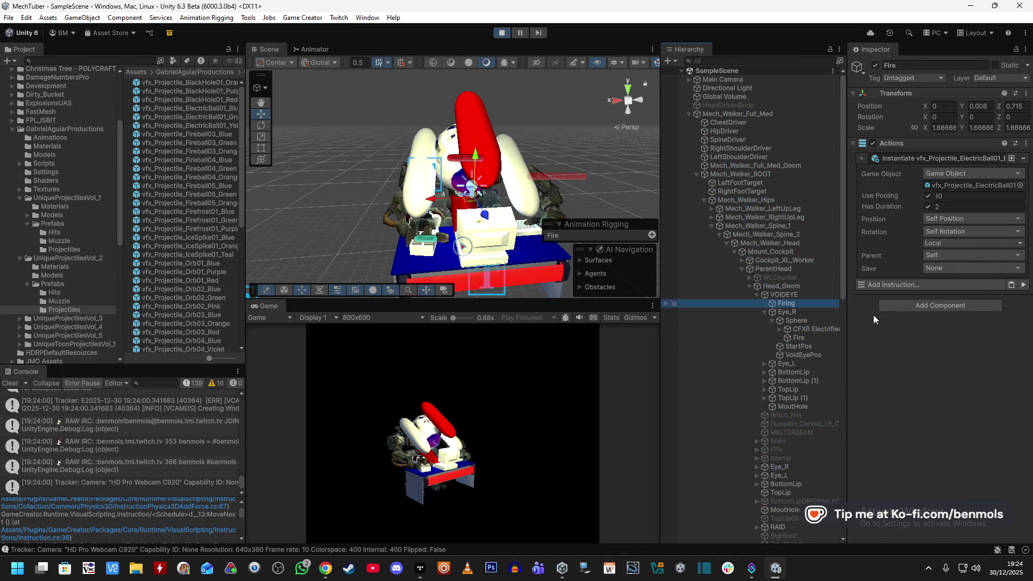
pyautogui.click(1023, 476)
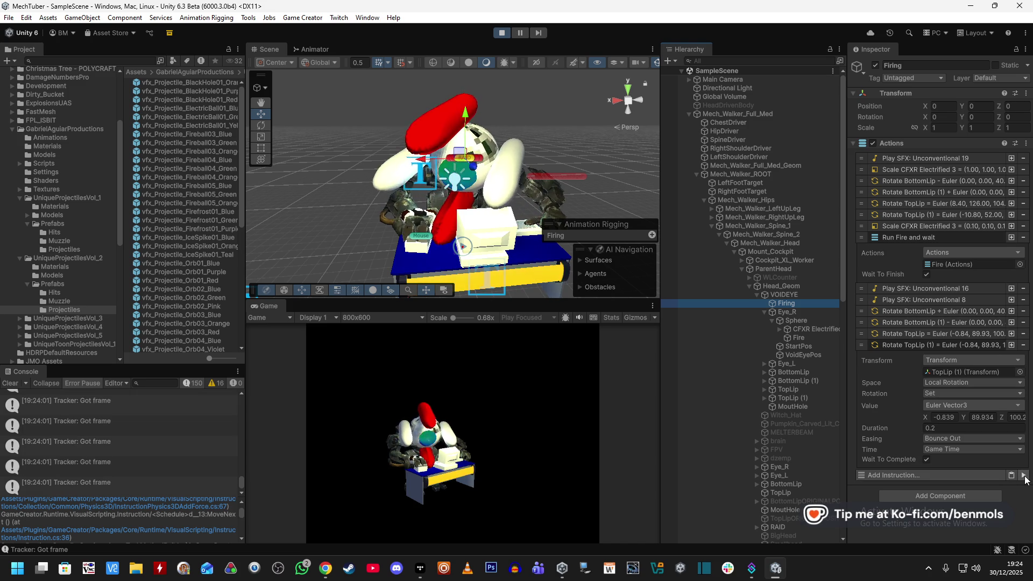
pyautogui.click(926, 275)
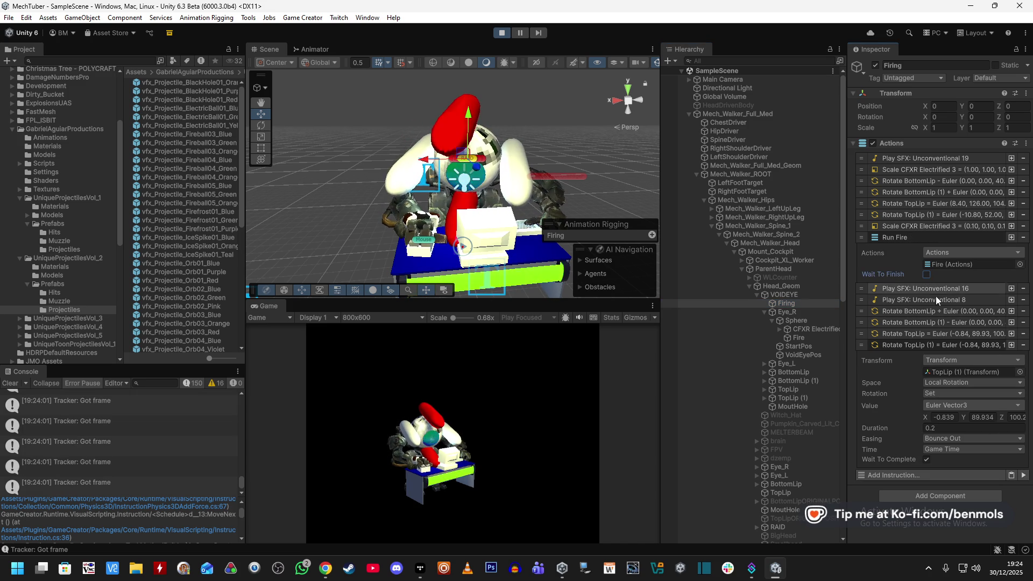
pyautogui.click(1023, 477)
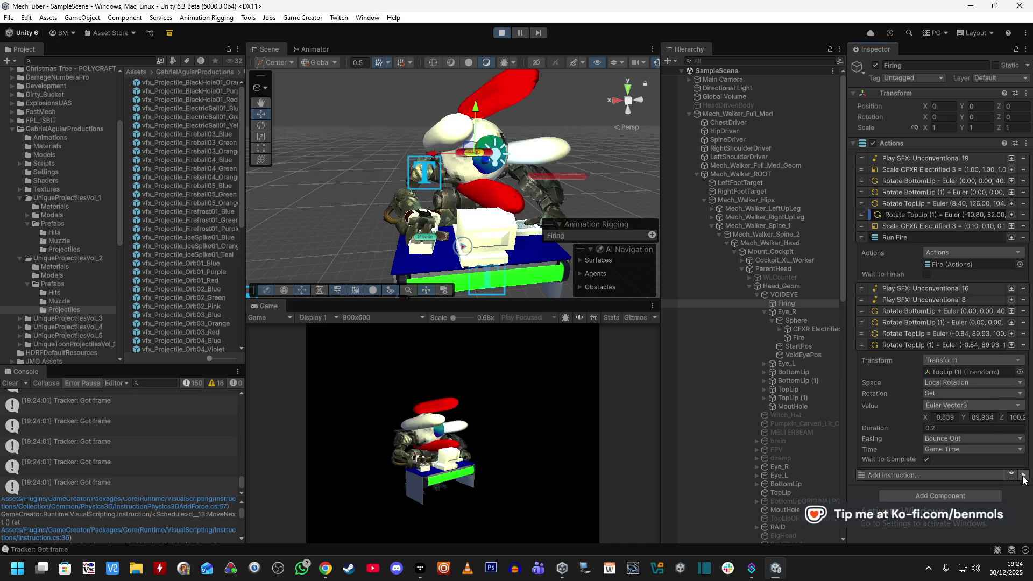
pyautogui.click(1023, 478)
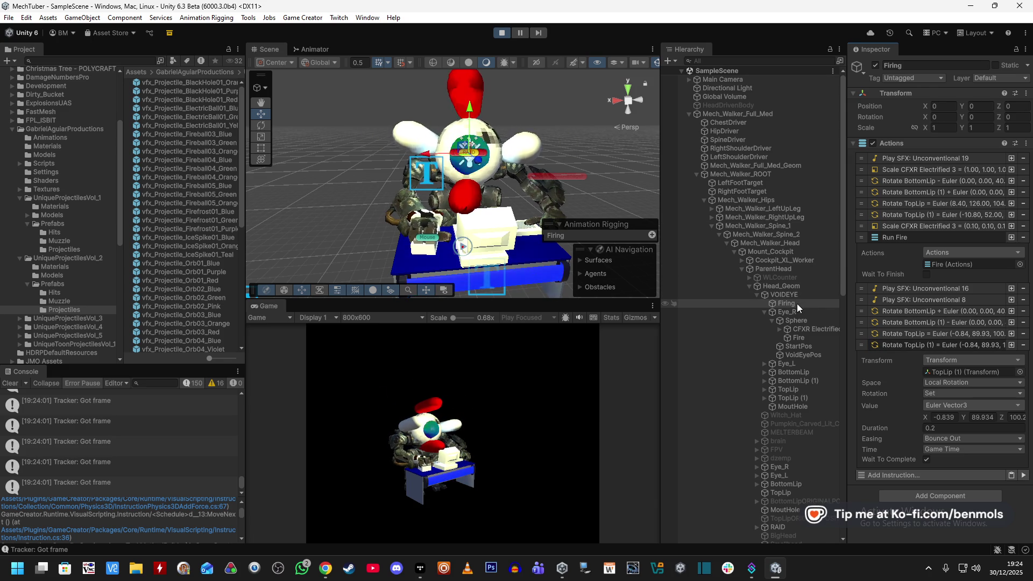
pyautogui.click(805, 337)
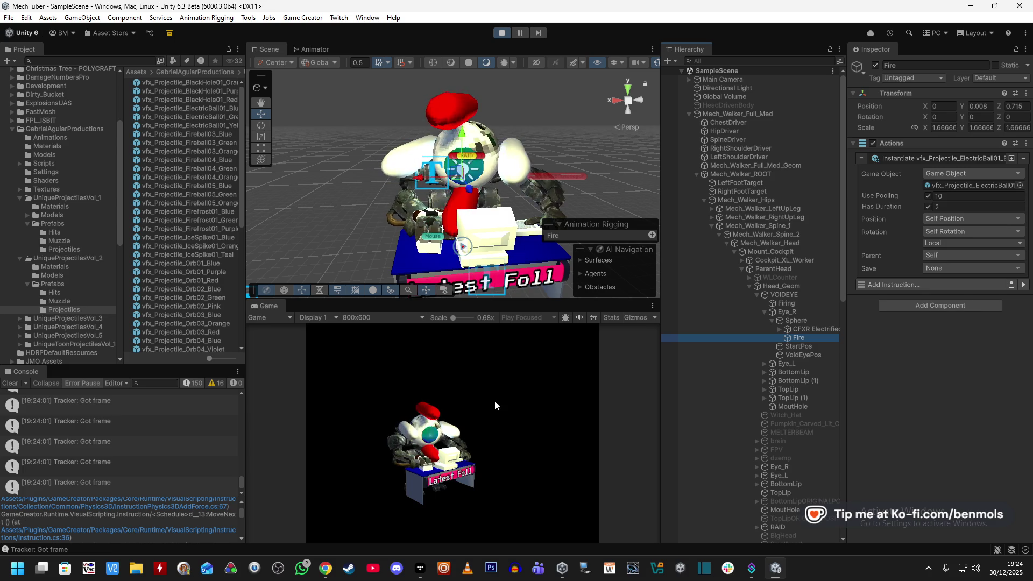
# - Frame and nudge the Fire spawn point, then test-fire seven electric balls from it
pyautogui.scroll(-5, 508, 198)
pyautogui.press('f')
pyautogui.moveTo(440, 213)
pyautogui.mouseDown()
pyautogui.moveTo(663, 274)
pyautogui.moveTo(645, 253)
pyautogui.mouseUp()
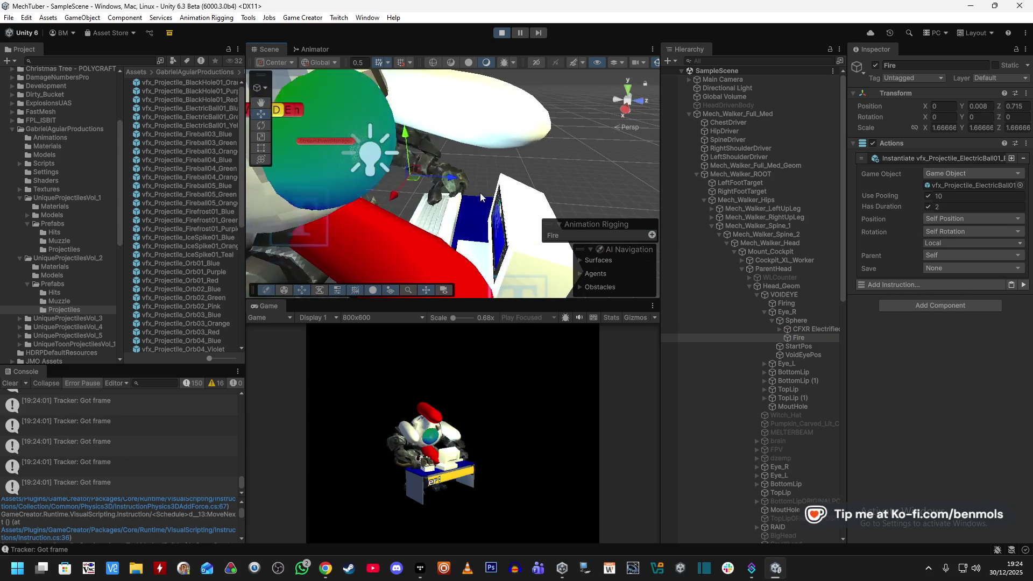
pyautogui.moveTo(464, 175); pyautogui.dragTo(495, 183)
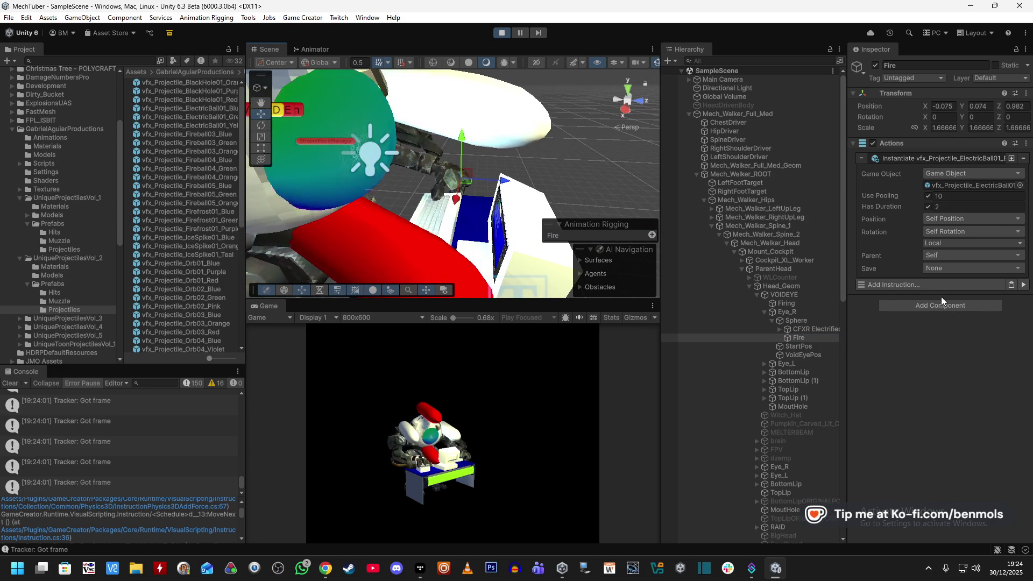
pyautogui.click(1023, 285)
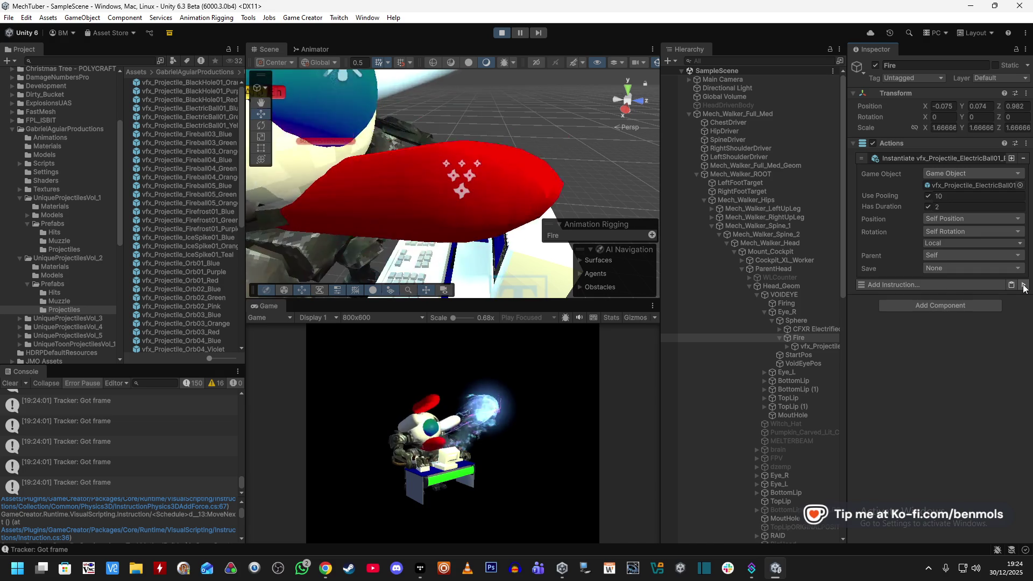
pyautogui.click(1023, 285)
pyautogui.click(1023, 285)
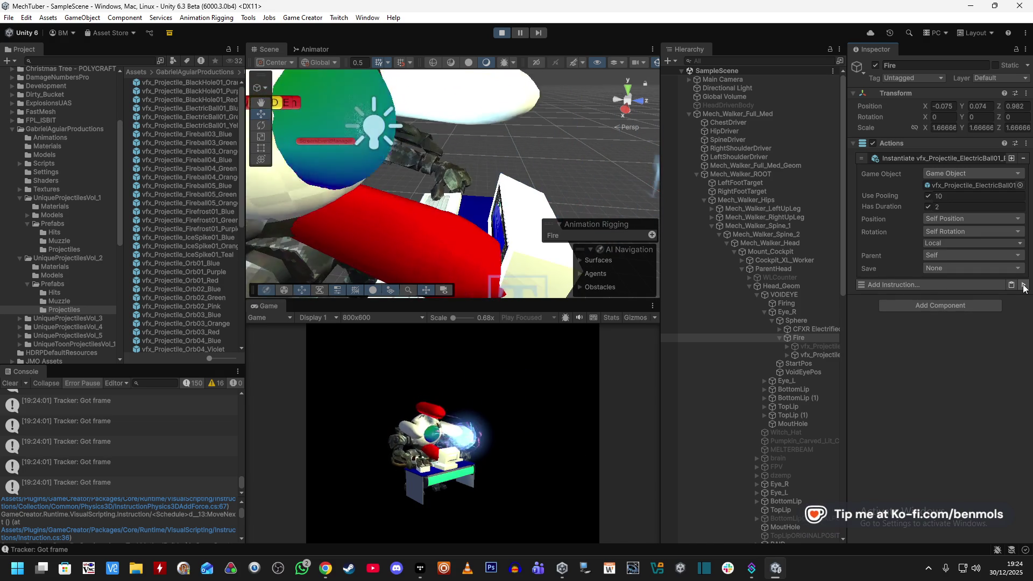
pyautogui.click(1023, 285)
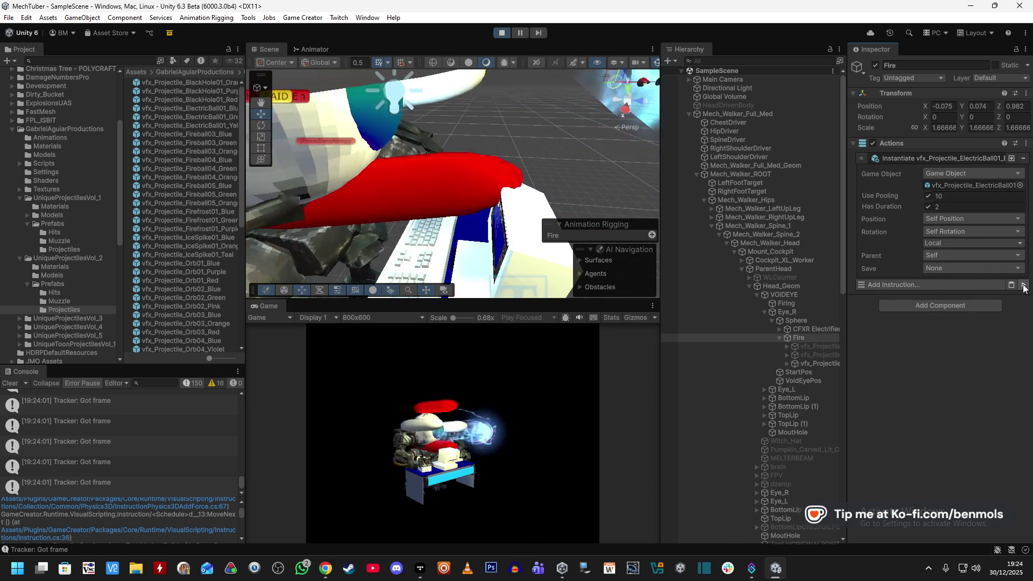
pyautogui.click(1023, 285)
pyautogui.click(1023, 285)
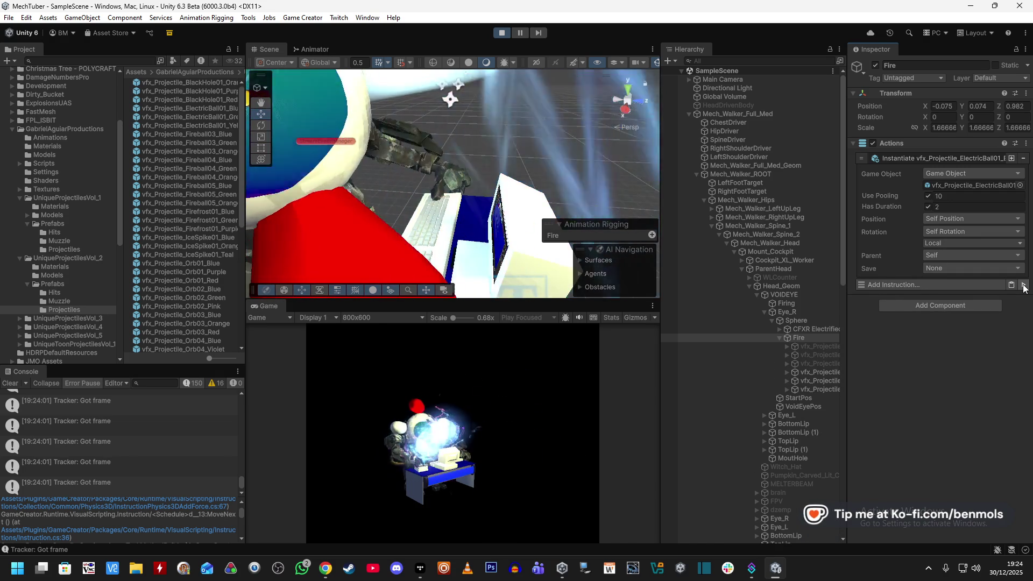
pyautogui.click(1023, 285)
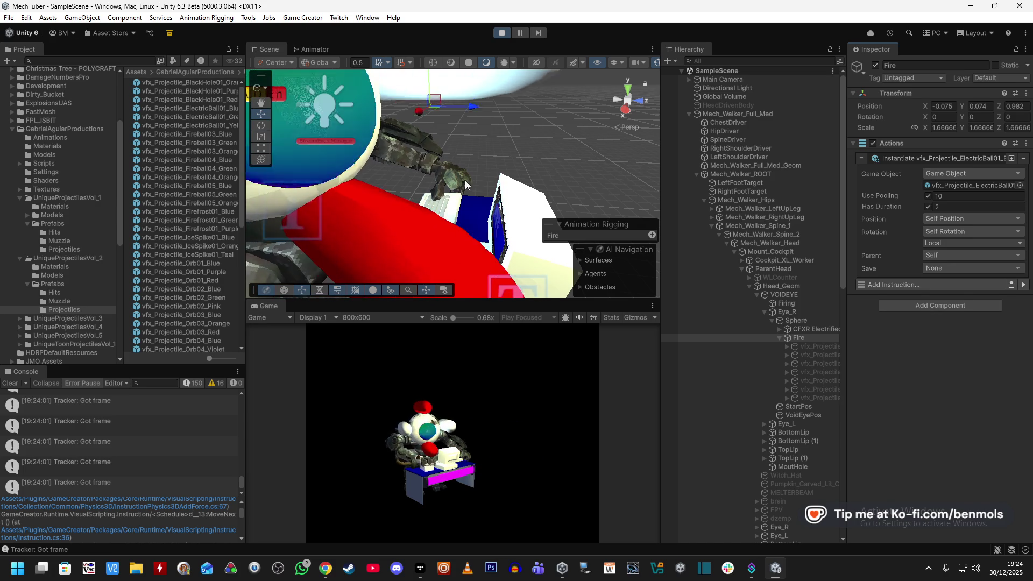
# - Shift Fire along X and raise it slightly to 0.166, 0.258, 0.929, then test-fire again
pyautogui.moveTo(425, 149)
pyautogui.mouseDown()
pyautogui.moveTo(459, 154)
pyautogui.moveTo(466, 171)
pyautogui.mouseUp()
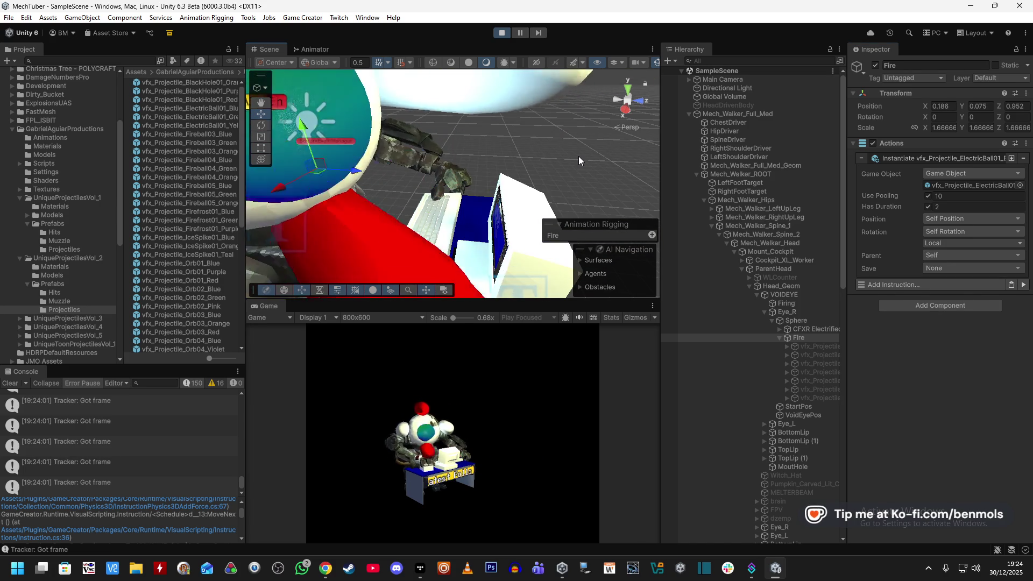
pyautogui.moveTo(380, 127); pyautogui.dragTo(404, 53)
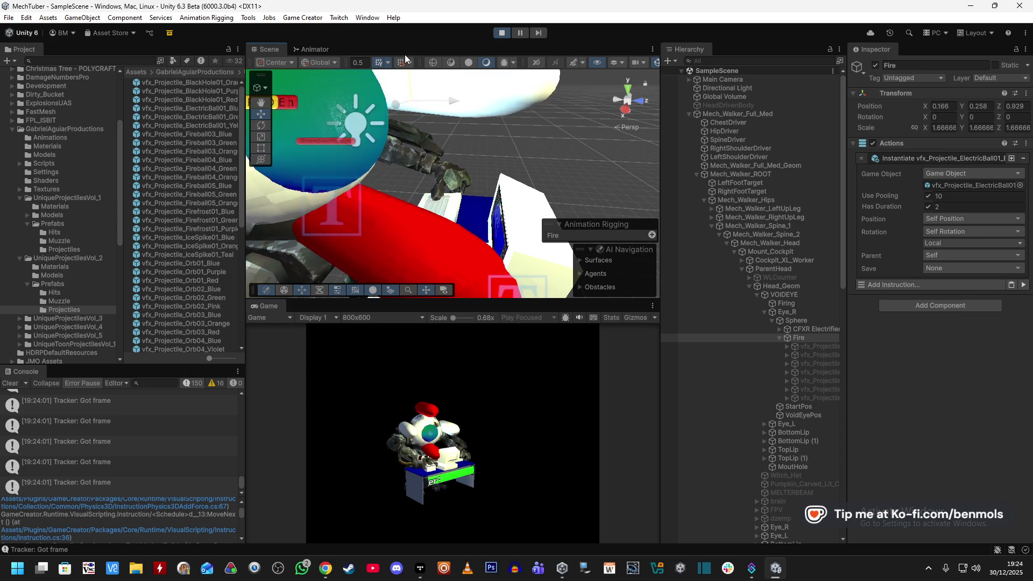
pyautogui.click(1023, 284)
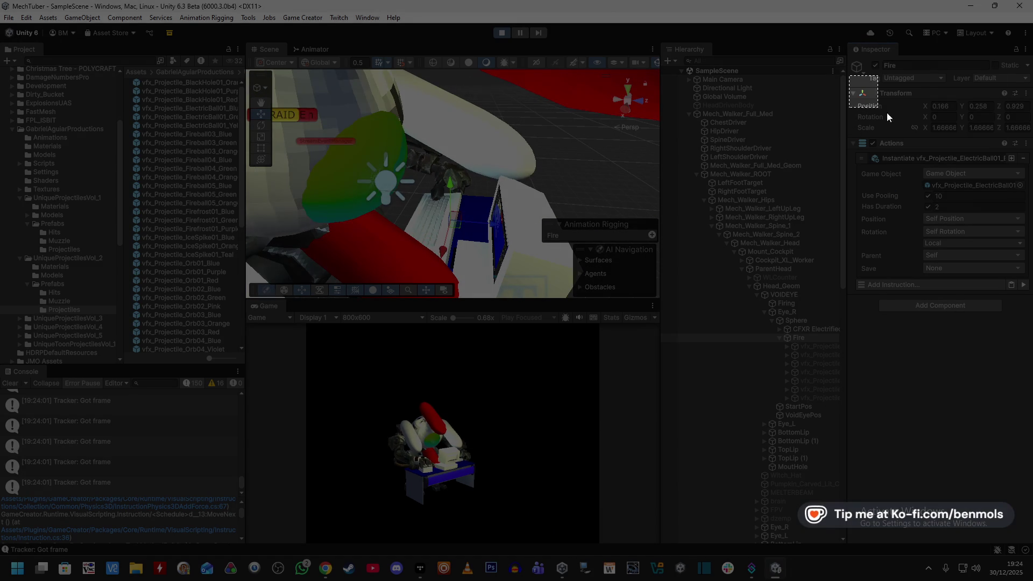
# - Launch Paint to keep Fire's Transform snapshot, close it, and exit Play mode with Ctrl+P
pyautogui.press('super')
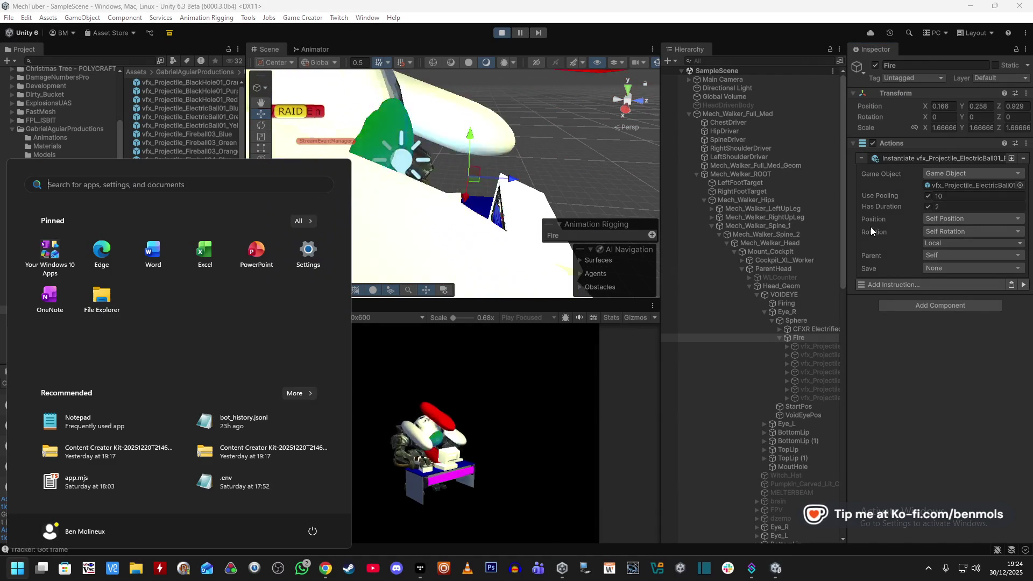
pyautogui.write('paint')
pyautogui.press('Return')
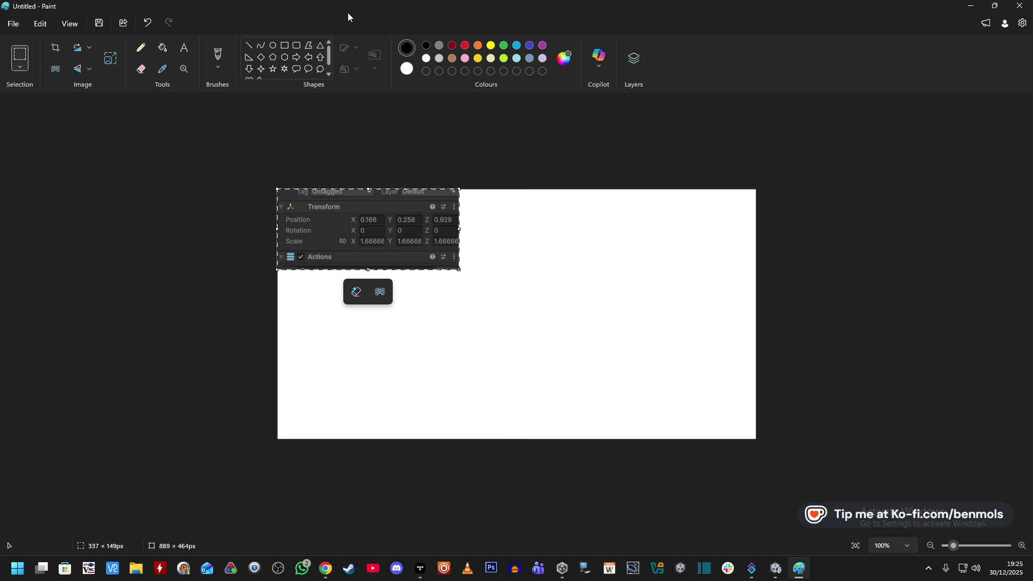
pyautogui.hotkey('alt', 'F4')
pyautogui.hotkey('ctrl', 'p')
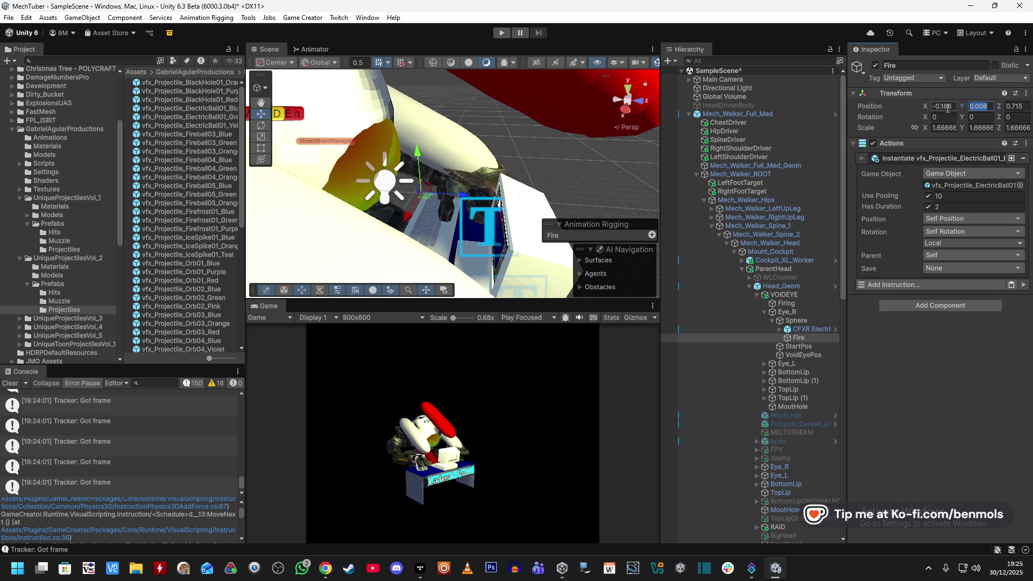
# - Enter Fire's saved position (Y 0.258, Z 0.929) and open vfx_Projectile_ElectricBall01_Blue in Prefab mode
pyautogui.press('BackSpace')
pyautogui.press('BackSpace')
pyautogui.write('0.929')
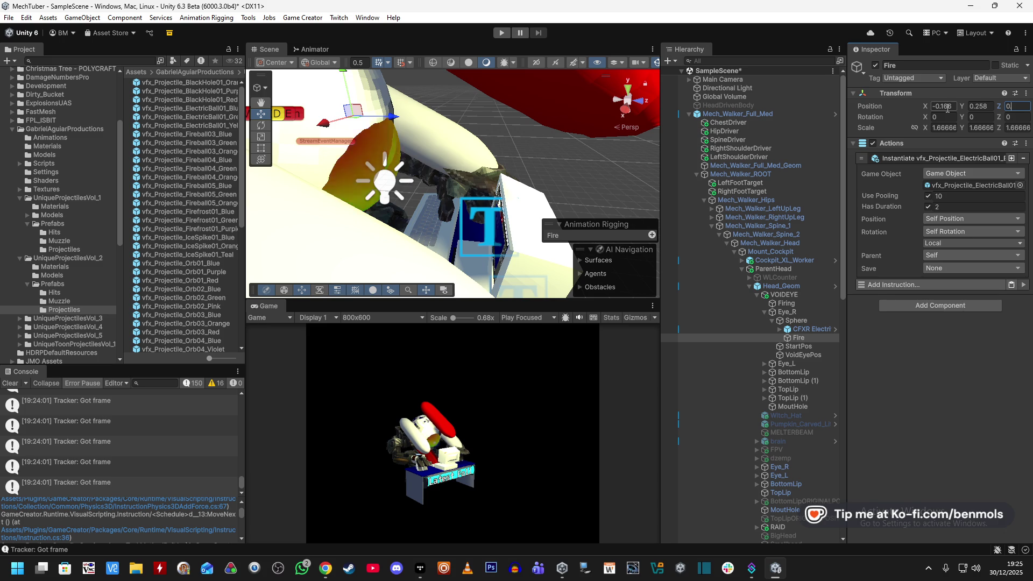
pyautogui.doubleClick(224, 109)
pyautogui.scroll(-10, 888, 366)
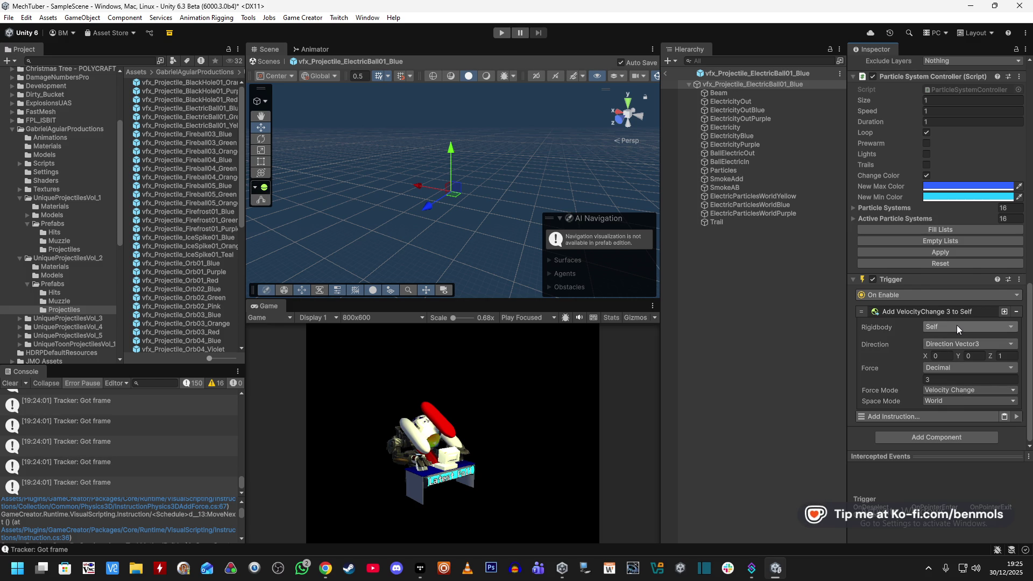
pyautogui.click(964, 342)
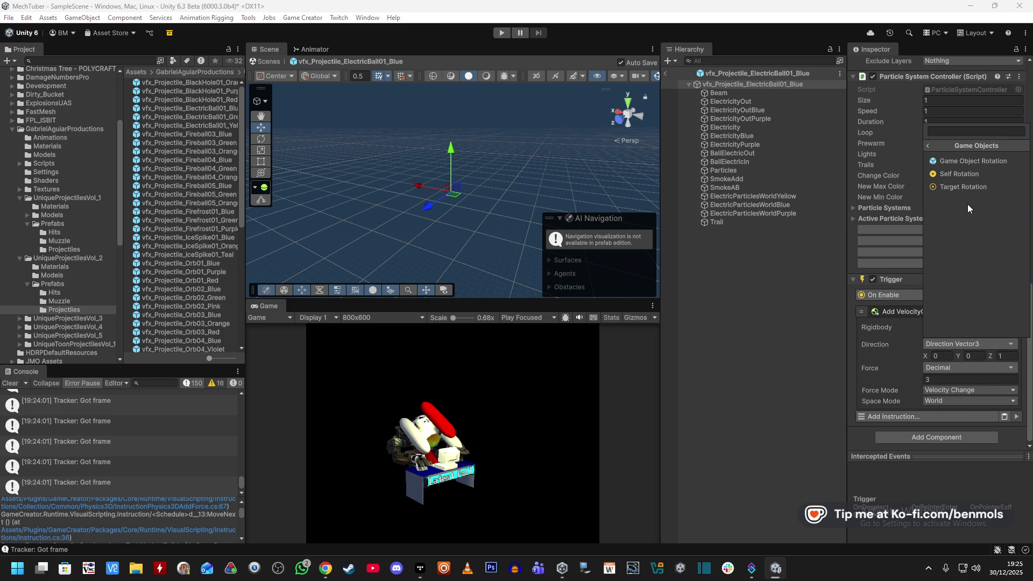
# - Try a Game Object Rotation direction from the projectile's Parent and inspect its Transform source options
pyautogui.click(967, 203)
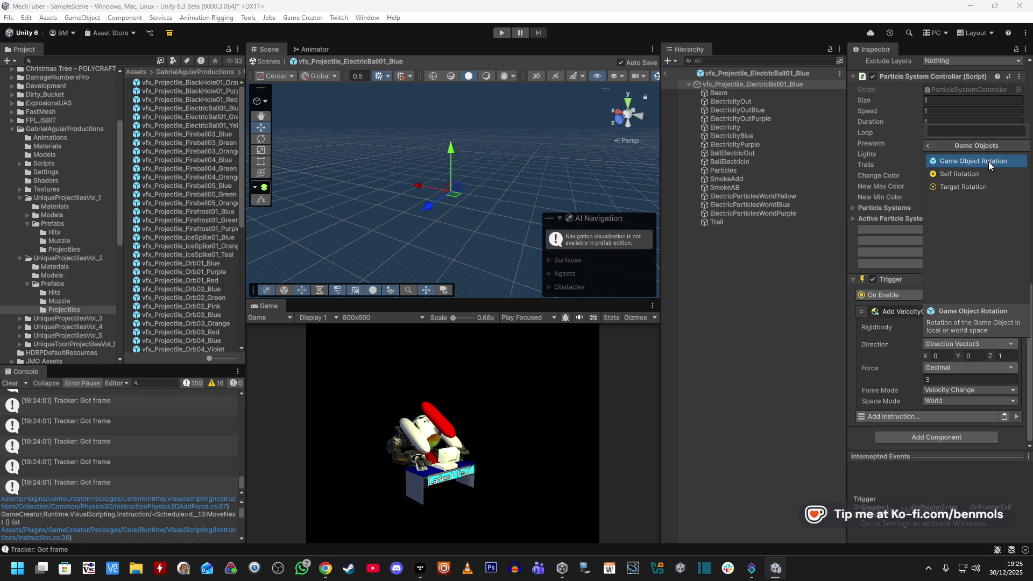
pyautogui.click(989, 162)
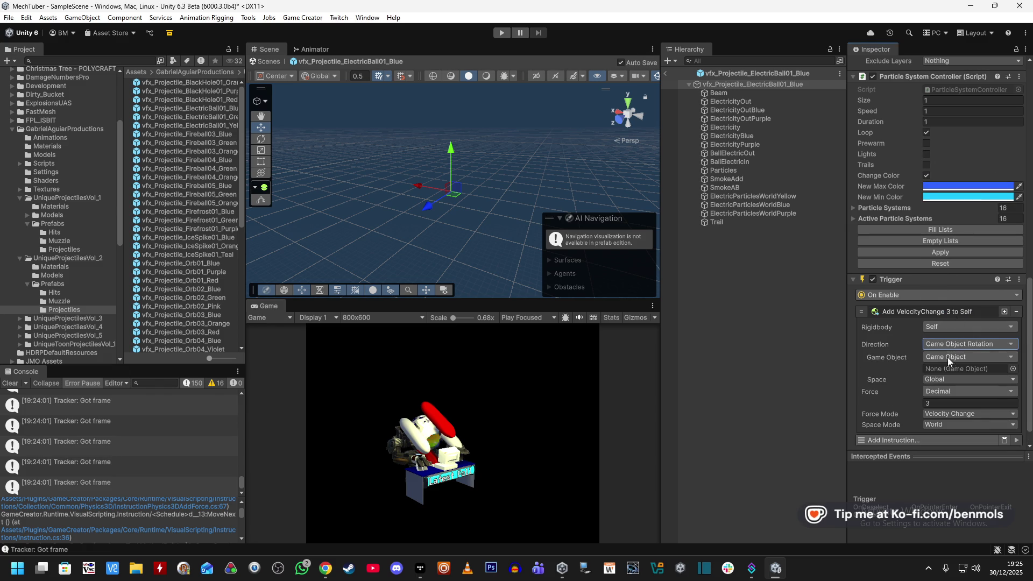
pyautogui.click(949, 358)
pyautogui.write('paren')
pyautogui.click(979, 173)
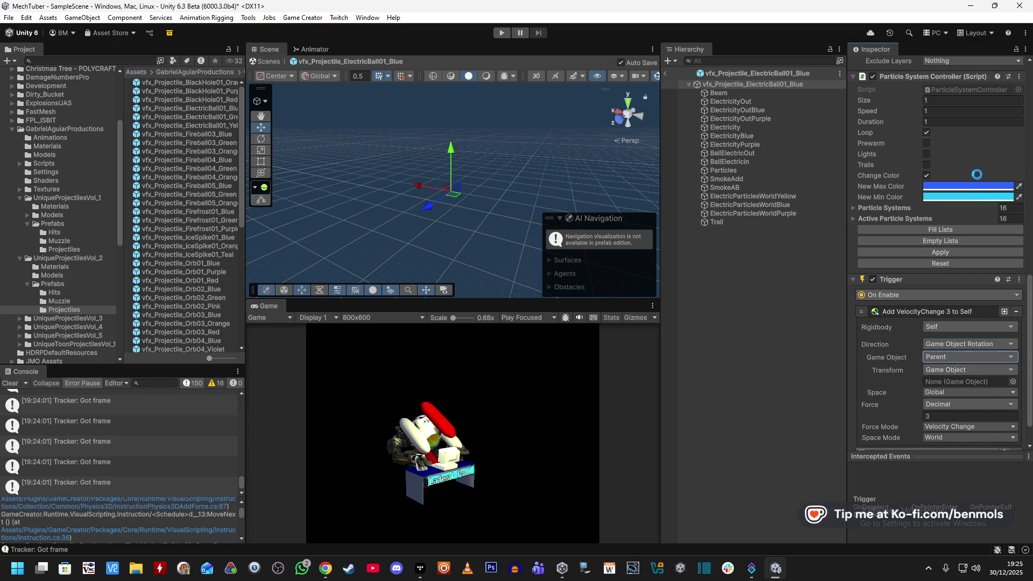
pyautogui.click(954, 369)
pyautogui.write('direc')
pyautogui.press('BackSpace')
pyautogui.press('BackSpace')
pyautogui.press('BackSpace')
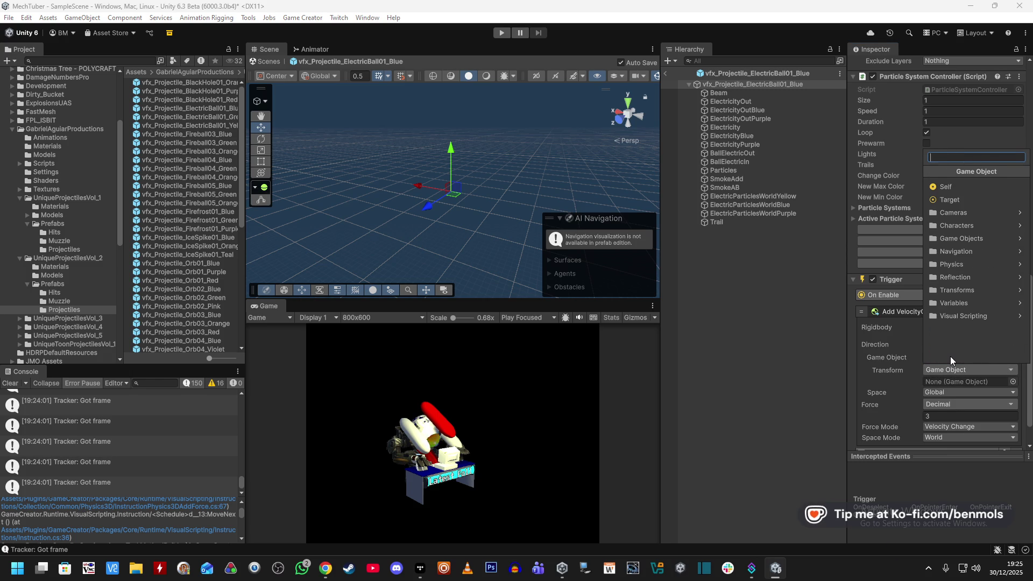
pyautogui.click(962, 290)
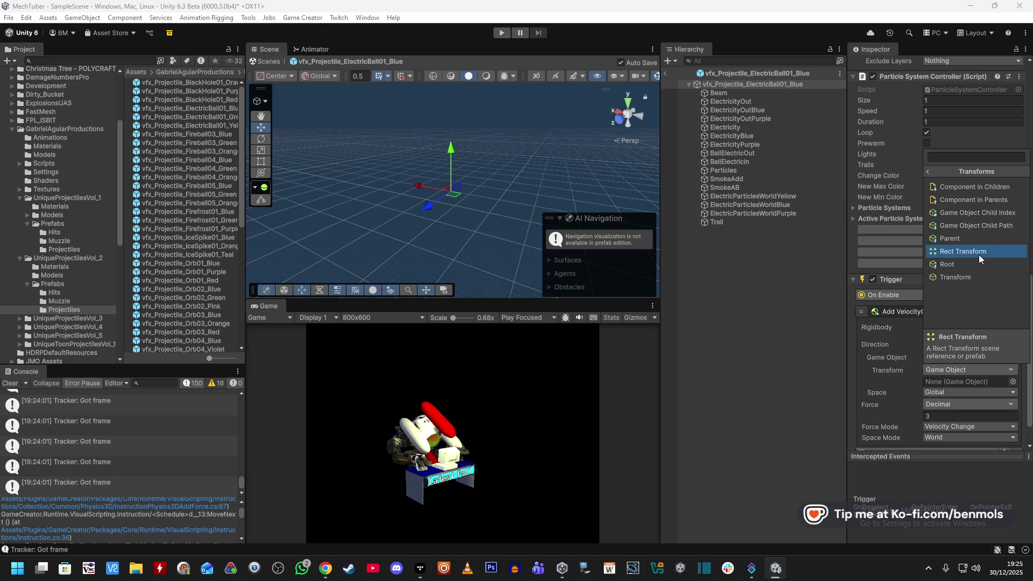
pyautogui.click(951, 157)
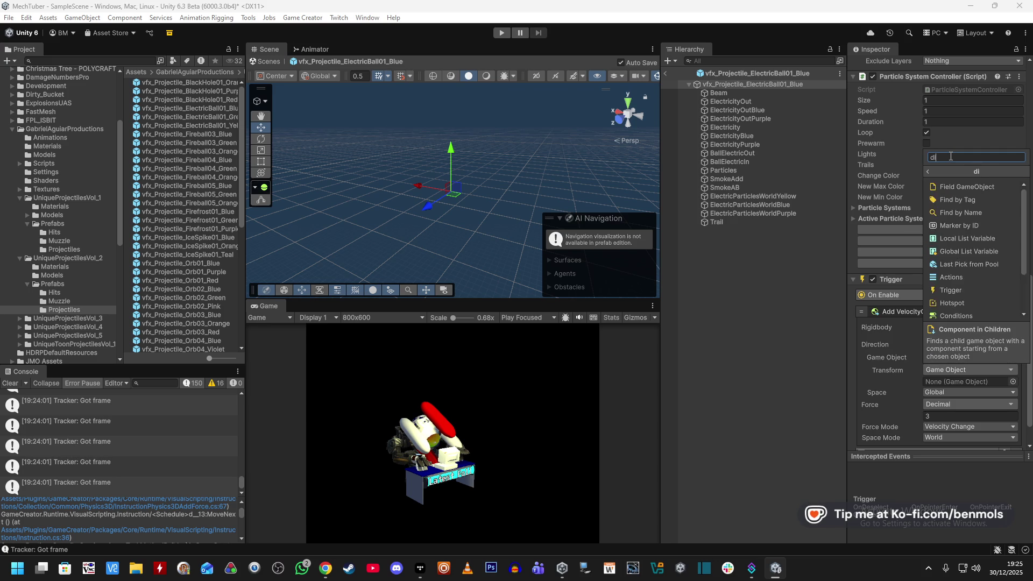
pyautogui.click(916, 330)
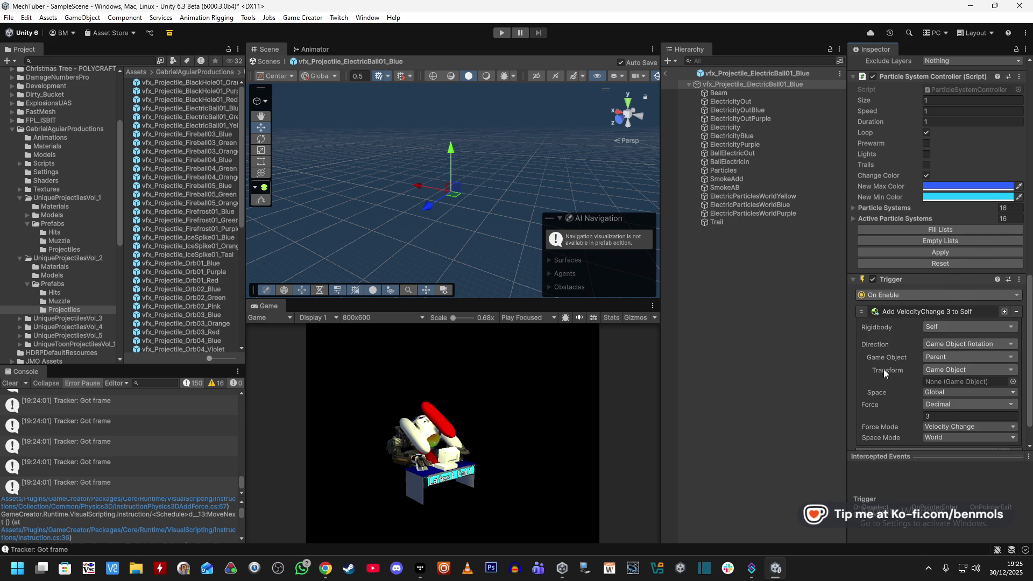
# - Switch the velocity change direction to a fixed Direction Vector3 of 0, 0, 1
pyautogui.click(980, 343)
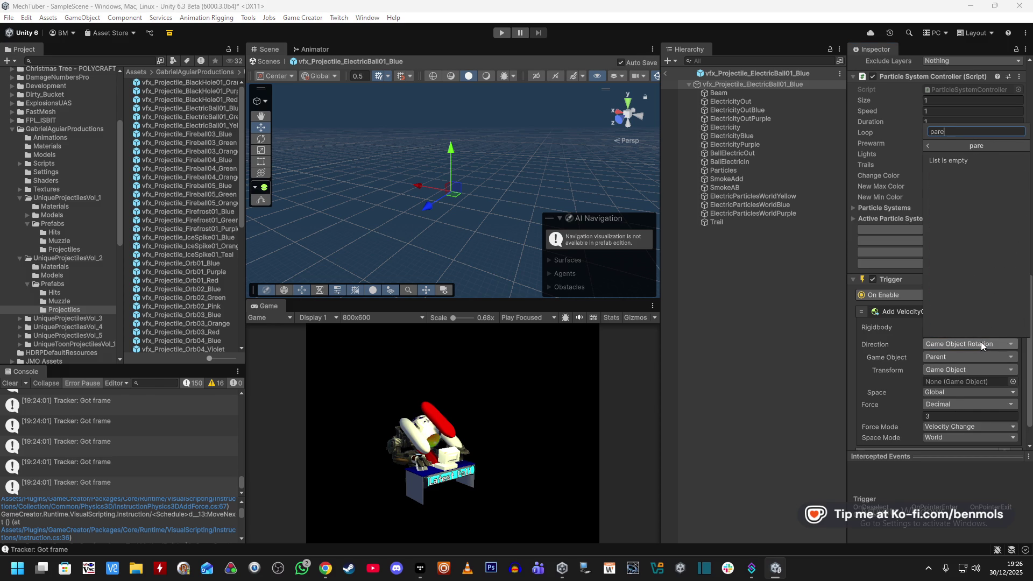
pyautogui.write('dir')
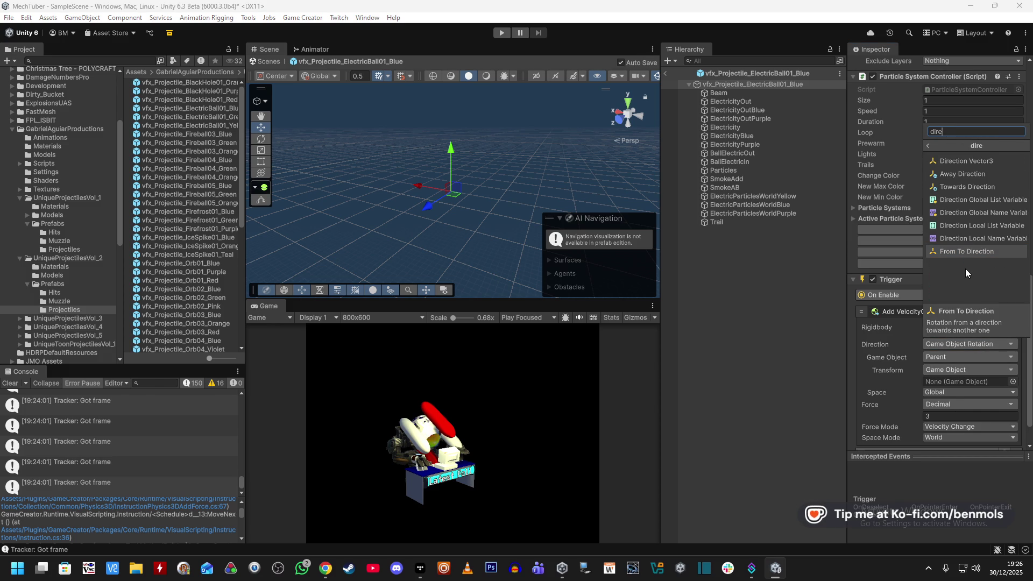
pyautogui.click(985, 160)
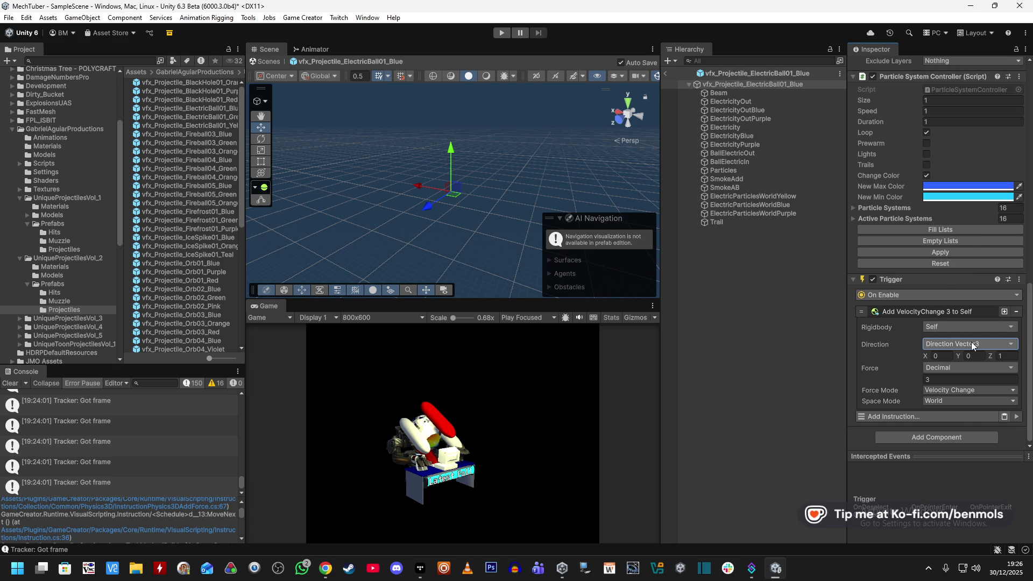
pyautogui.click(957, 379)
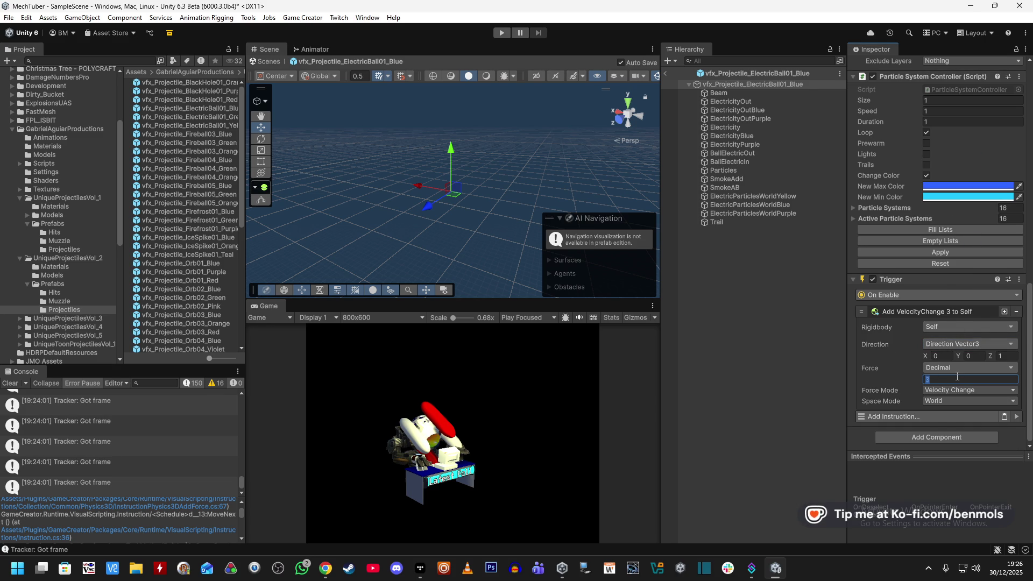
pyautogui.write('6')
# - Set the push direction to a Game Object's Target Rotation and change its rotation space
pyautogui.click(954, 344)
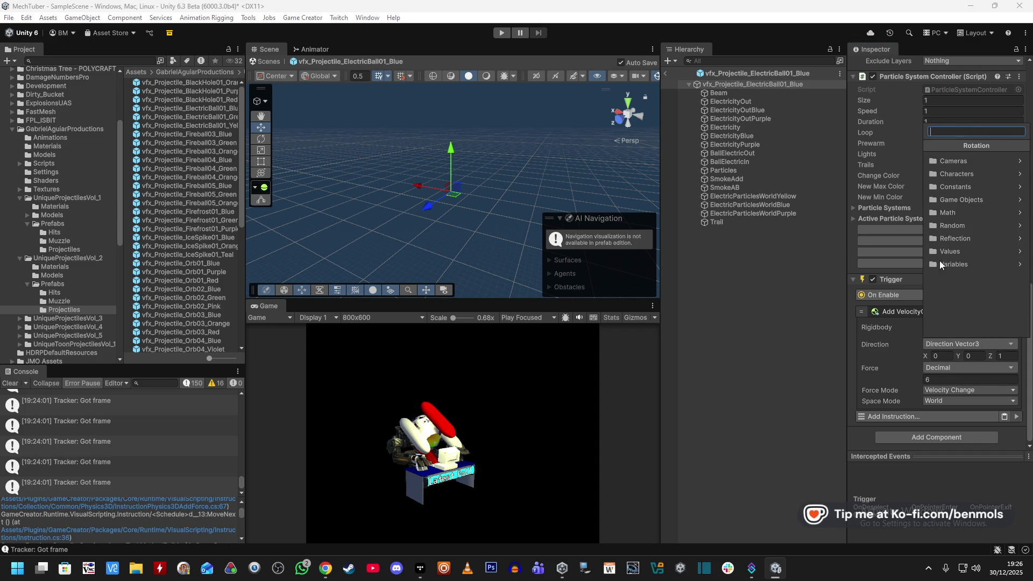
pyautogui.click(986, 199)
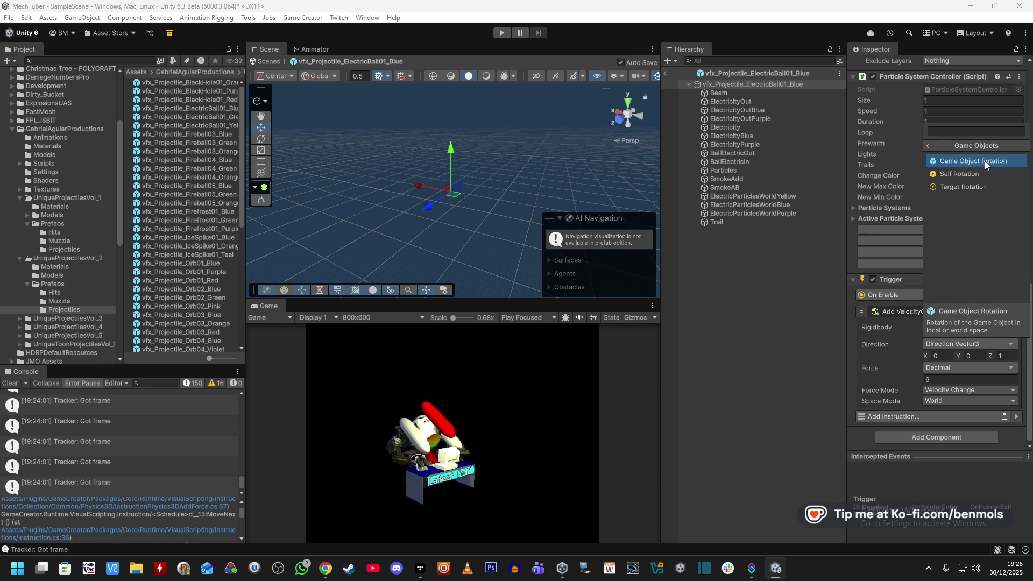
pyautogui.click(975, 188)
pyautogui.click(958, 356)
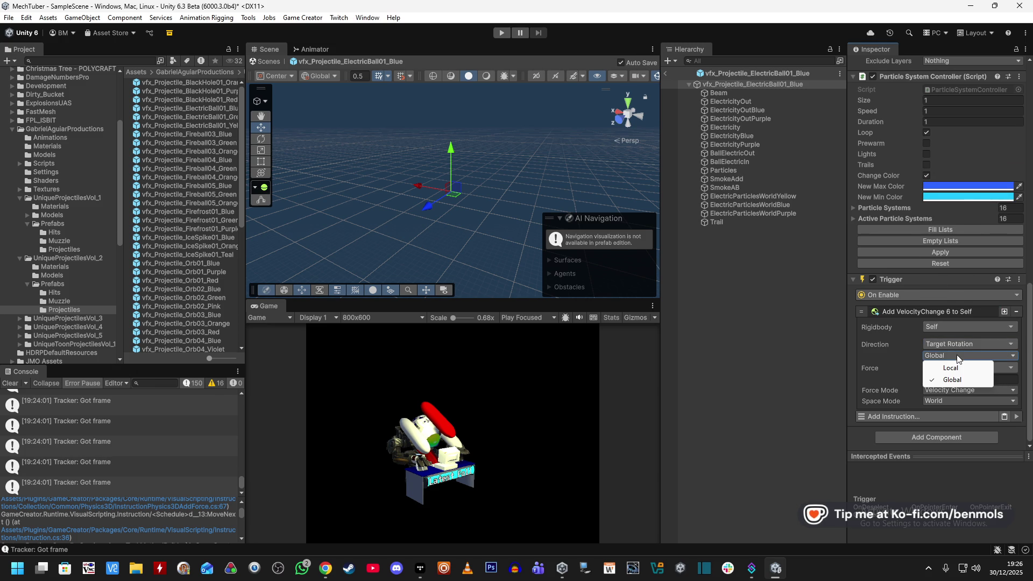
pyautogui.click(953, 368)
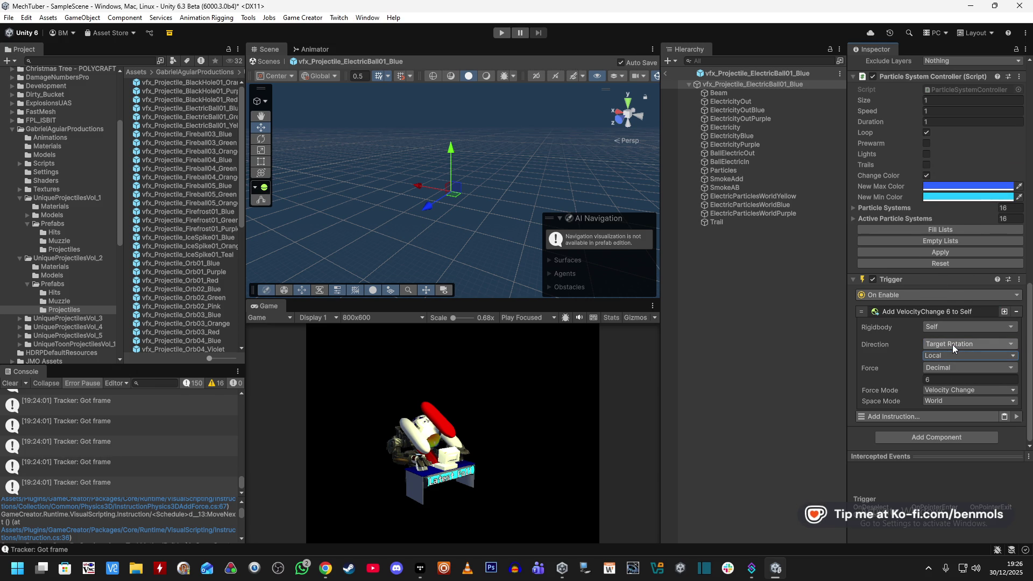
# - Add a Set Target instruction, remove it again, and leave the rigidbody options unchanged
pyautogui.click(912, 415)
pyautogui.write('set targ')
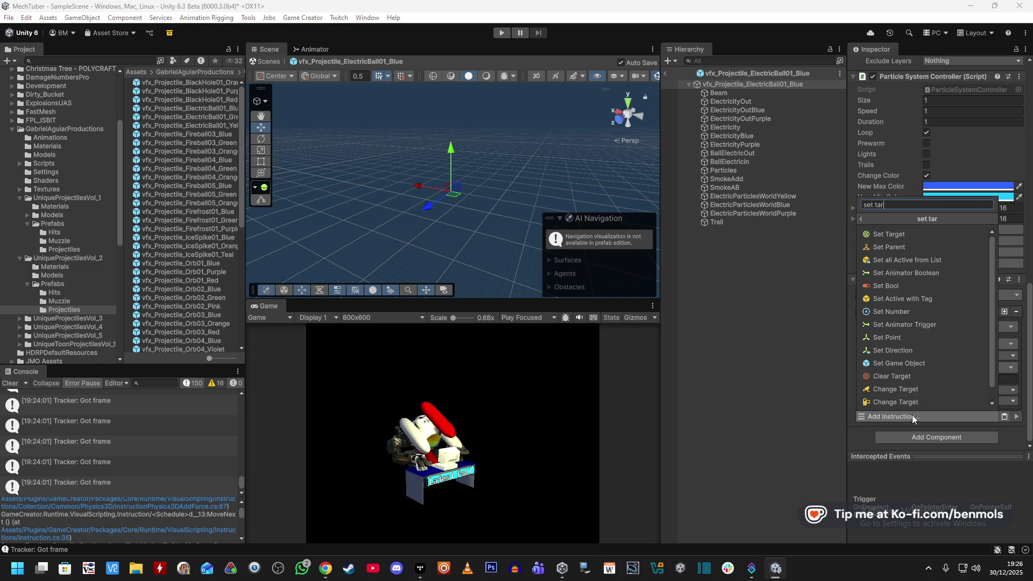
pyautogui.click(899, 236)
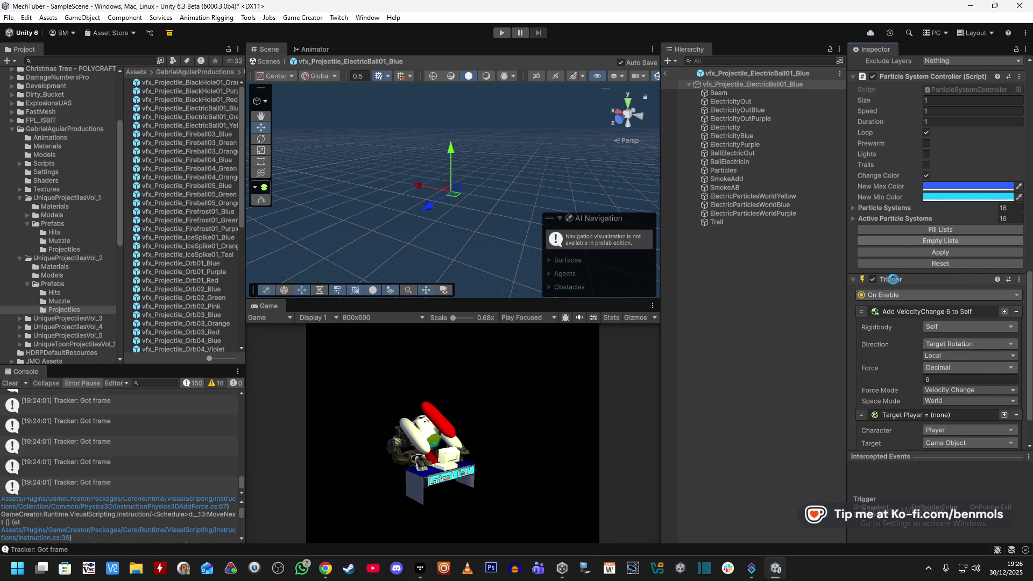
pyautogui.click(1016, 416)
pyautogui.click(962, 328)
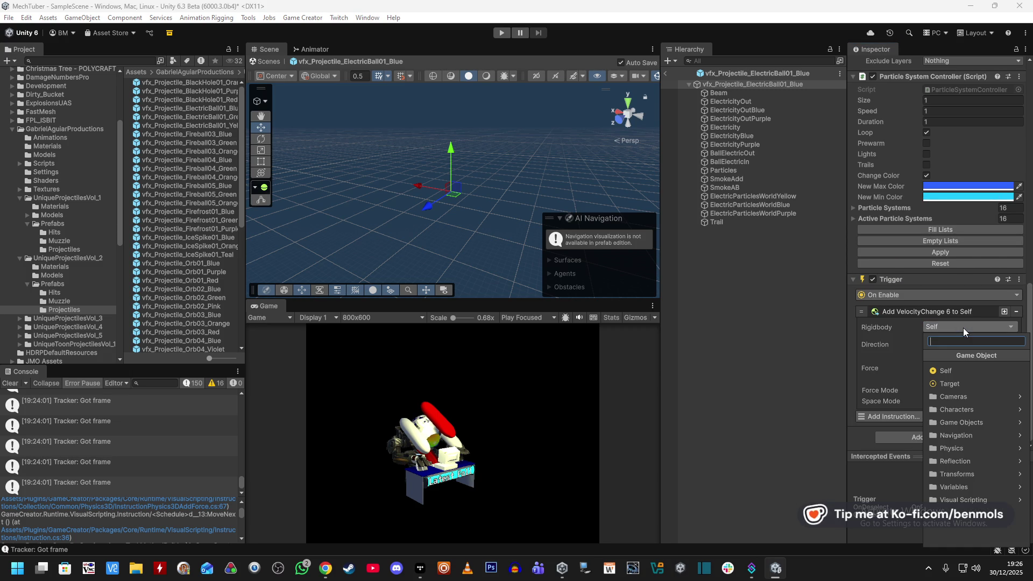
pyautogui.click(893, 341)
# - Search the direction sources for the Parent game object option
pyautogui.click(937, 344)
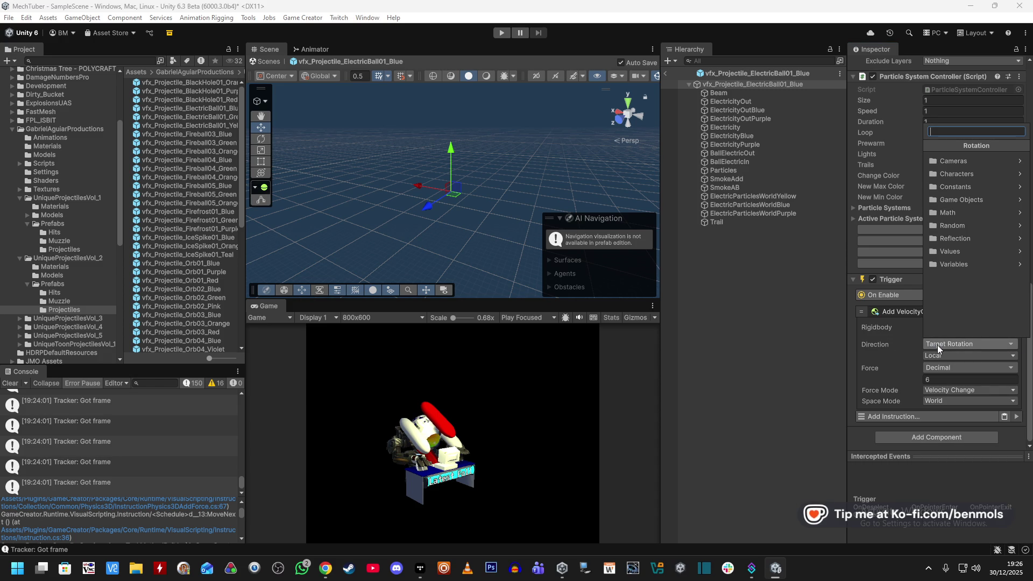
pyautogui.write('par')
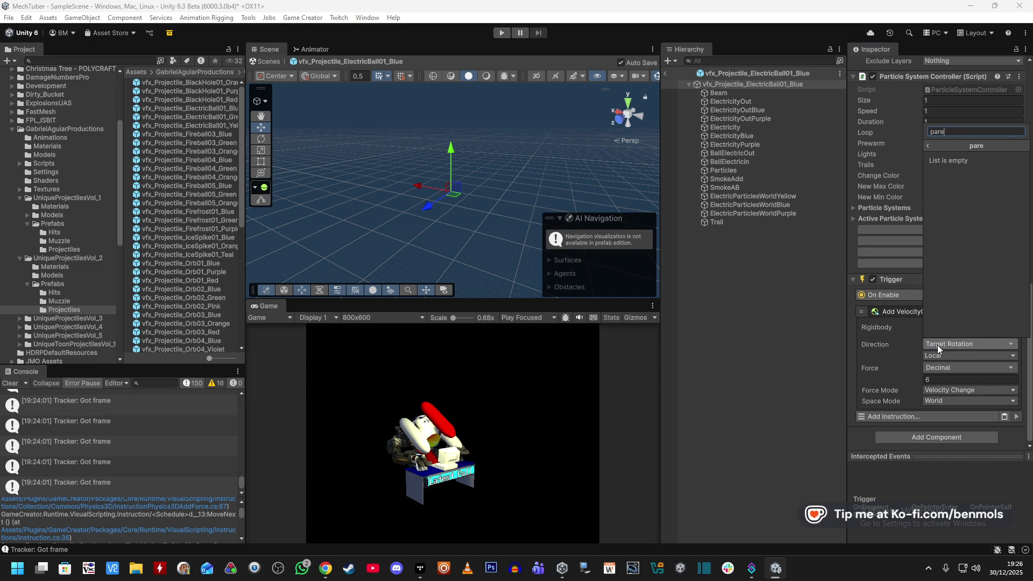
pyautogui.press('BackSpace')
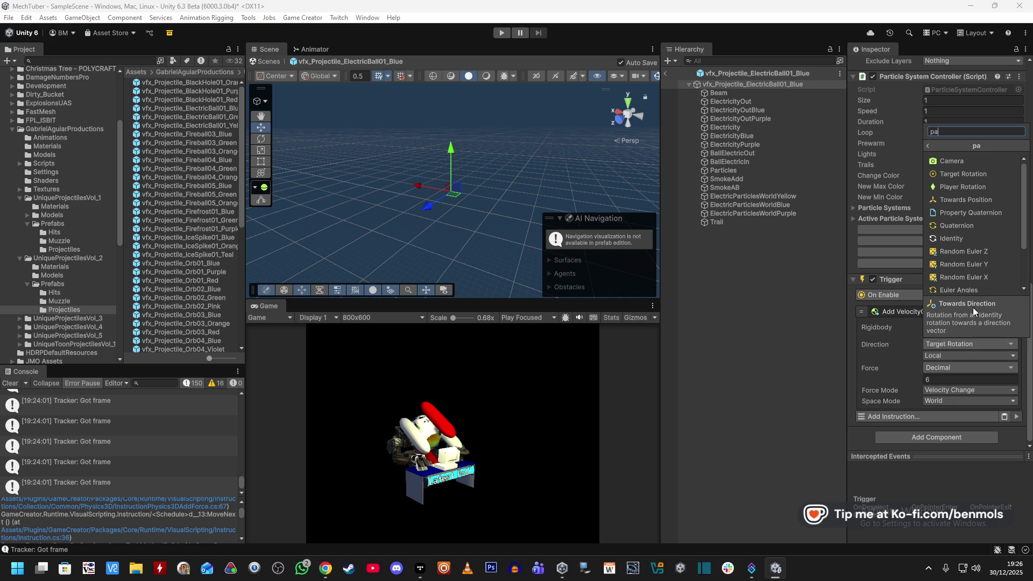
pyautogui.scroll(-2, 984, 280)
pyautogui.scroll(-2, 980, 263)
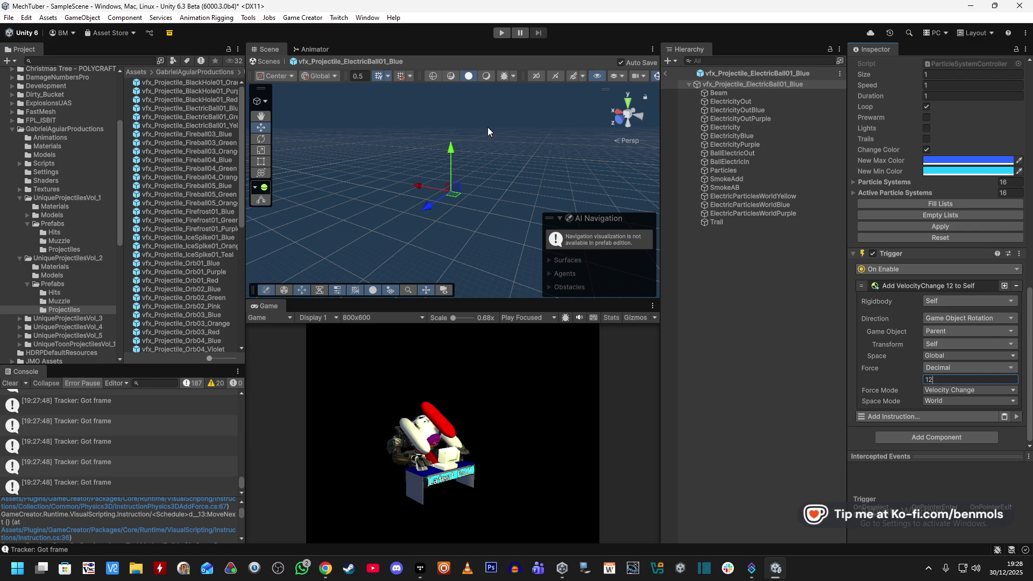
# - Leave Prefab mode and select Fire under VOIDEYE > Eye_R
pyautogui.click(666, 73)
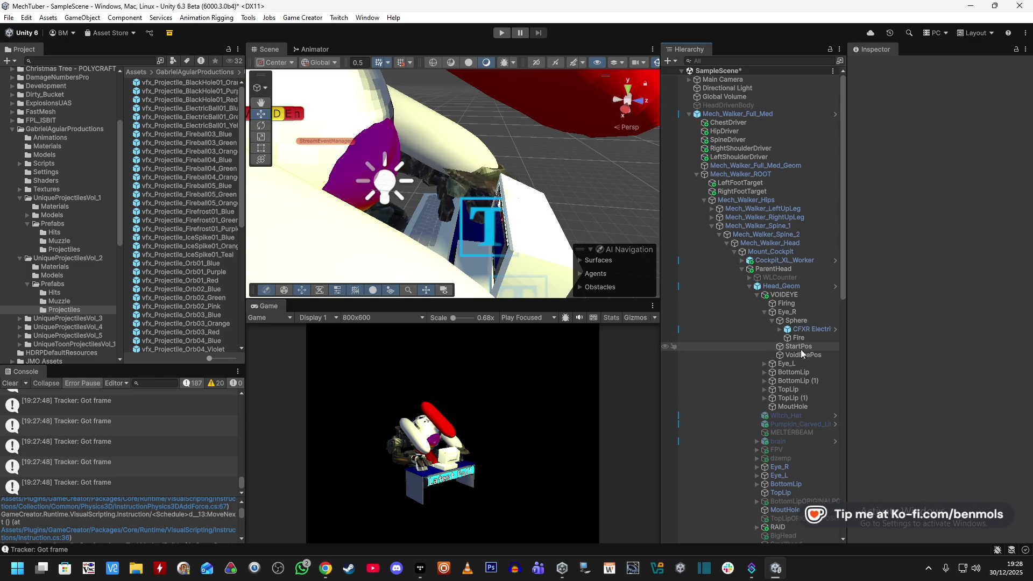
pyautogui.click(801, 304)
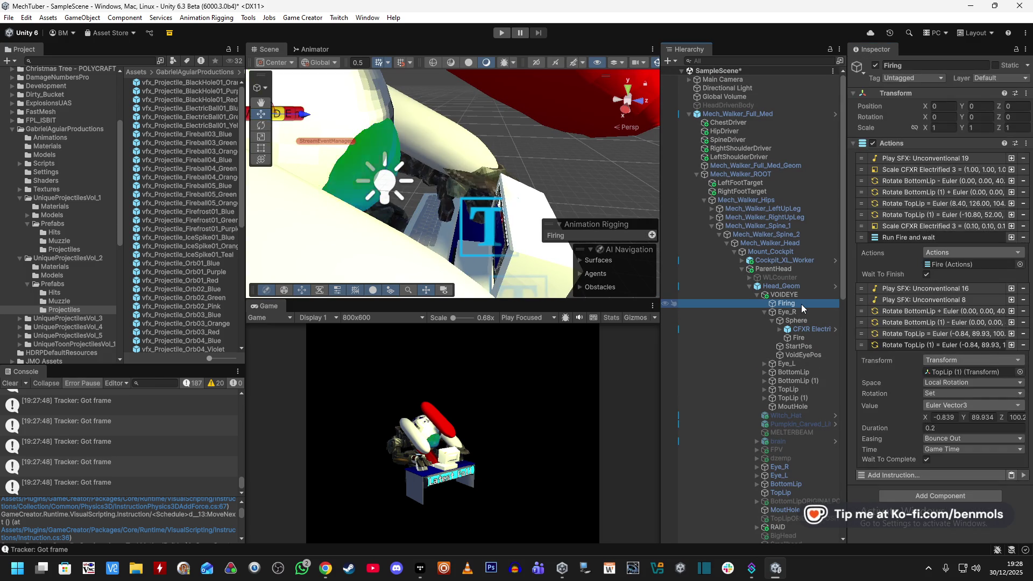
pyautogui.click(799, 336)
pyautogui.click(947, 219)
pyautogui.click(904, 226)
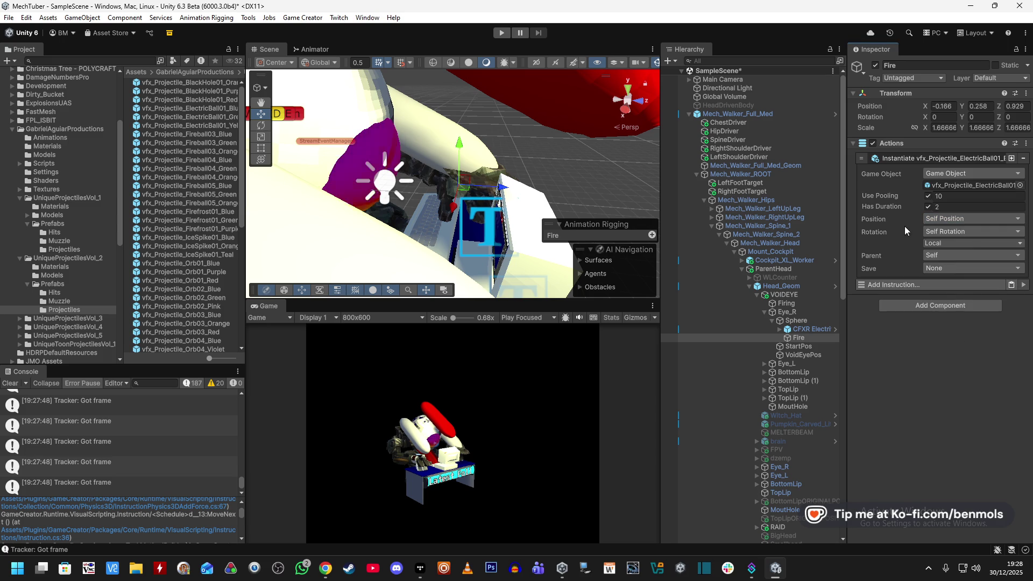
# - Set the Instantiate action's Parent to None and start Play mode
pyautogui.click(961, 257)
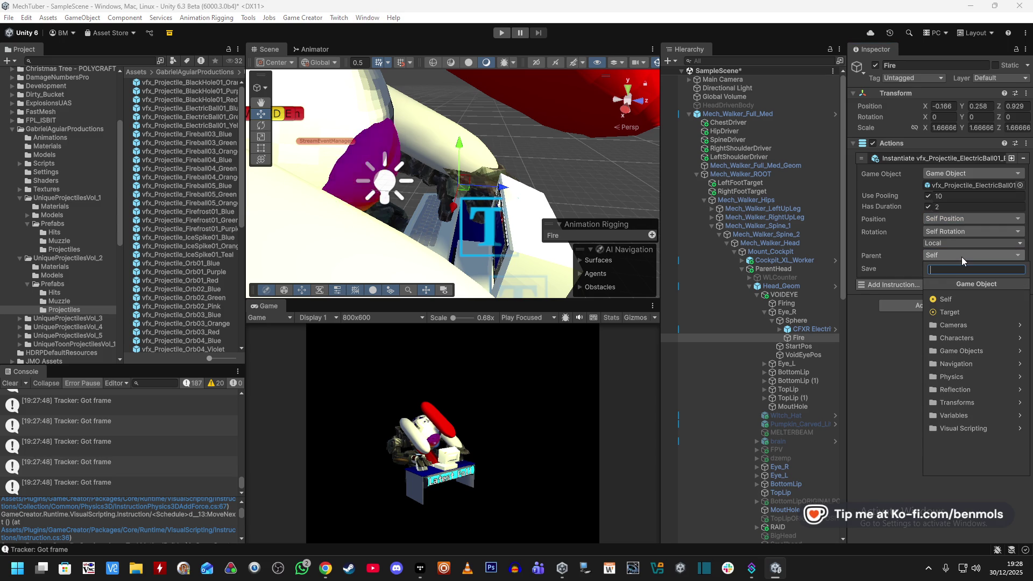
pyautogui.write('none')
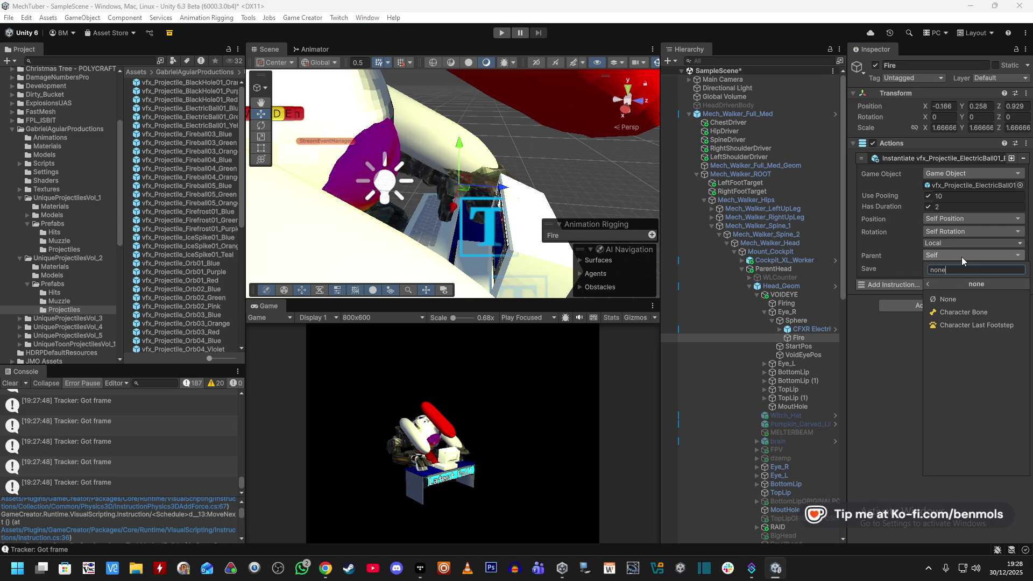
pyautogui.click(964, 299)
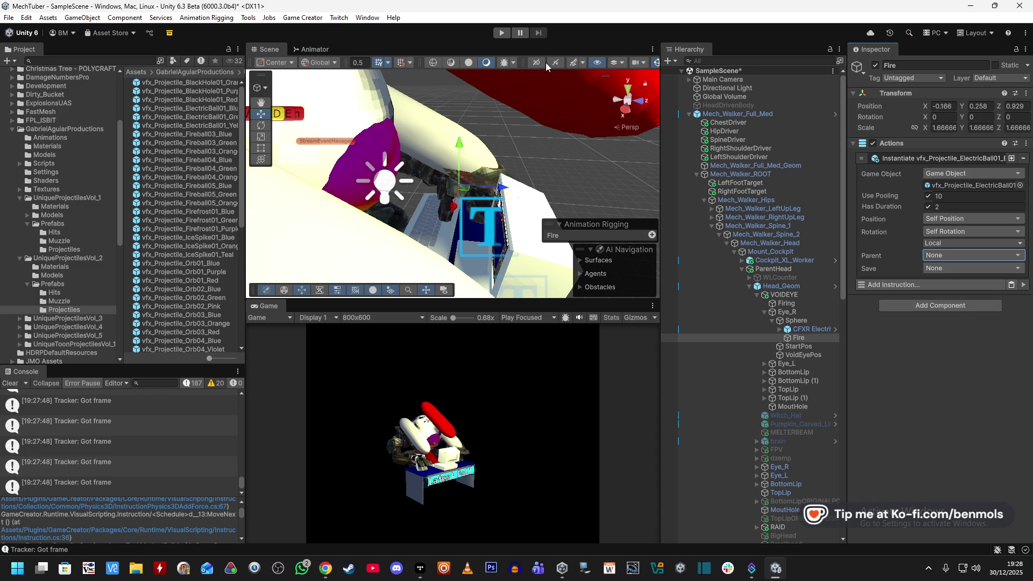
pyautogui.click(502, 33)
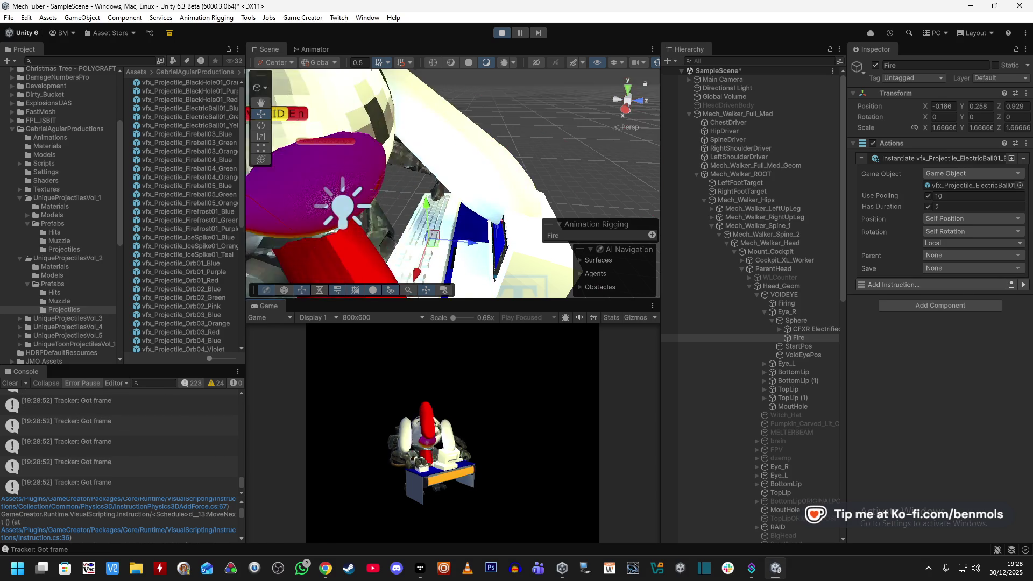
# - Run Fire's actions three times to shoot electric balls, then stop Play mode
pyautogui.click(1023, 285)
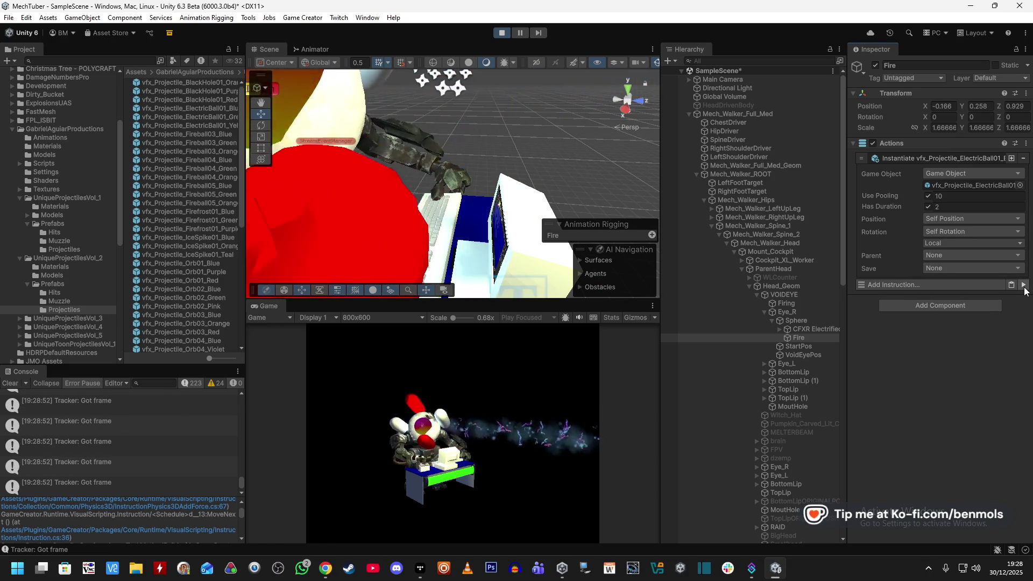
pyautogui.click(1023, 287)
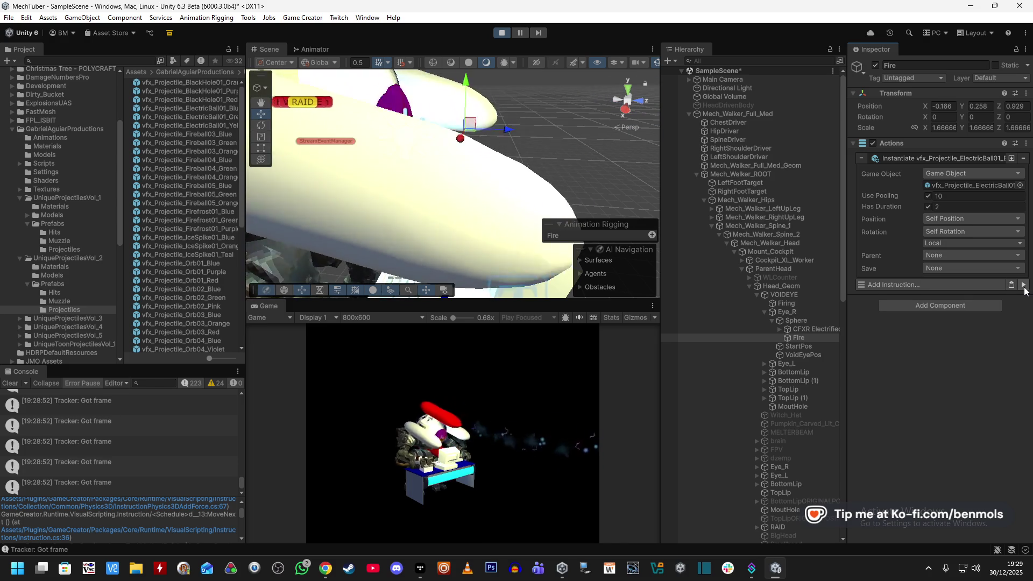
pyautogui.click(1024, 288)
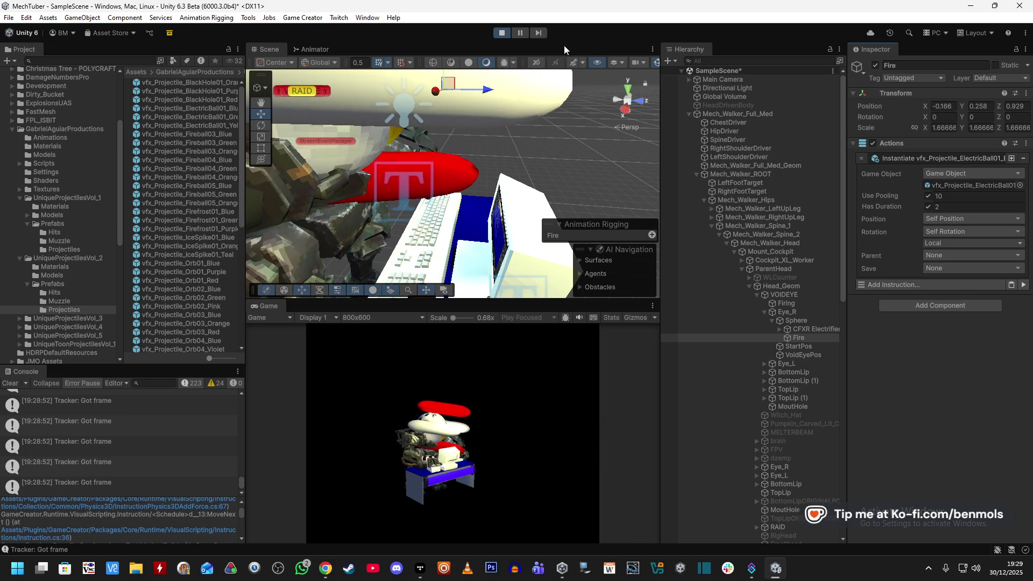
pyautogui.click(502, 33)
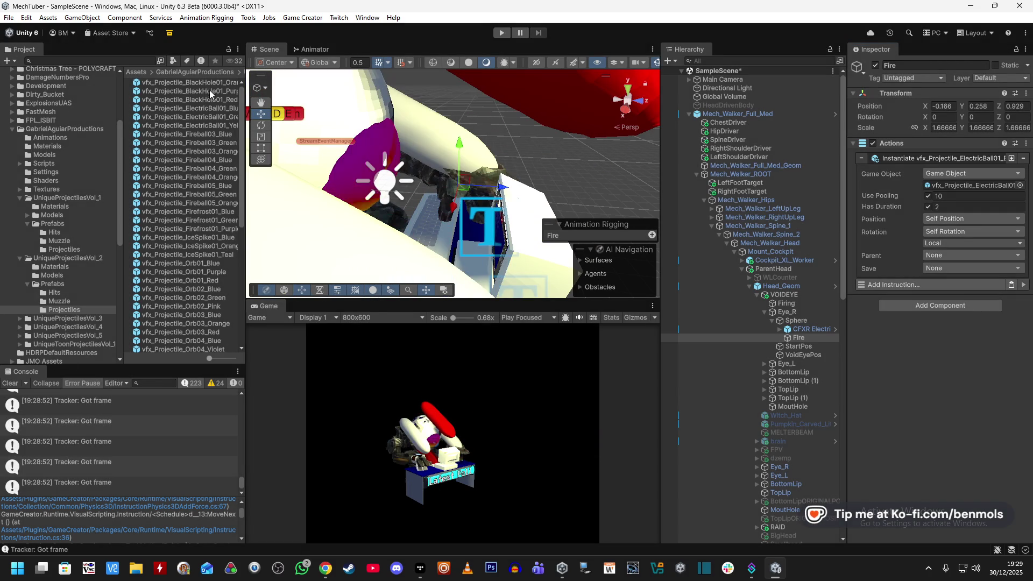
# - Set the electric-ball prefab's Add VelocityChange force to 10
pyautogui.doubleClick(204, 108)
pyautogui.scroll(-10, 951, 345)
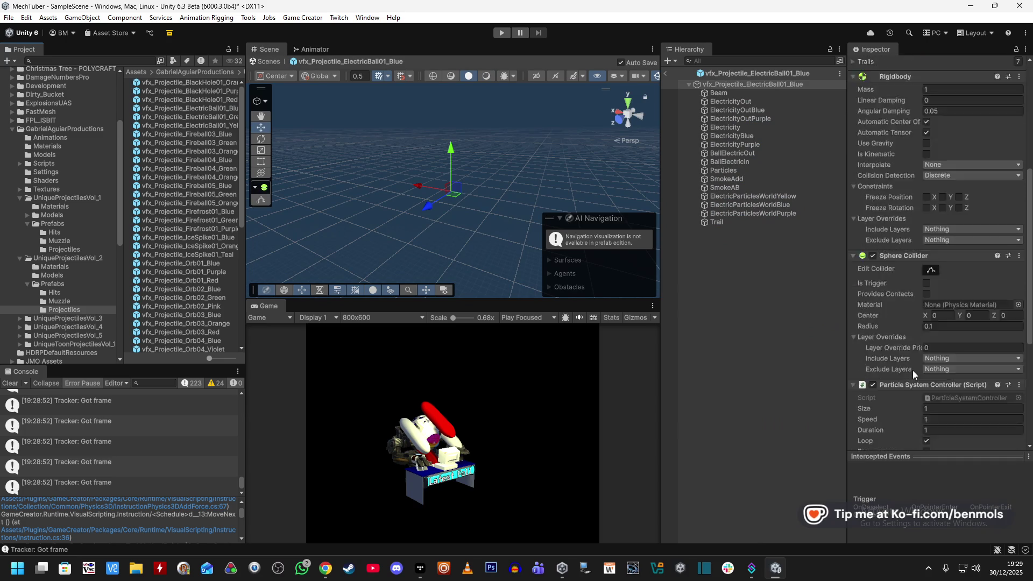
pyautogui.click(927, 402)
pyautogui.scroll(-5, 927, 398)
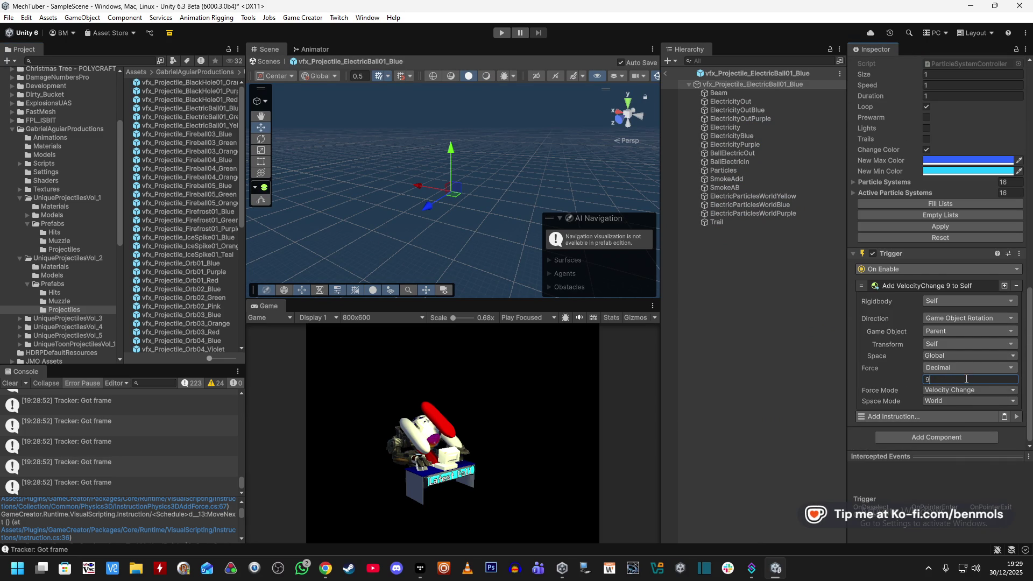
pyautogui.write('10')
pyautogui.scroll(15, 880, 350)
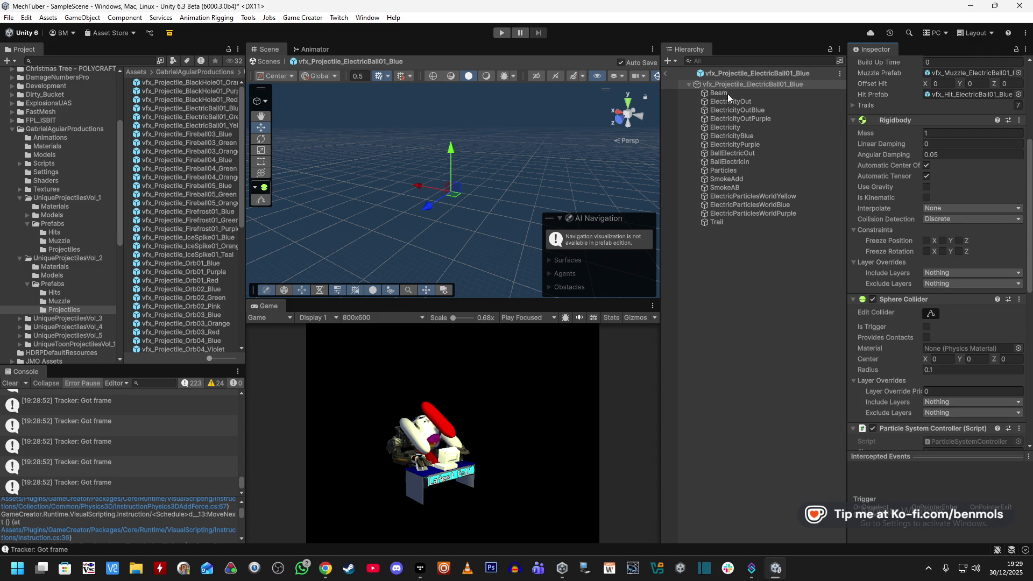
# - Back in the scene, select VOIDEYE and search Add Component for 'trigglocal'
pyautogui.click(667, 73)
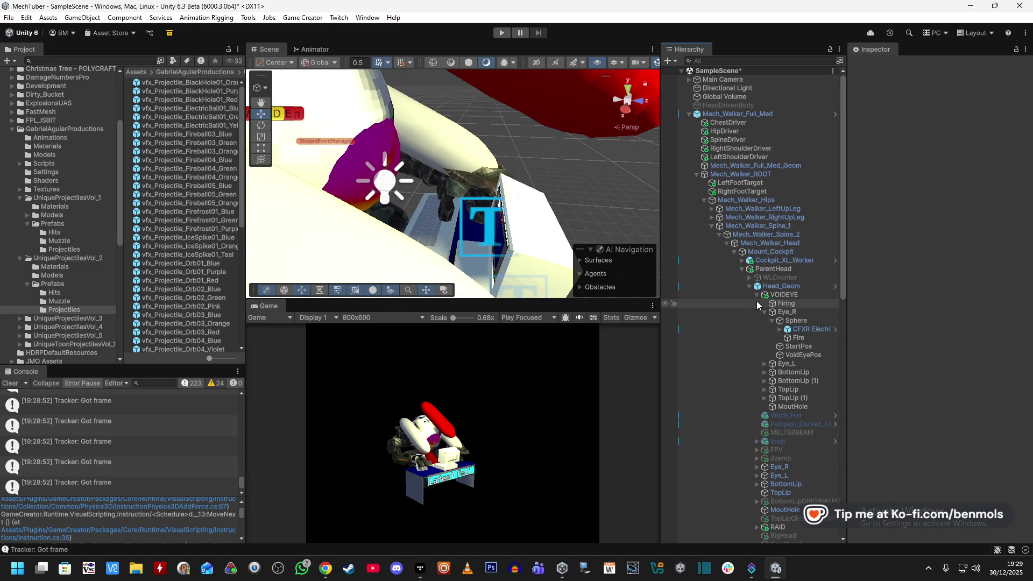
pyautogui.click(785, 297)
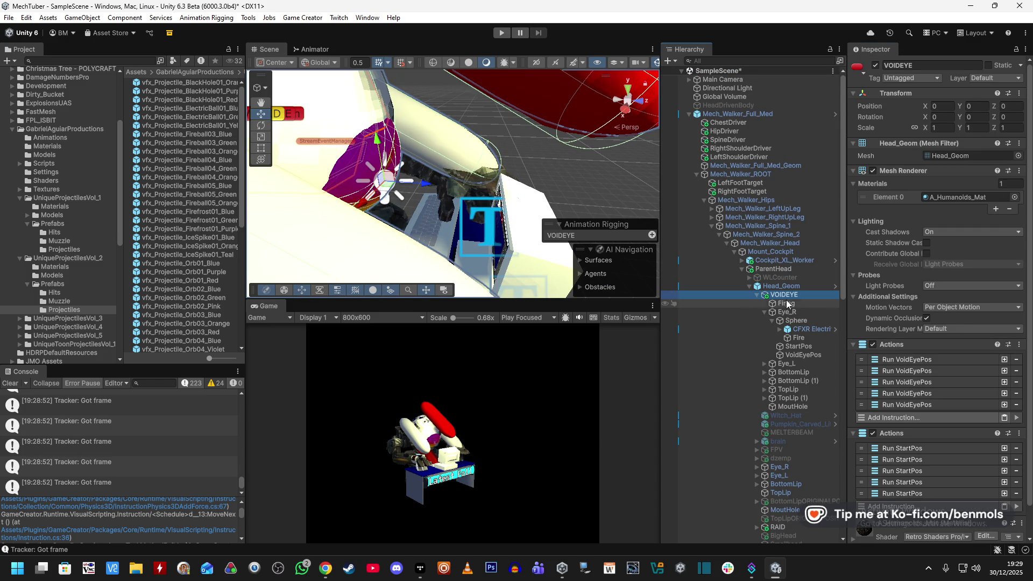
pyautogui.scroll(-2, 859, 369)
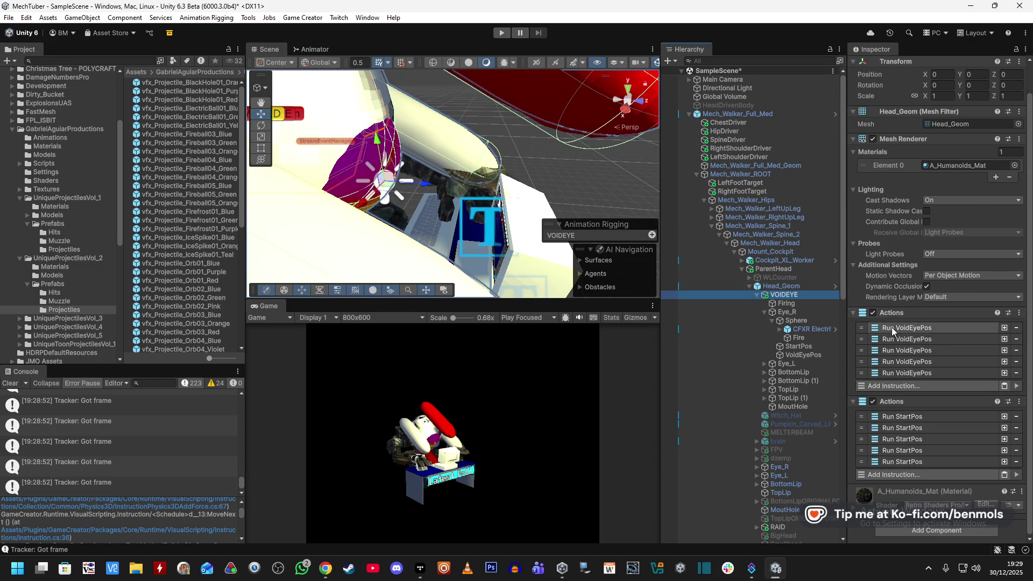
pyautogui.click(796, 303)
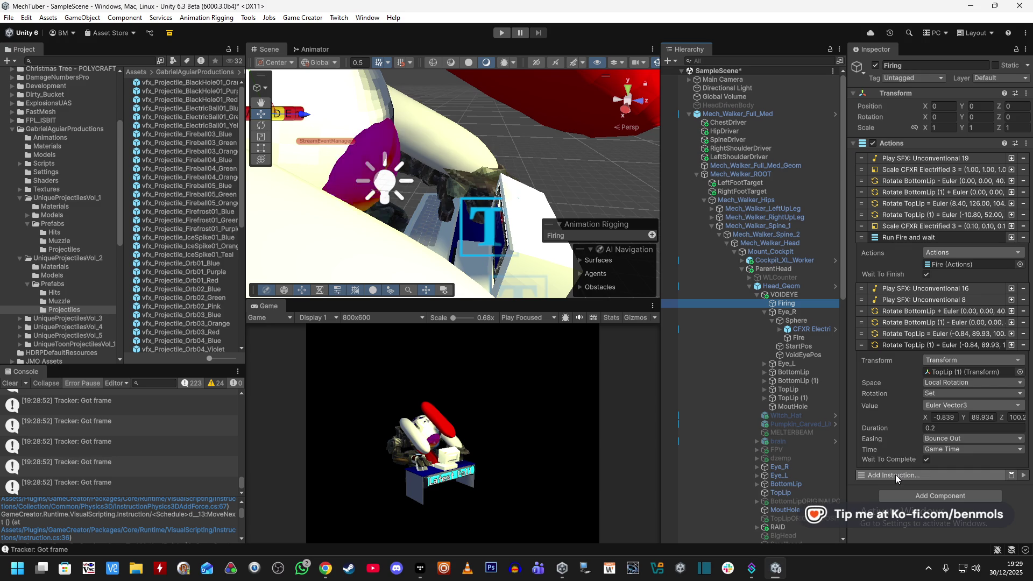
pyautogui.click(793, 294)
pyautogui.click(893, 390)
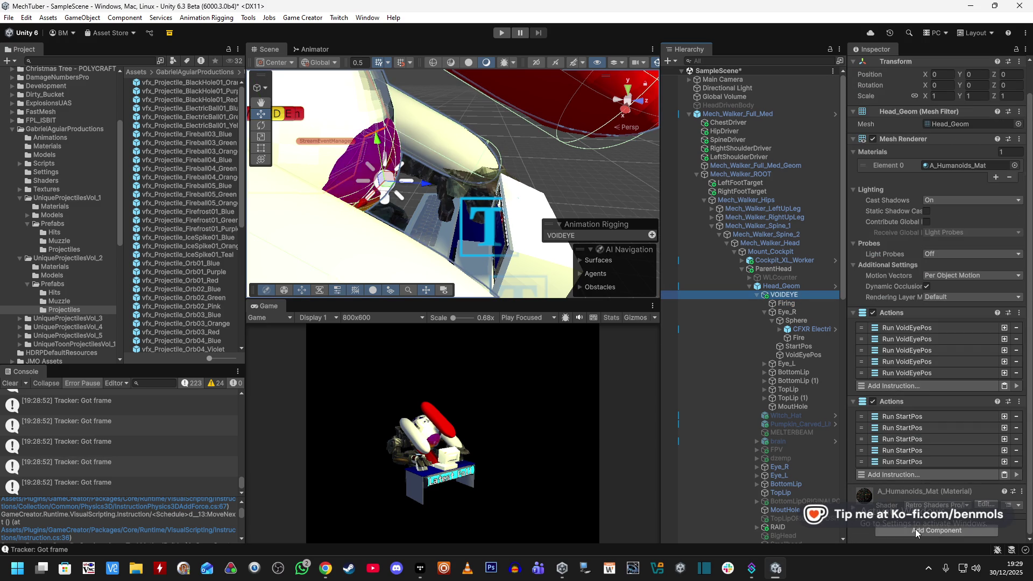
pyautogui.write('trigg')
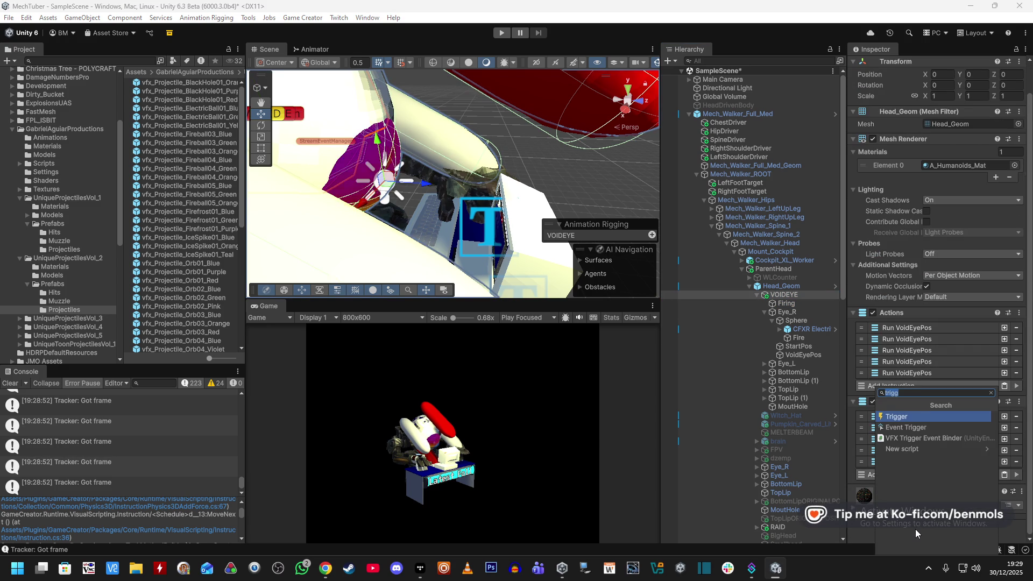
pyautogui.write('local')
# - Add a Local Name Variables component with a Number variable MaxShots set to 5
pyautogui.click(914, 427)
pyautogui.scroll(-2, 925, 397)
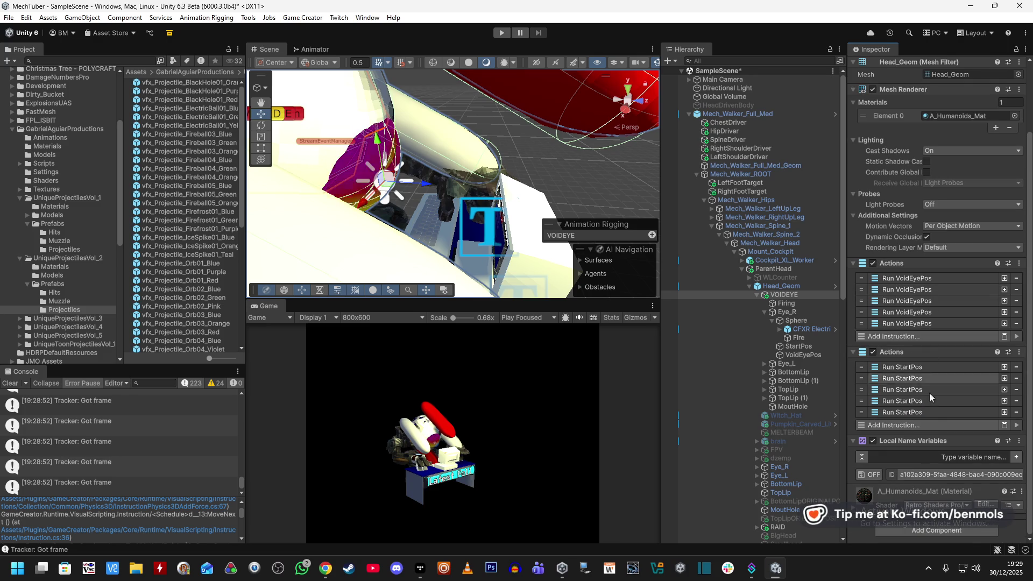
pyautogui.click(1015, 459)
pyautogui.scroll(-2, 940, 430)
pyautogui.click(966, 442)
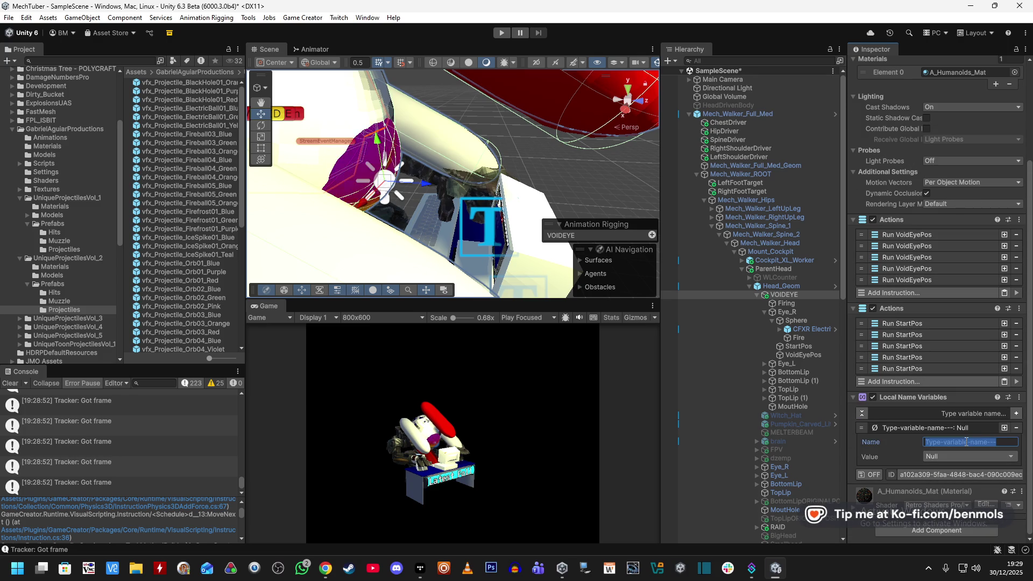
pyautogui.write('Shot')
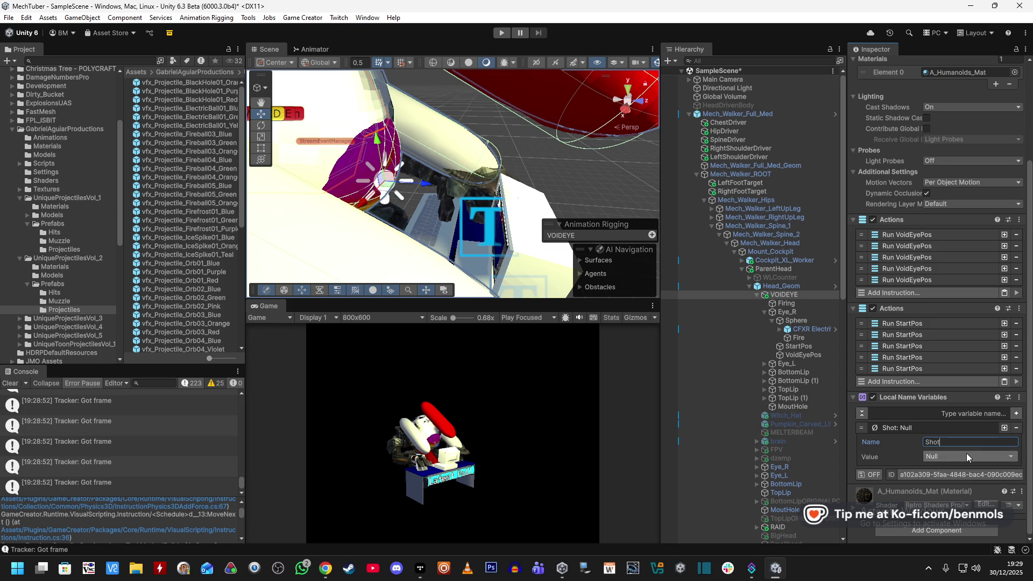
pyautogui.click(966, 453)
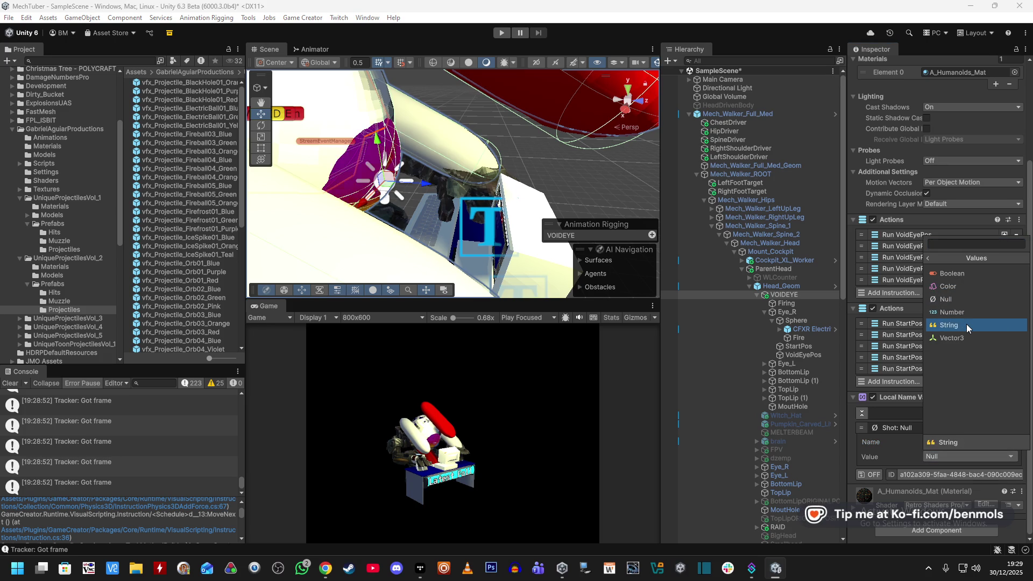
pyautogui.click(966, 311)
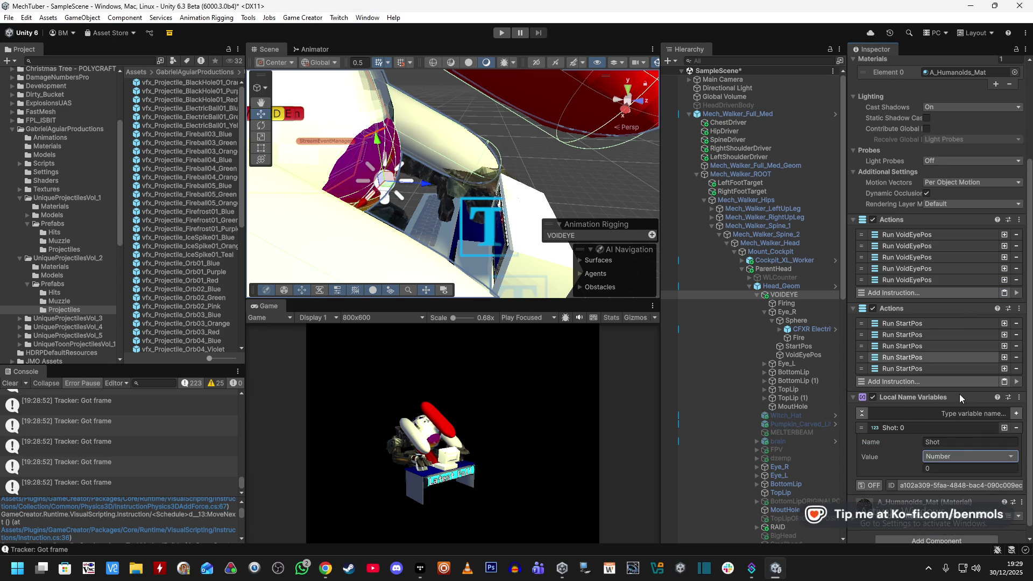
pyautogui.click(968, 442)
pyautogui.write('MaxShots')
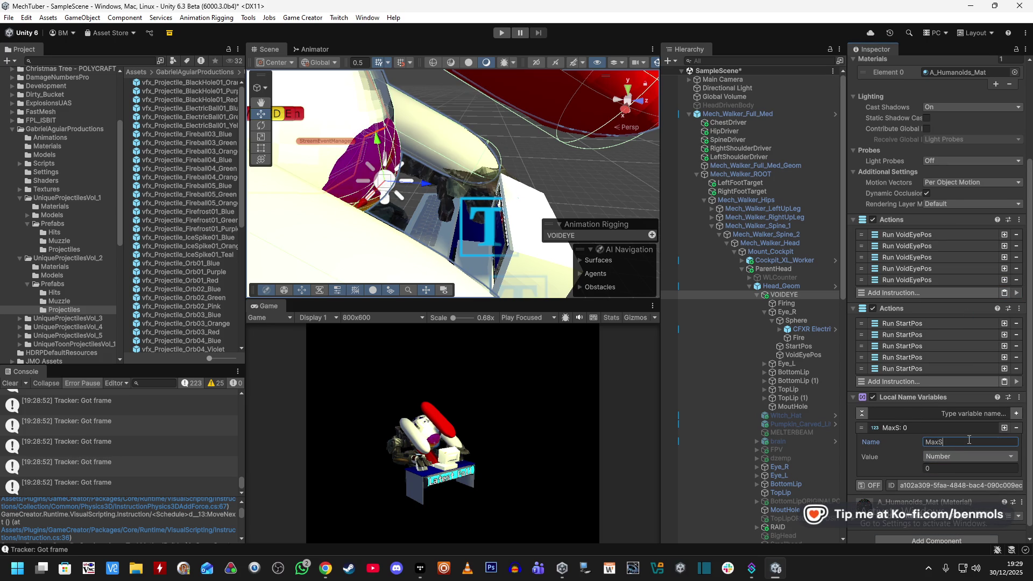
pyautogui.click(946, 468)
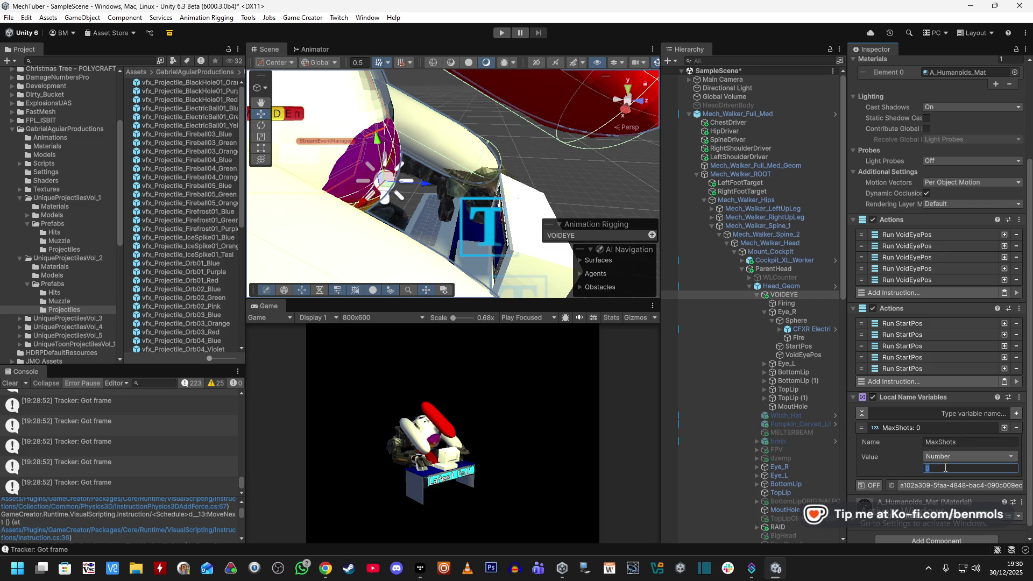
pyautogui.write('5')
pyautogui.press('Return')
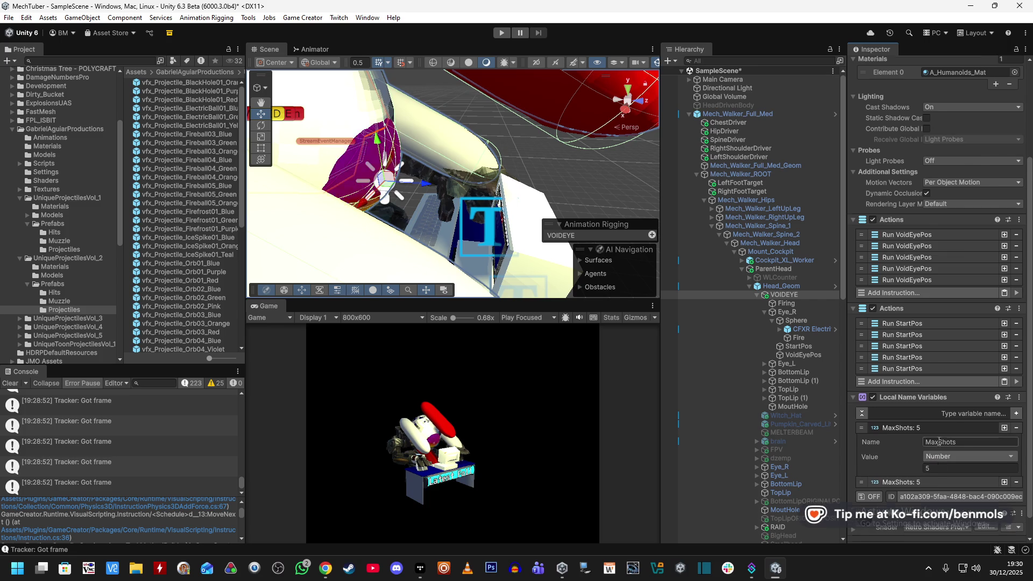
# - Name the second Number variable CurrShots, also valued 5
pyautogui.scroll(-1, 924, 460)
pyautogui.click(924, 459)
pyautogui.scroll(-2, 932, 461)
pyautogui.write('CurrShots')
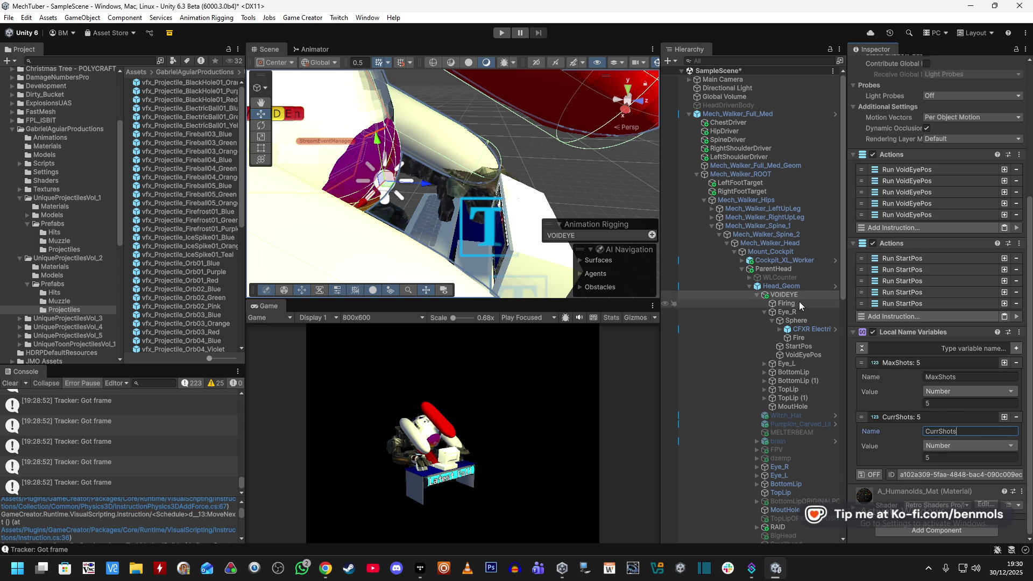
pyautogui.click(804, 338)
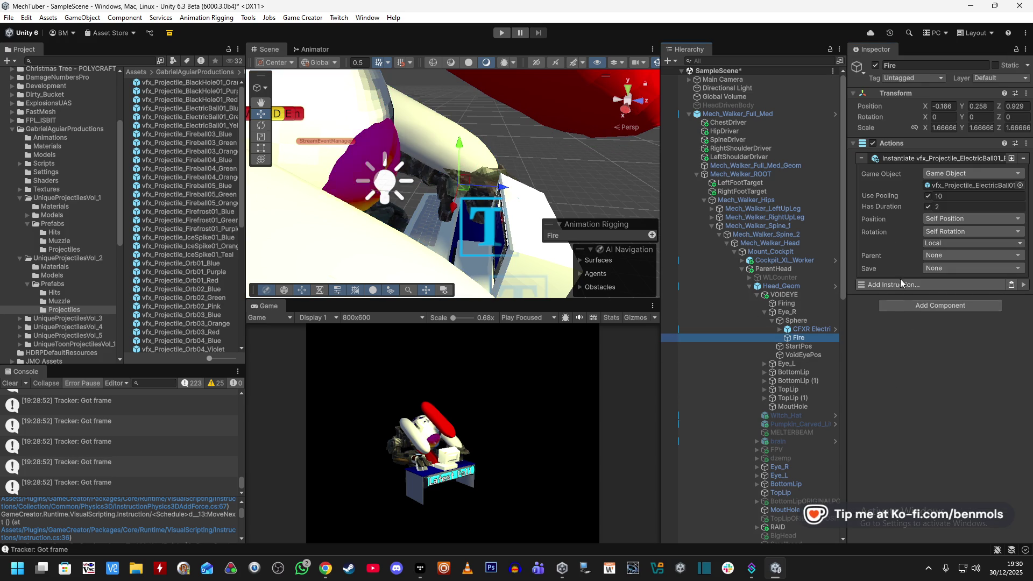
# - Add a Comment instruction at the end of Firing's action list
pyautogui.click(802, 303)
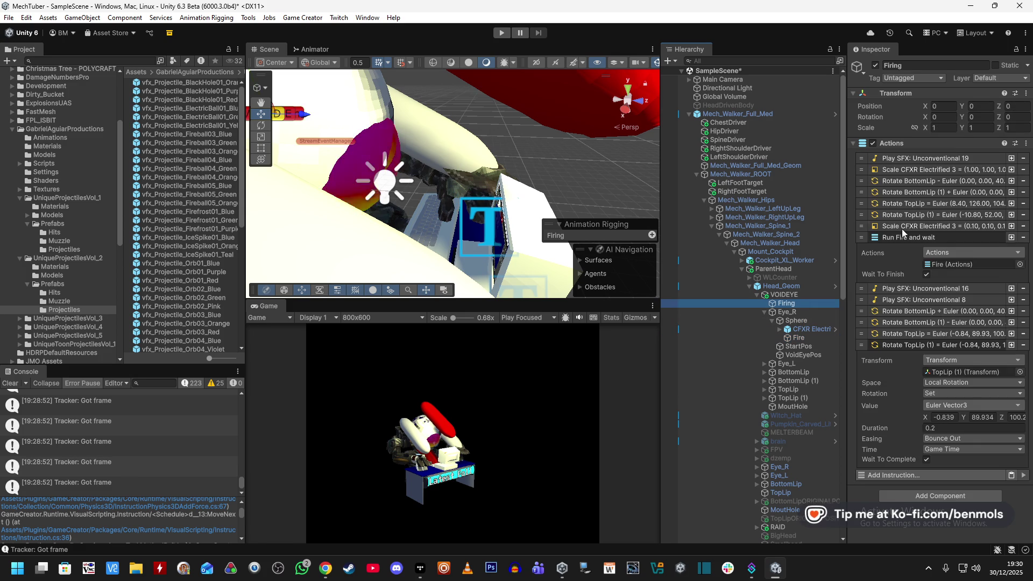
pyautogui.click(890, 475)
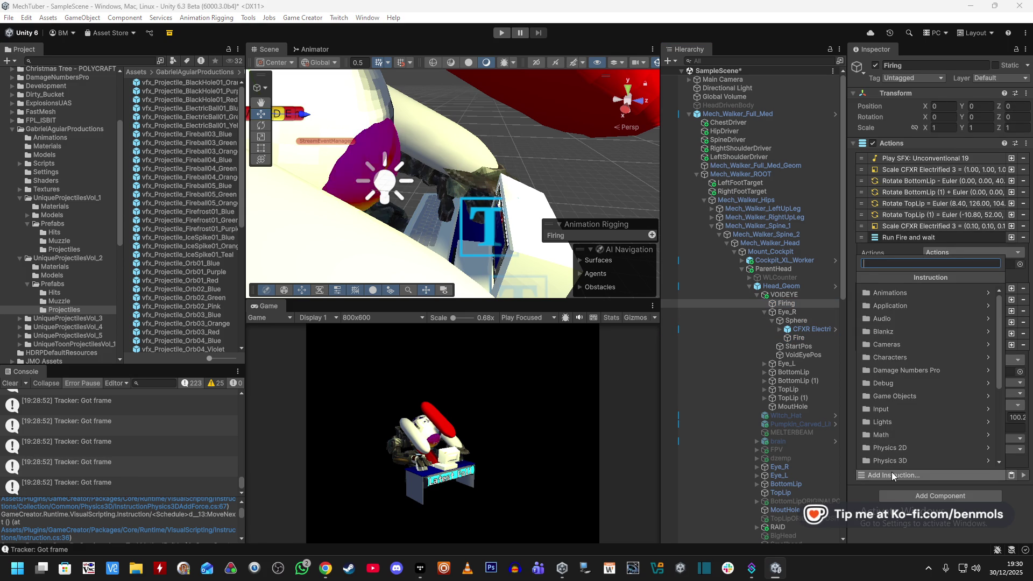
pyautogui.write('comment')
pyautogui.click(889, 286)
pyautogui.click(892, 362)
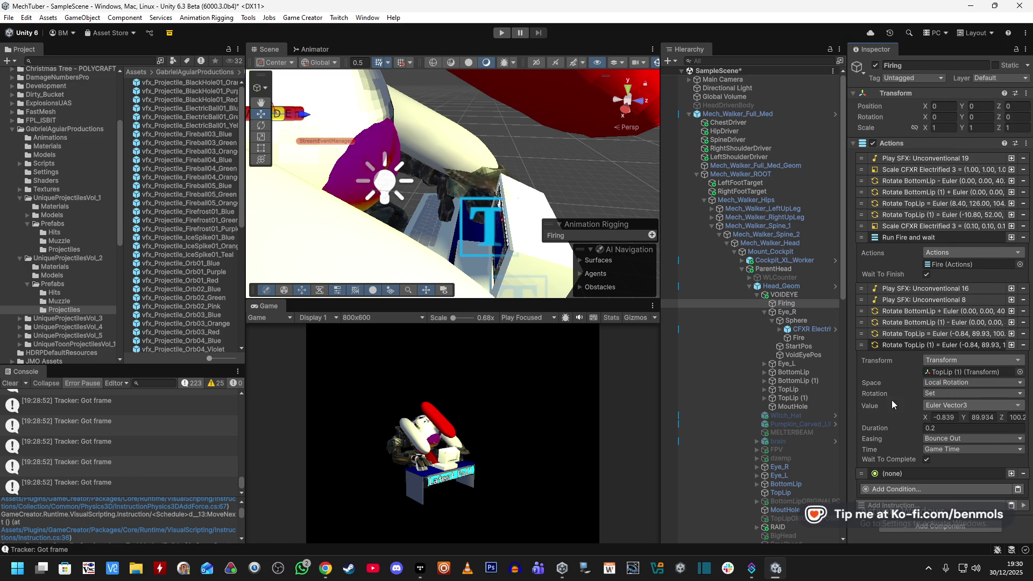
# - Add a Compare Decimal condition checking VOIDEYE's local variable CurrShots
pyautogui.click(880, 489)
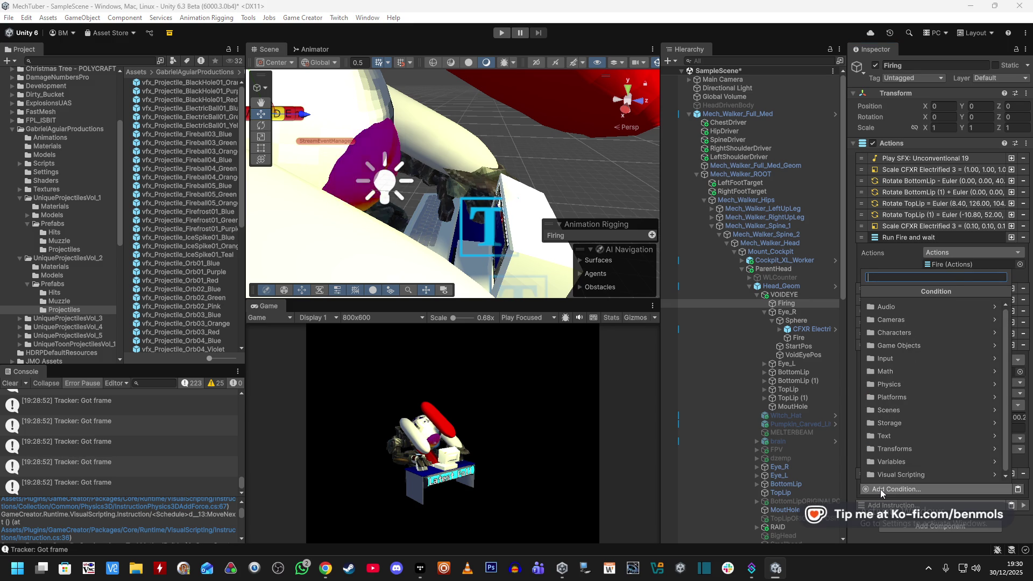
pyautogui.write('Equa')
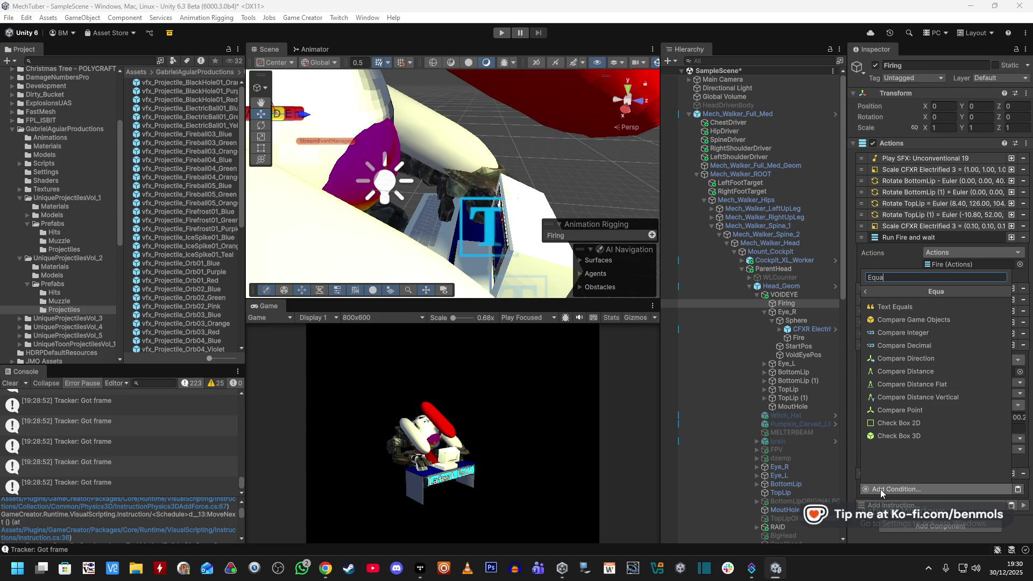
pyautogui.click(911, 344)
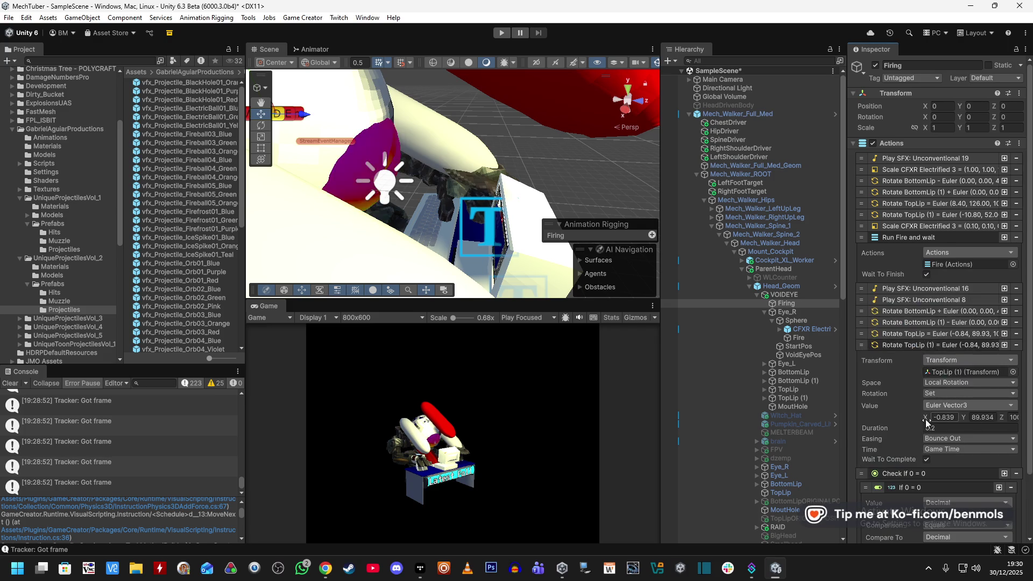
pyautogui.scroll(-3, 931, 456)
pyautogui.click(951, 434)
pyautogui.write('Local')
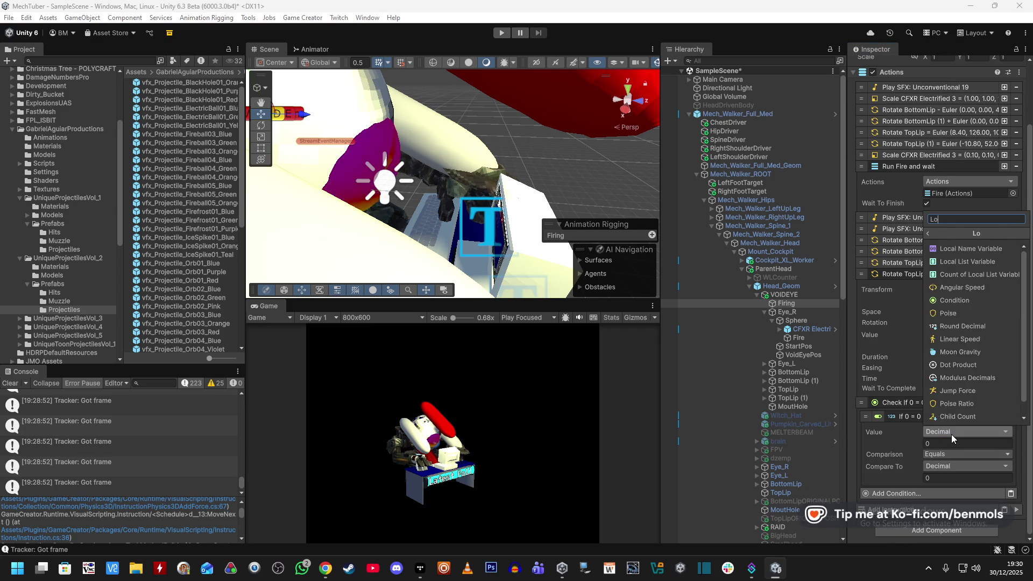
pyautogui.click(977, 264)
pyautogui.scroll(-1, 970, 425)
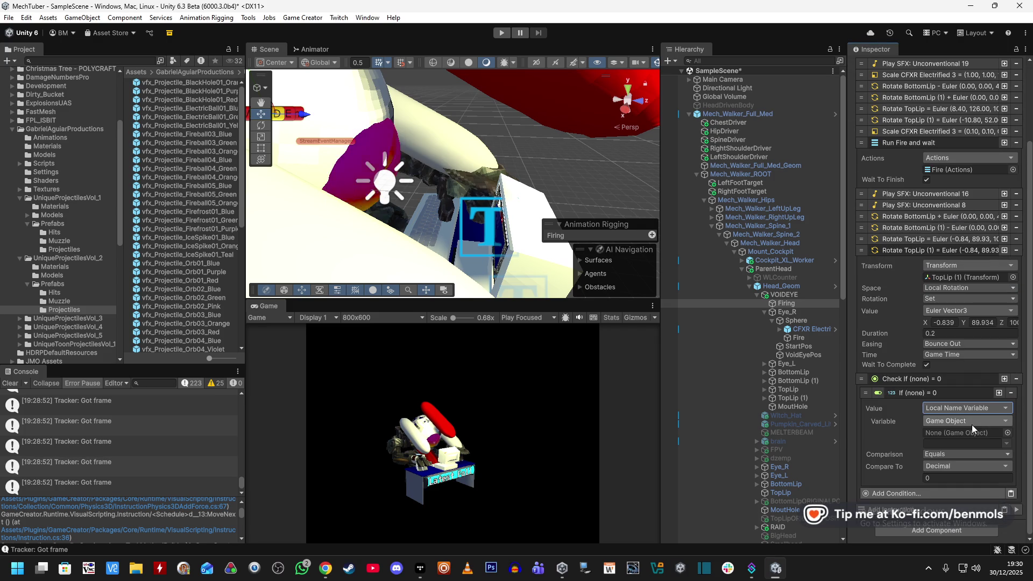
pyautogui.moveTo(795, 295); pyautogui.dragTo(963, 433)
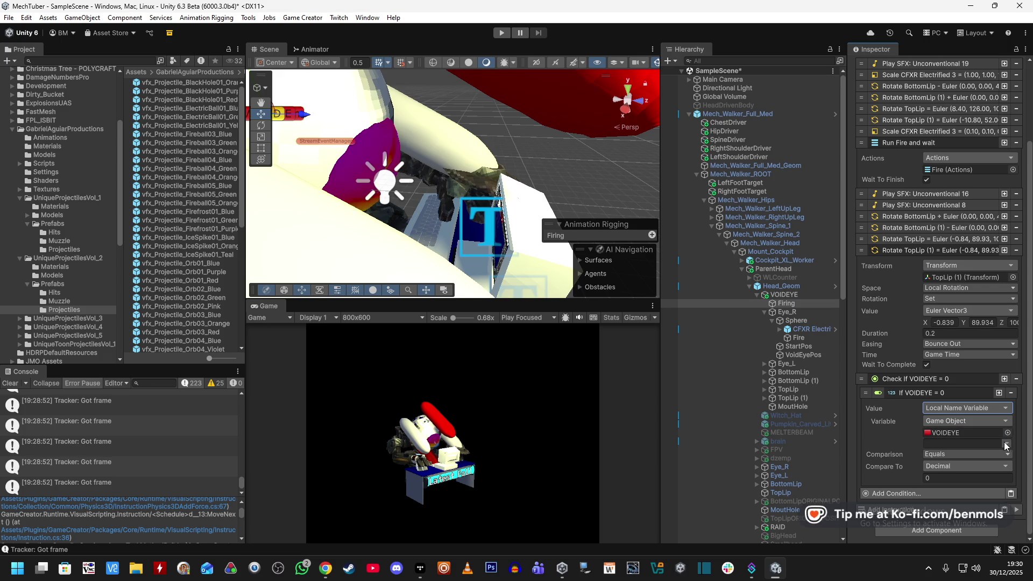
pyautogui.click(1003, 443)
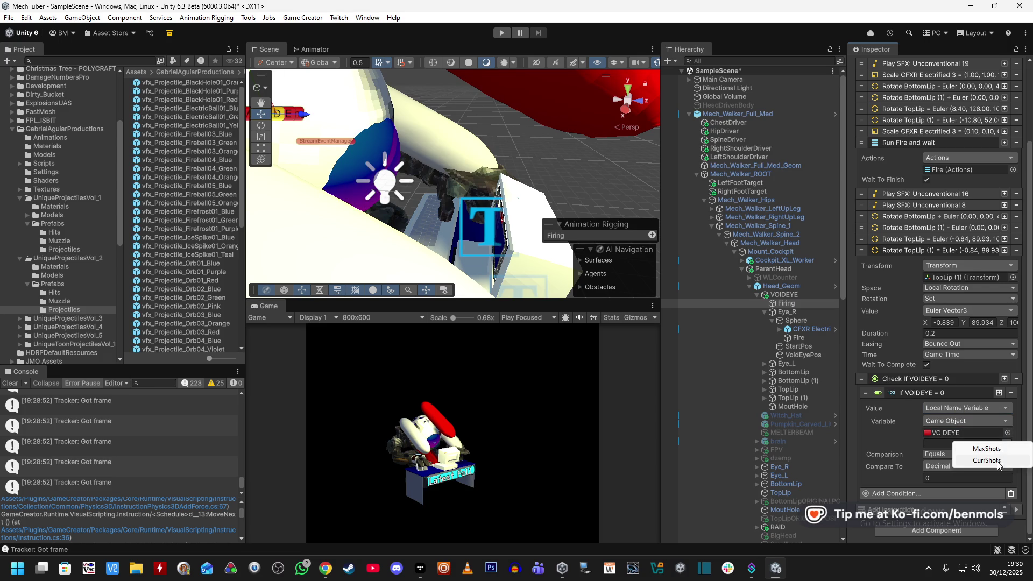
pyautogui.click(989, 461)
# - Compare it against VOIDEYE's MaxShots and invert the check to not-equal
pyautogui.click(946, 466)
pyautogui.write('Lol')
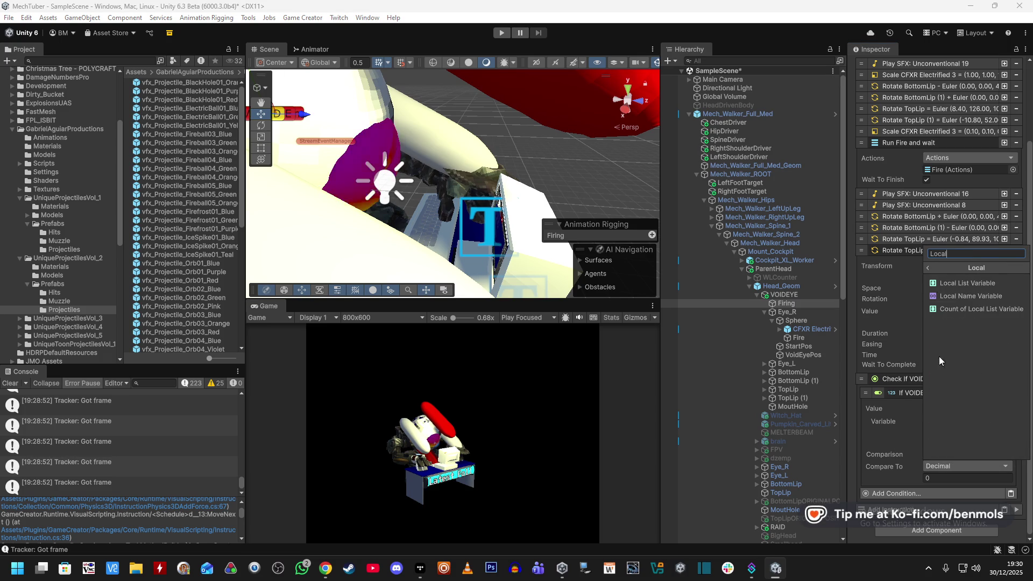
pyautogui.click(966, 298)
pyautogui.moveTo(784, 294)
pyautogui.mouseDown()
pyautogui.moveTo(963, 444)
pyautogui.moveTo(961, 467)
pyautogui.mouseUp()
pyautogui.click(1006, 478)
pyautogui.click(995, 487)
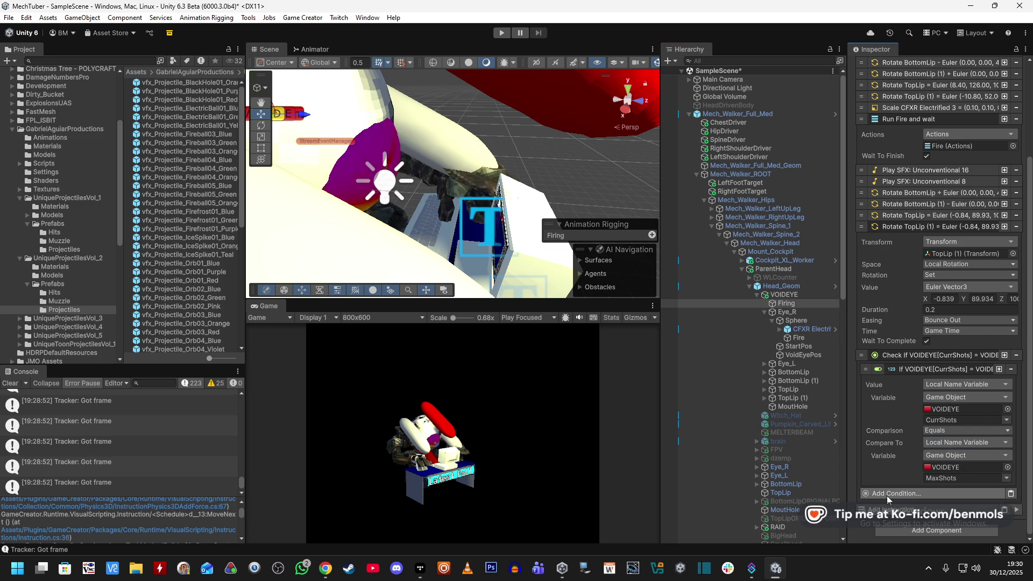
pyautogui.click(877, 369)
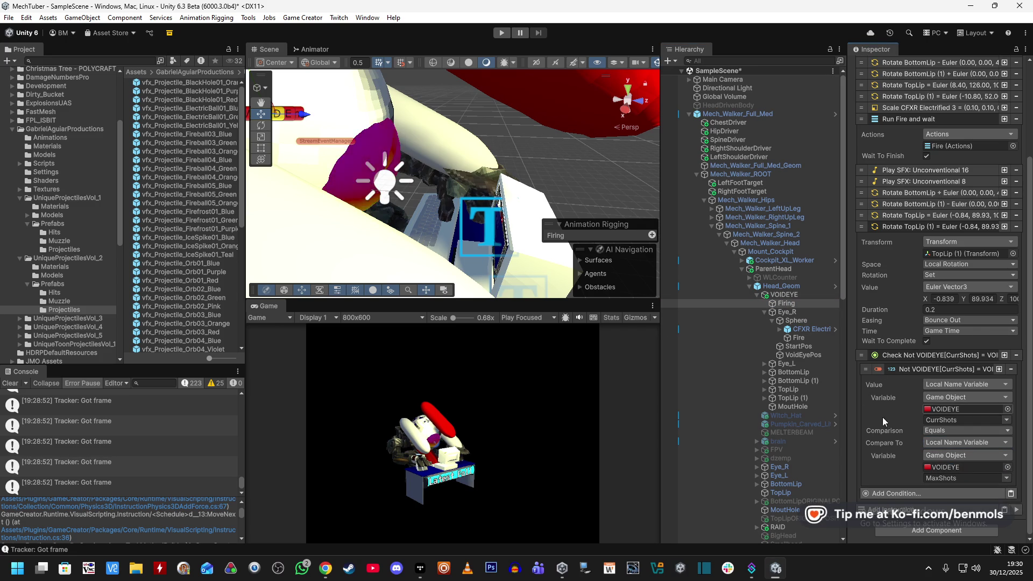
# - Add a Restart Instructions step after the condition
pyautogui.click(890, 509)
pyautogui.write('Restart')
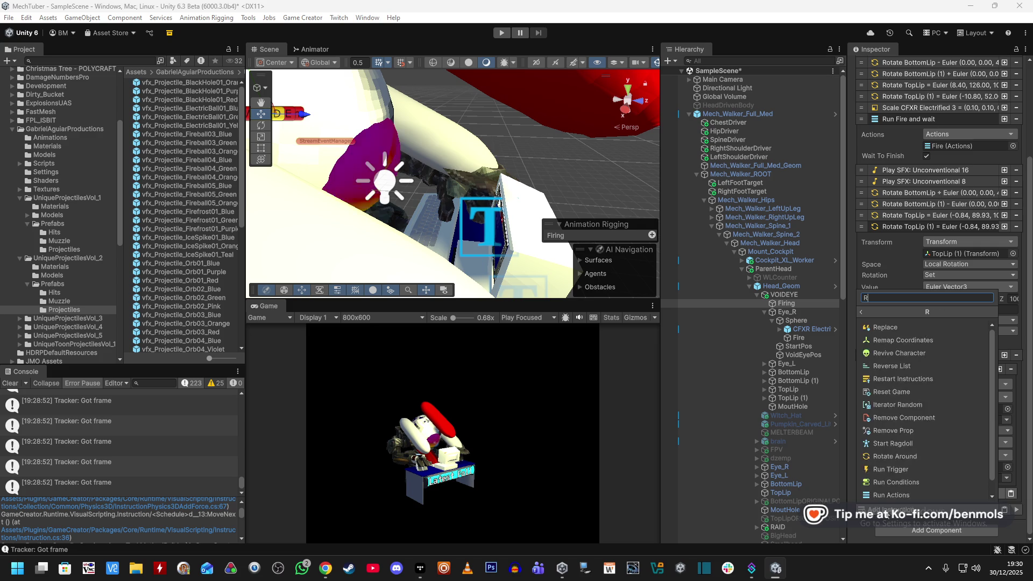
pyautogui.click(909, 328)
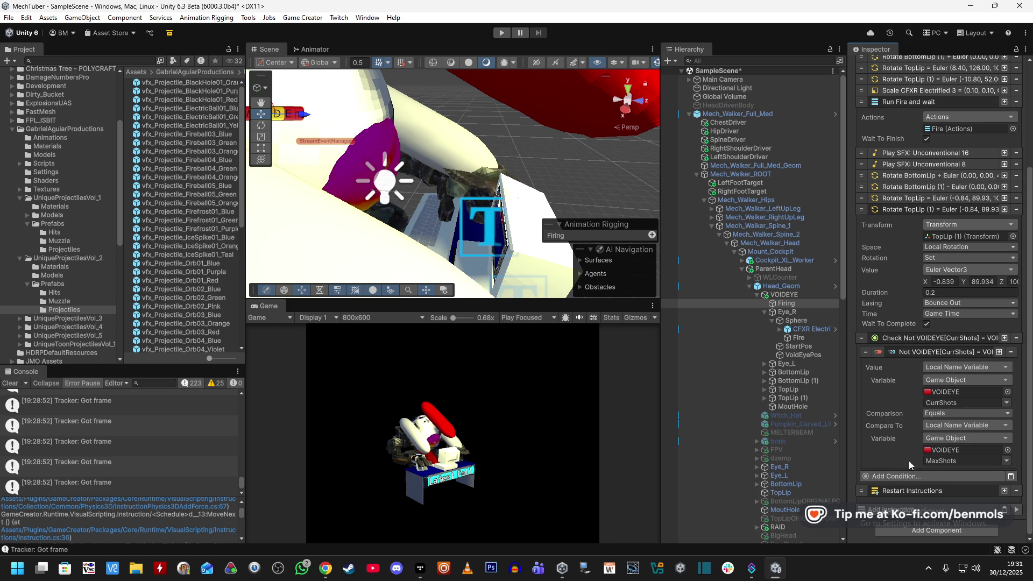
# - Create an empty child StartPositions under VOIDEYE and move it to the top
pyautogui.click(798, 296)
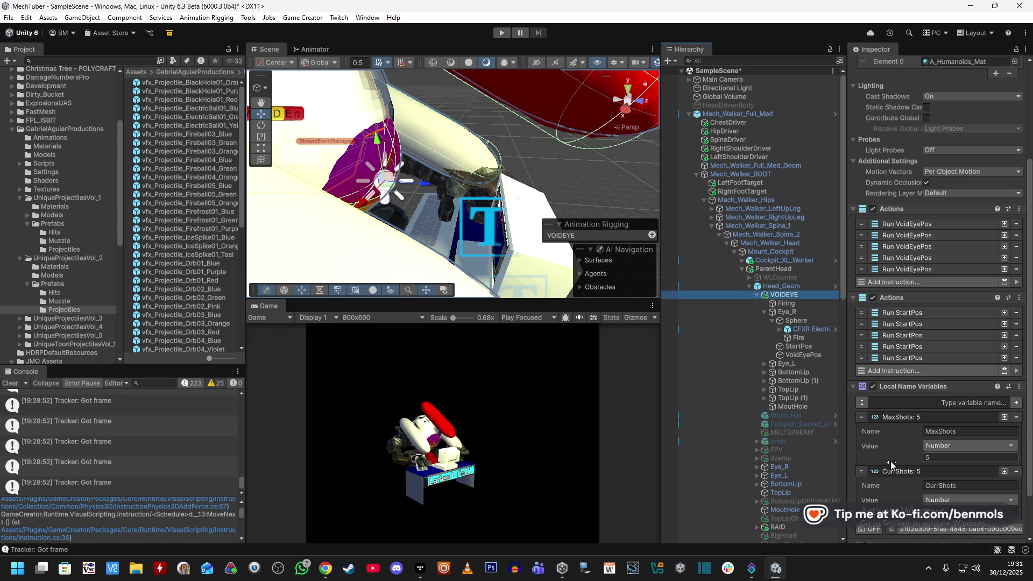
pyautogui.rightClick(785, 295)
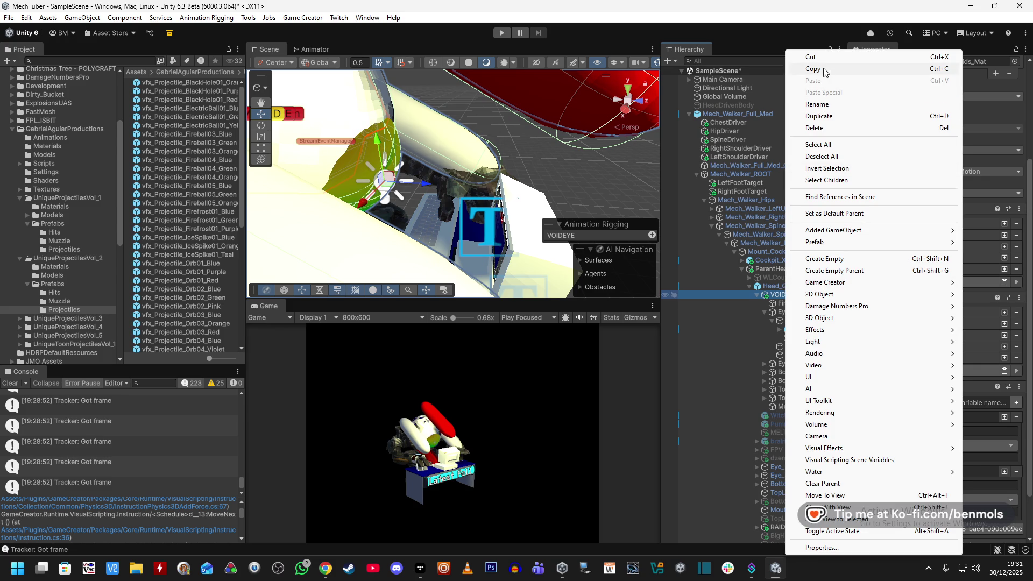
pyautogui.click(828, 259)
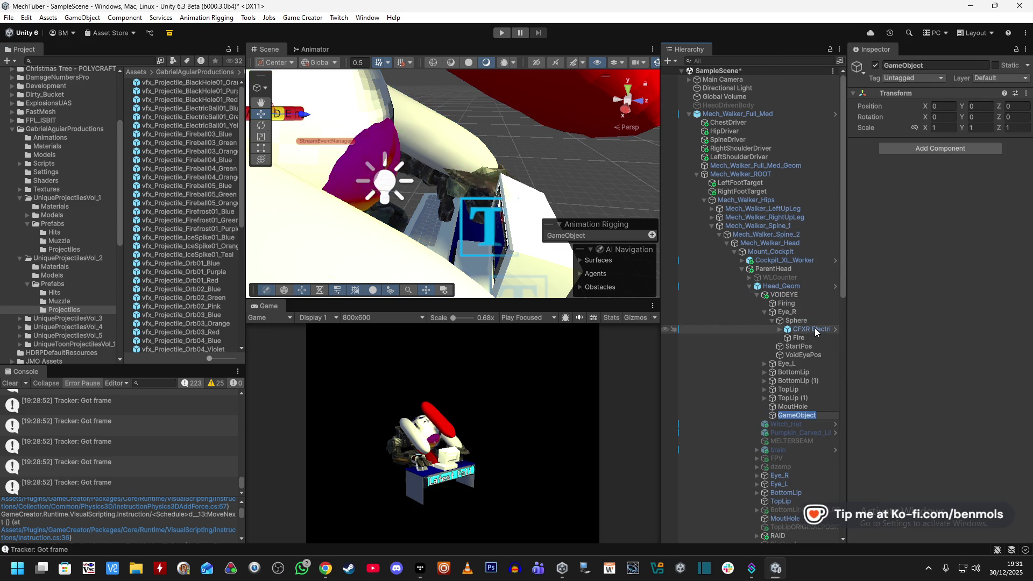
pyautogui.write('StartPo')
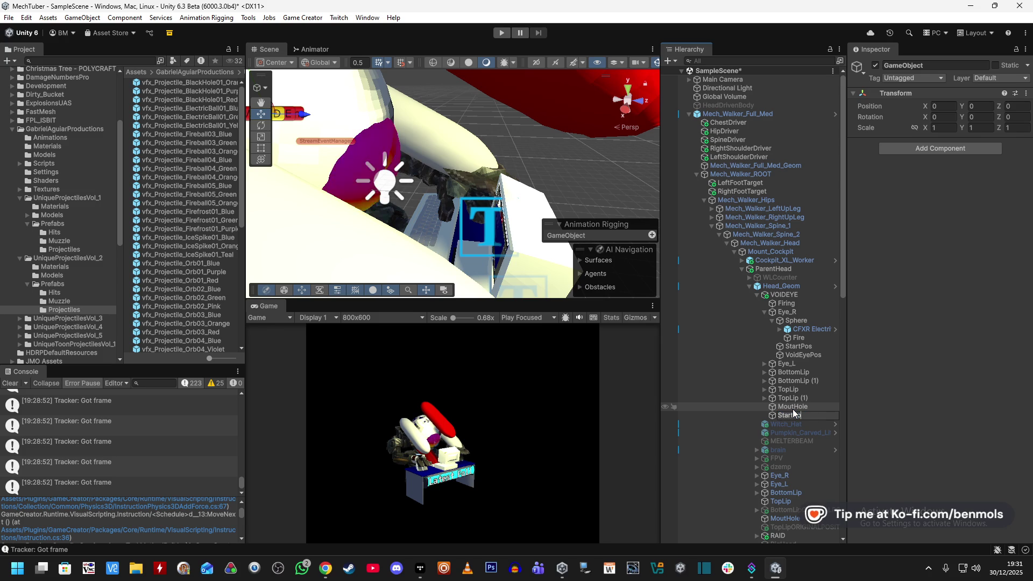
pyautogui.write('sition')
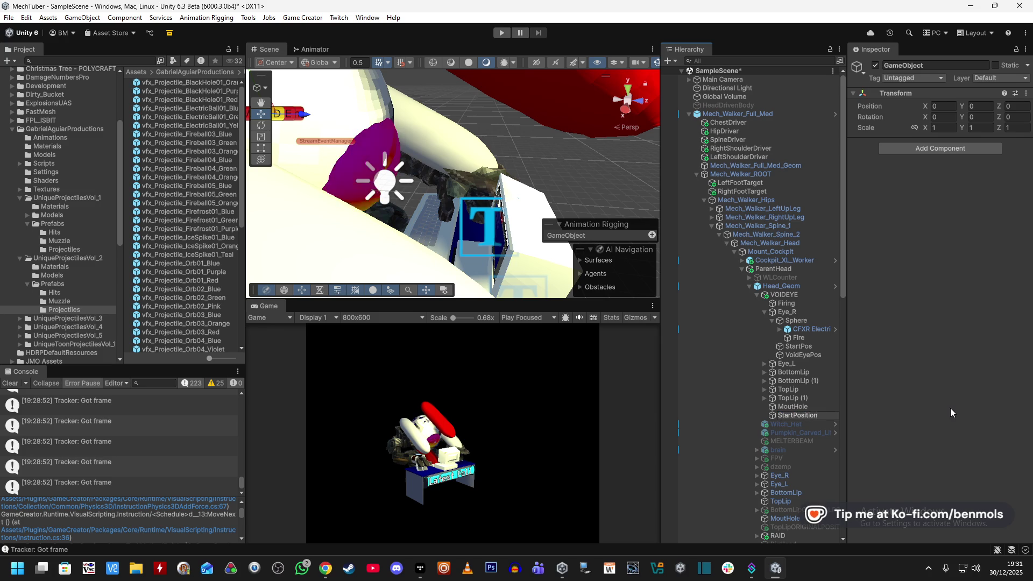
pyautogui.write('s')
pyautogui.press('Return')
pyautogui.moveTo(815, 414); pyautogui.dragTo(799, 299)
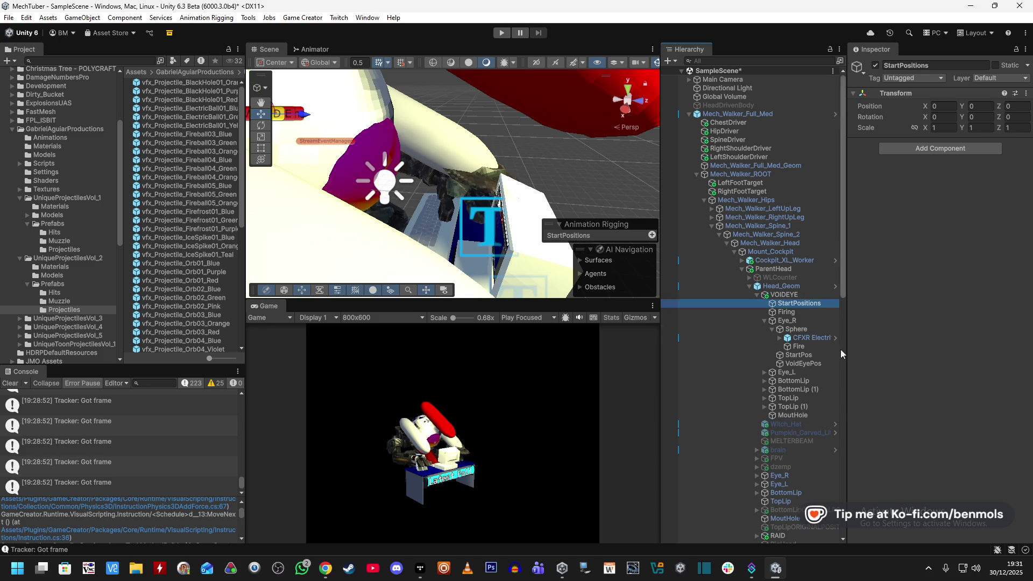
# - Copy VOIDEYE's StartPos Actions component and paste it onto StartPositions as a new component
pyautogui.click(783, 295)
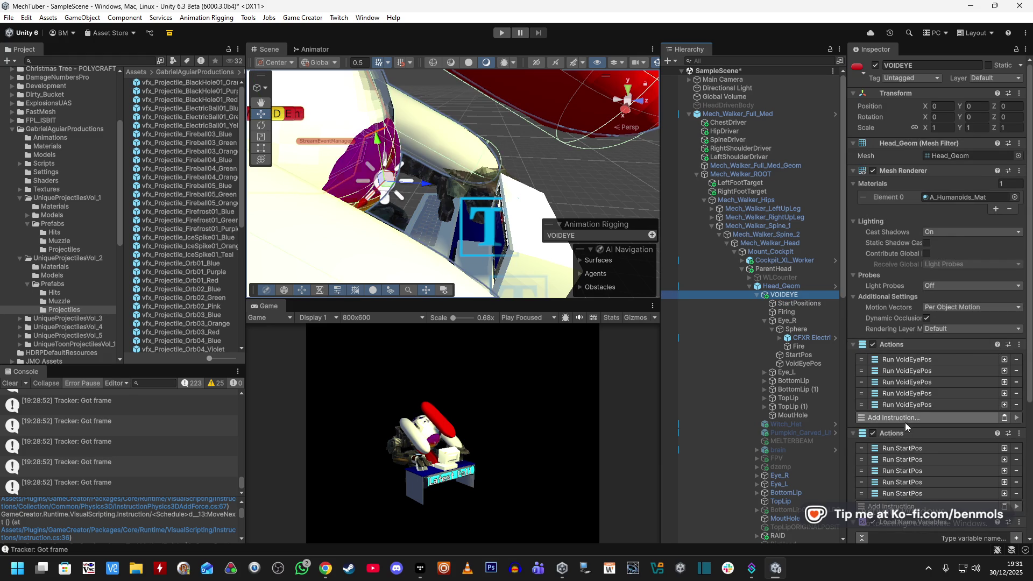
pyautogui.rightClick(906, 434)
pyautogui.click(938, 353)
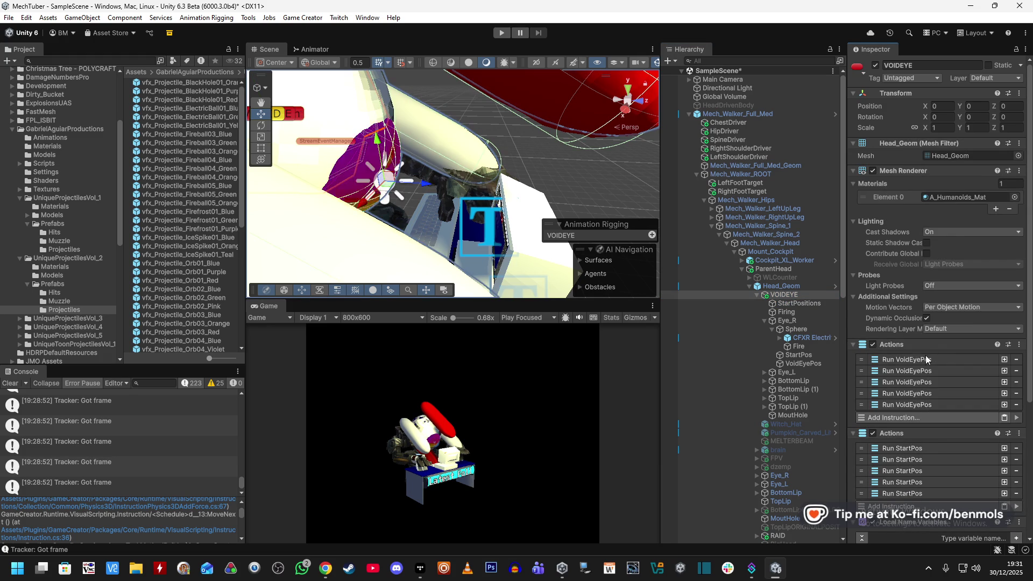
pyautogui.click(799, 302)
pyautogui.rightClick(912, 92)
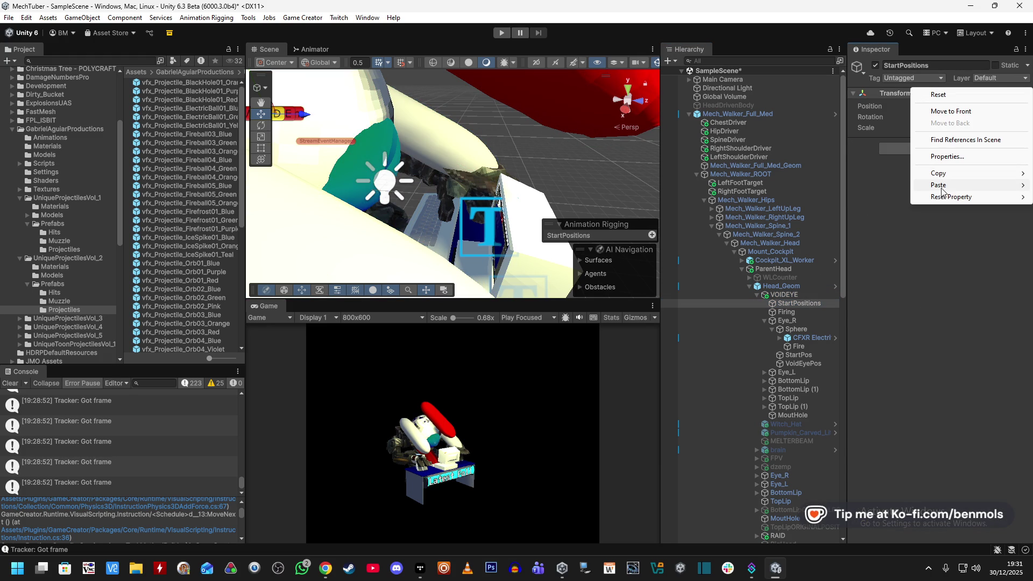
pyautogui.moveTo(941, 191)
pyautogui.click(860, 250)
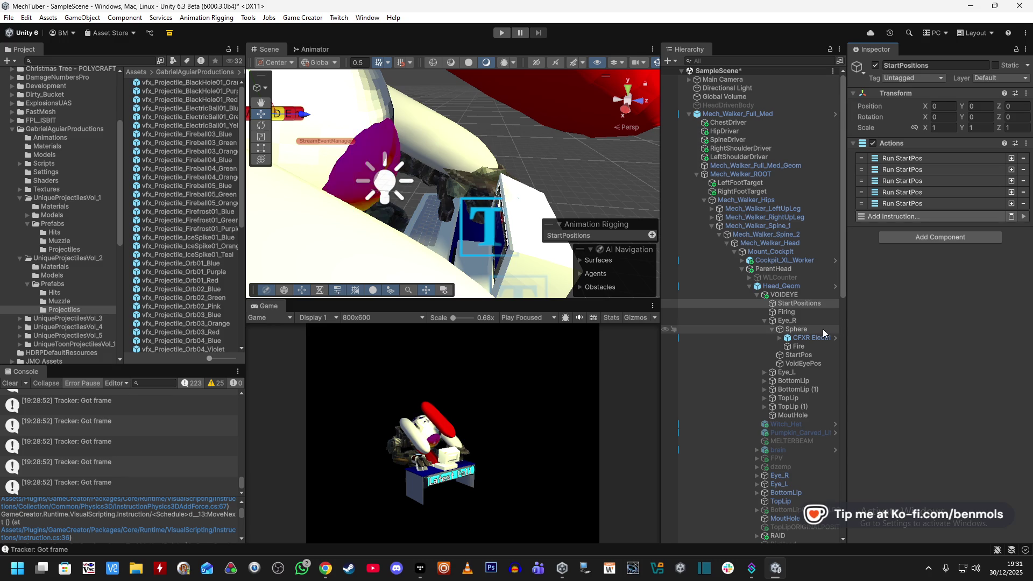
pyautogui.click(783, 294)
pyautogui.scroll(-5, 898, 400)
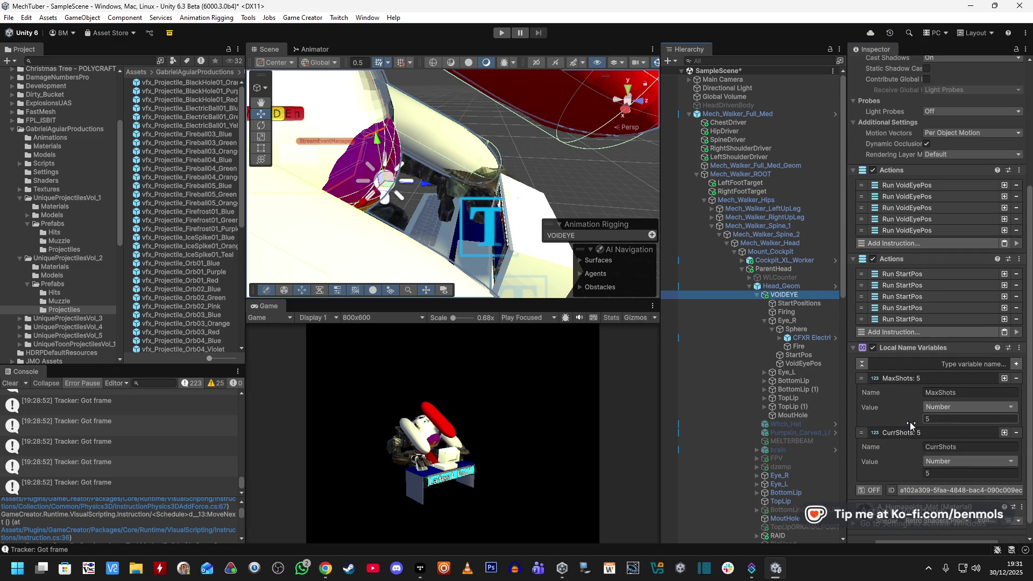
# - Remove the StartPos actions component from VOIDEYE
pyautogui.rightClick(1004, 276)
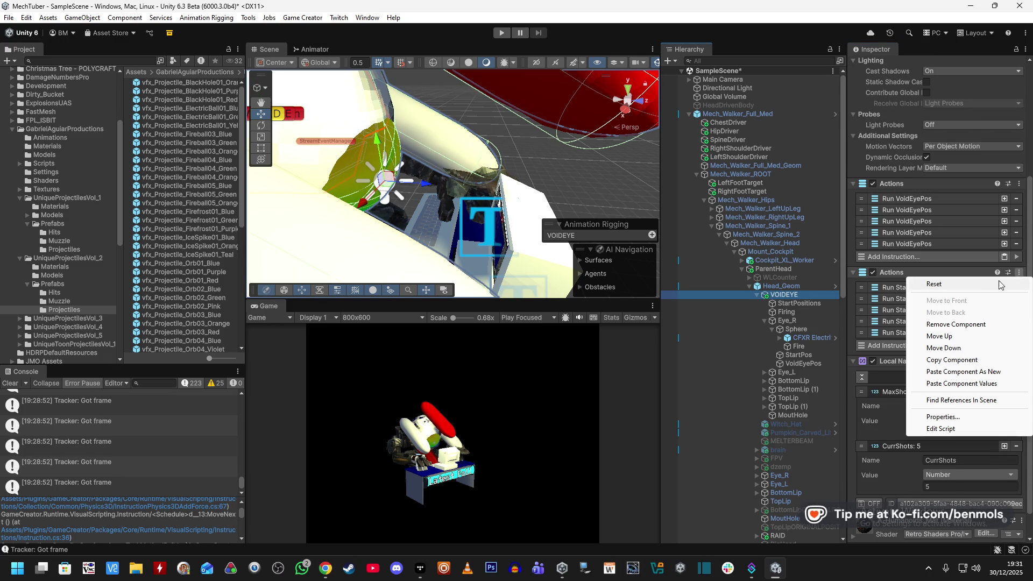
pyautogui.click(963, 324)
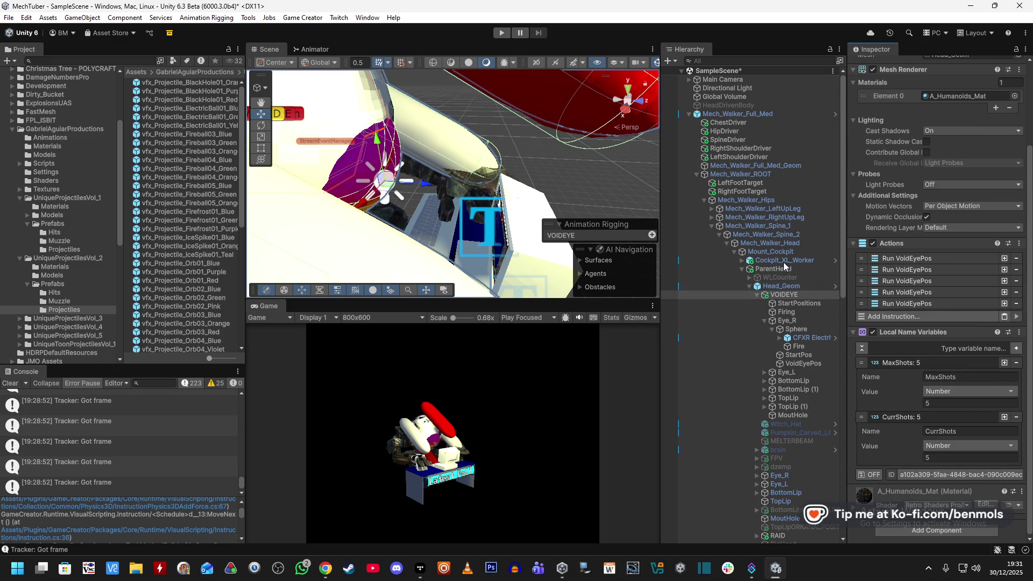
pyautogui.click(789, 296)
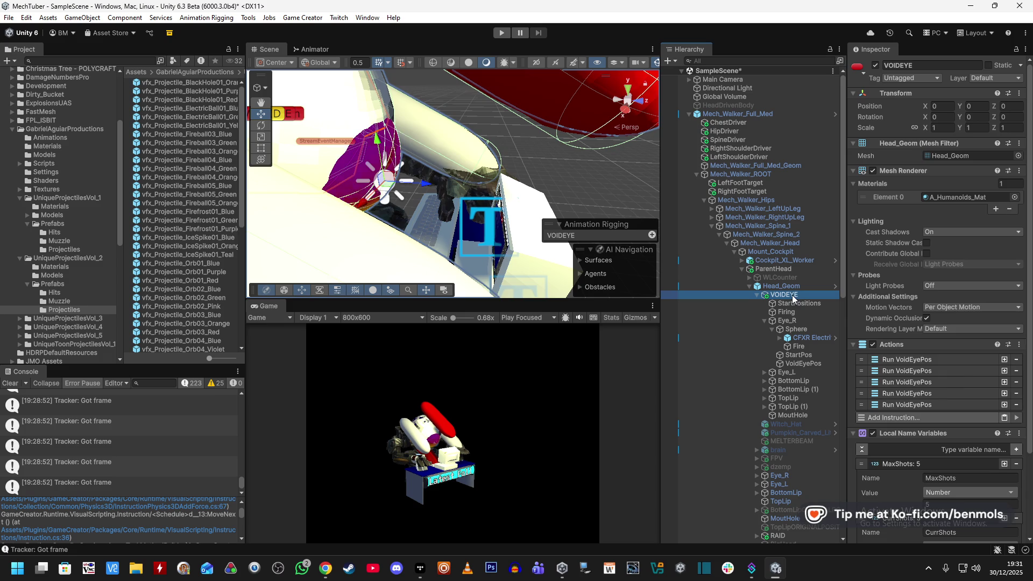
# - Duplicate StartPositions as 'VoidEyePositions' and strip its copied StartPos actions
pyautogui.click(791, 303)
pyautogui.hotkey('ctrl', 'd')
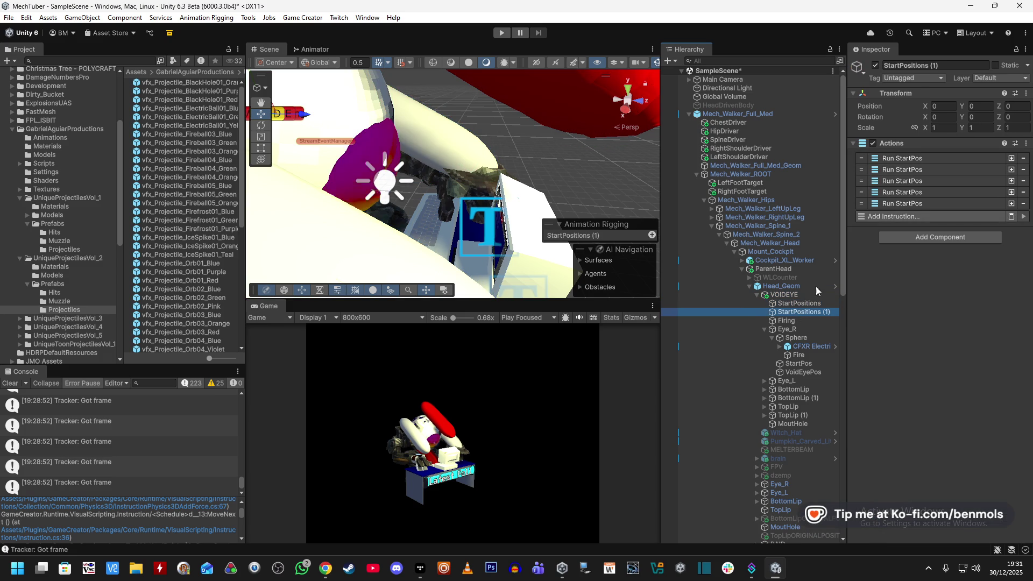
pyautogui.click(912, 68)
pyautogui.write('VoidE')
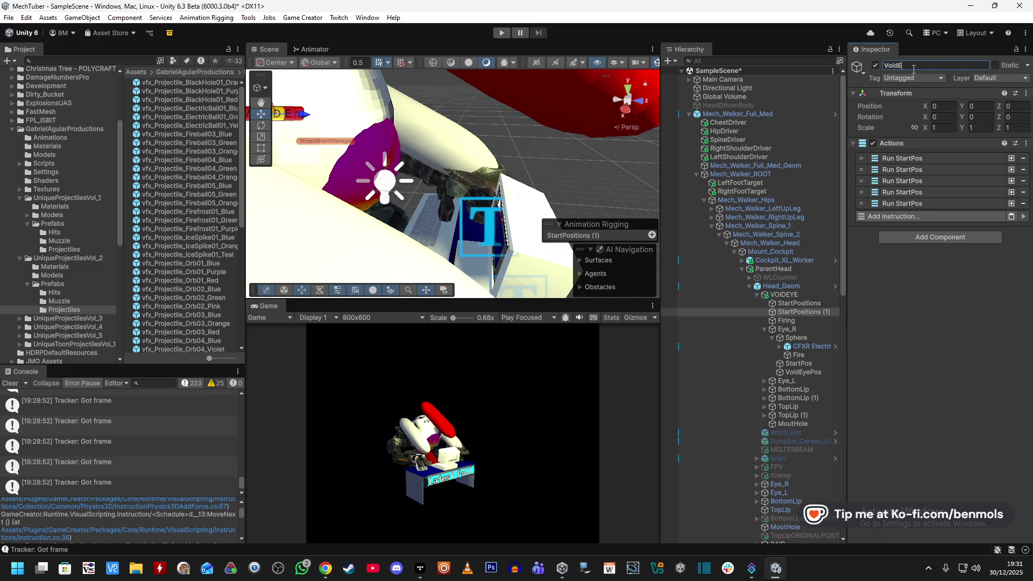
pyautogui.write('yePositions')
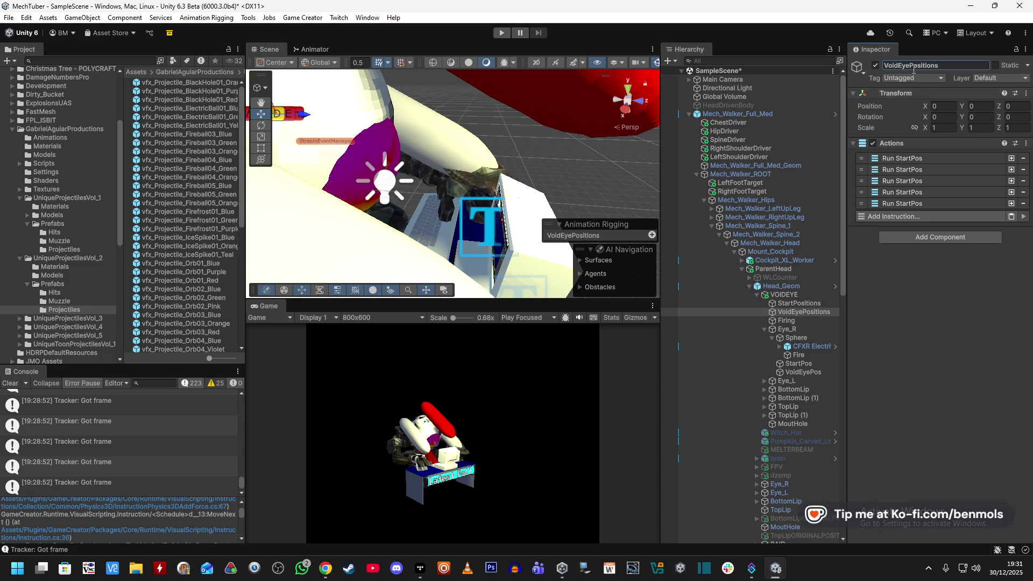
pyautogui.click(1026, 143)
pyautogui.click(980, 193)
# - Copy VOIDEYE's VoidEyePos actions component and paste it as a new component on VoidEyePositions
pyautogui.moveTo(815, 311); pyautogui.dragTo(808, 294)
pyautogui.click(808, 294)
pyautogui.rightClick(978, 345)
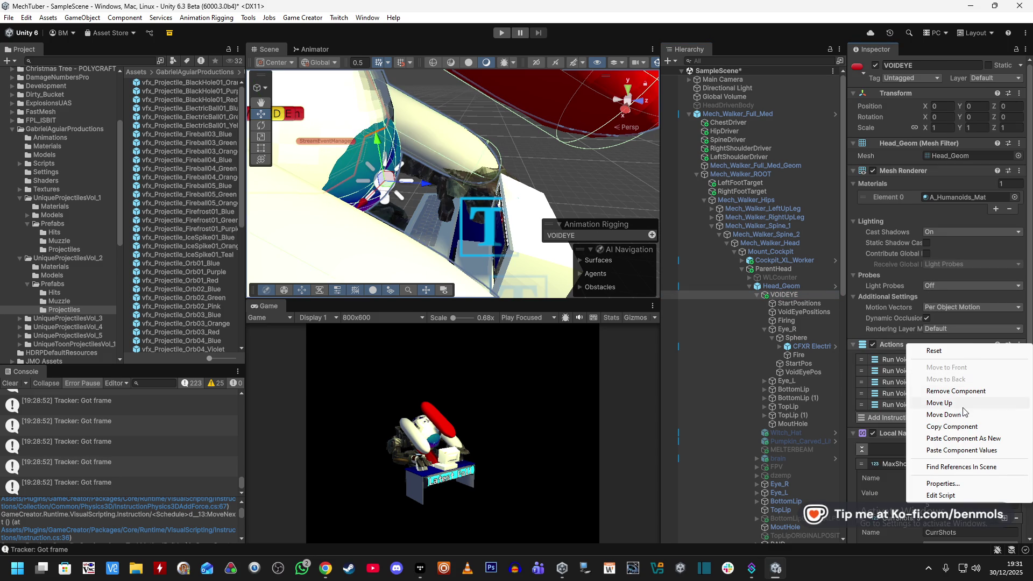
pyautogui.click(963, 426)
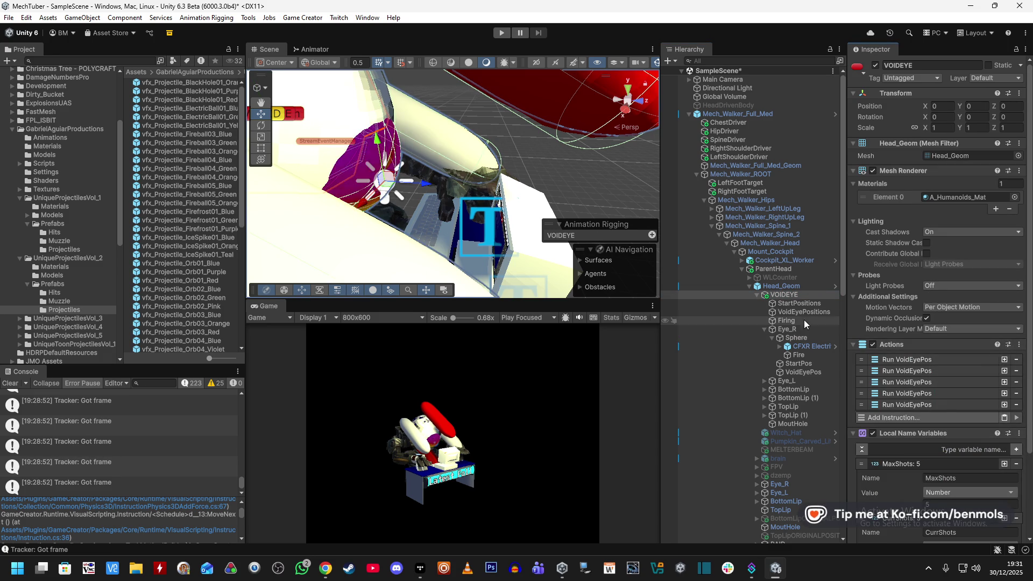
pyautogui.click(805, 304)
pyautogui.press('Down')
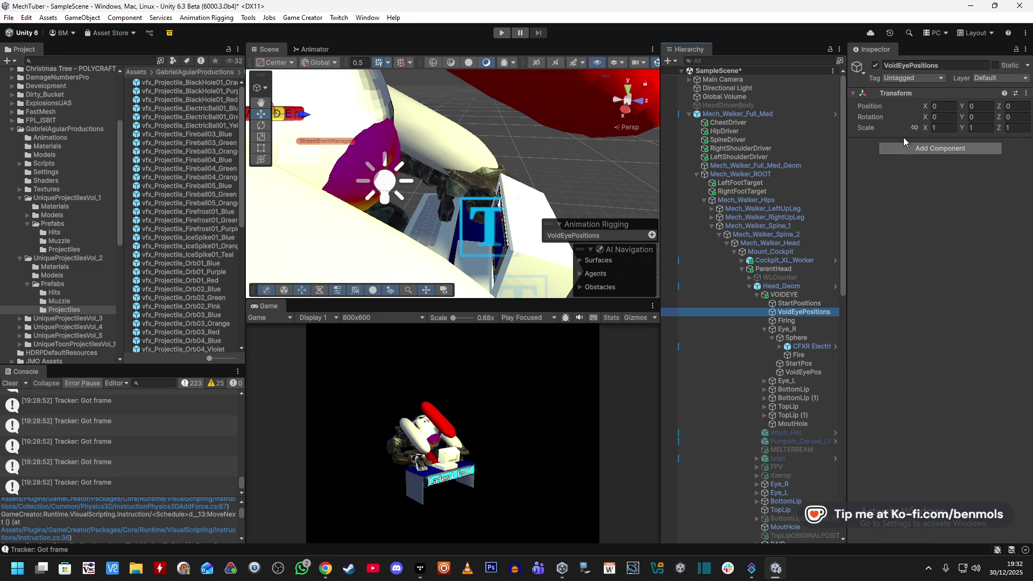
pyautogui.rightClick(914, 93)
pyautogui.moveTo(960, 191)
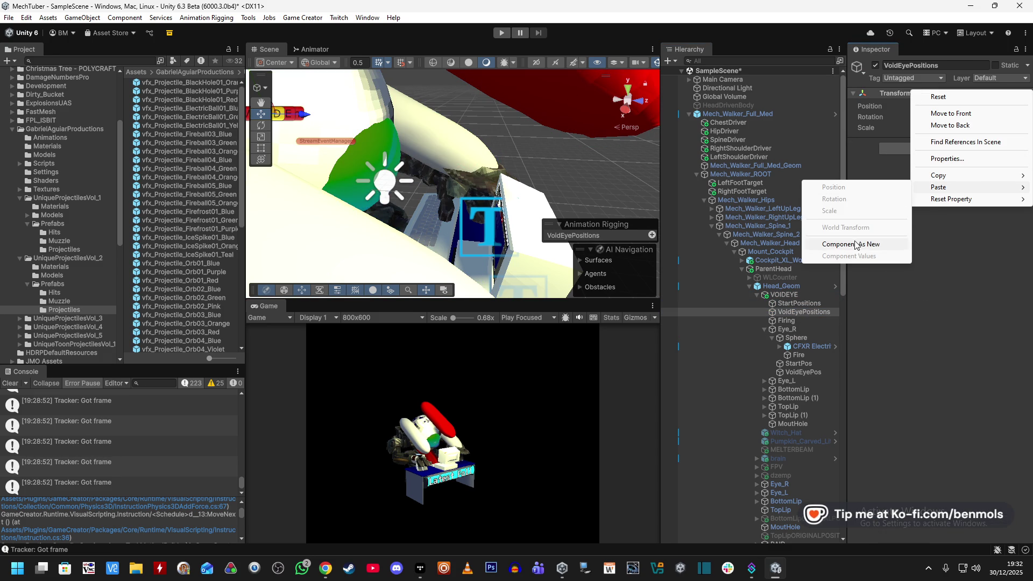
pyautogui.click(880, 244)
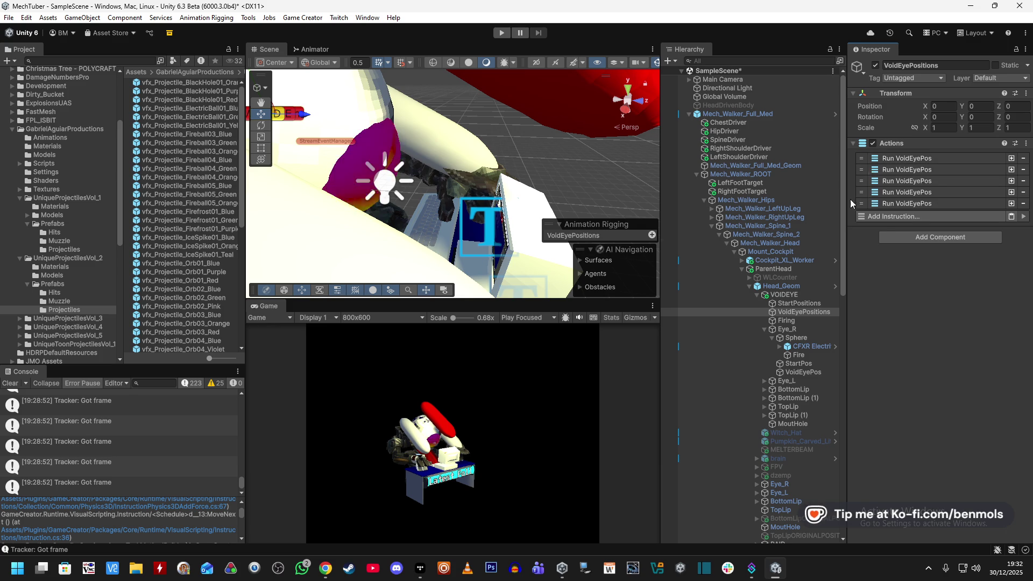
# - Delete the remaining Actions component from VOIDEYE, leaving its MaxShots and CurrShots variables
pyautogui.click(813, 294)
pyautogui.click(1006, 344)
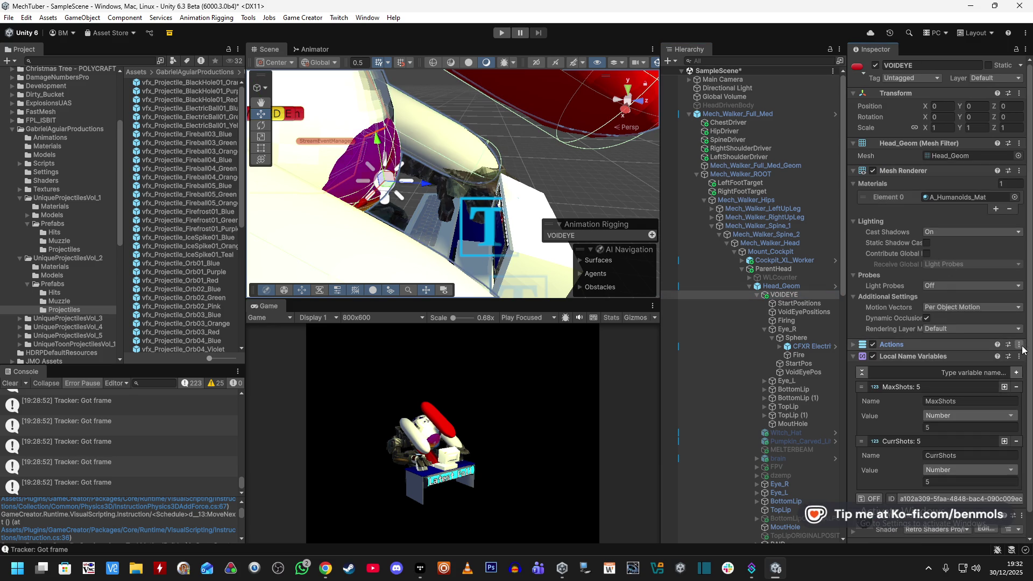
pyautogui.click(1018, 356)
pyautogui.click(956, 396)
pyautogui.scroll(-1, 926, 484)
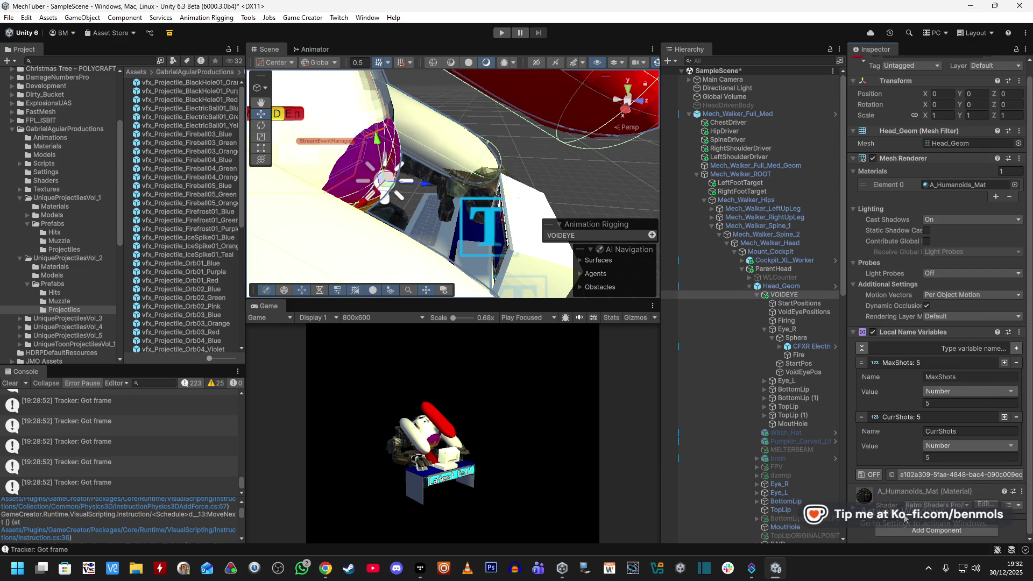
# - Add a Trigger component to VOIDEYE
pyautogui.click(917, 528)
pyautogui.press('BackSpace')
pyautogui.press('BackSpace')
pyautogui.press('BackSpace')
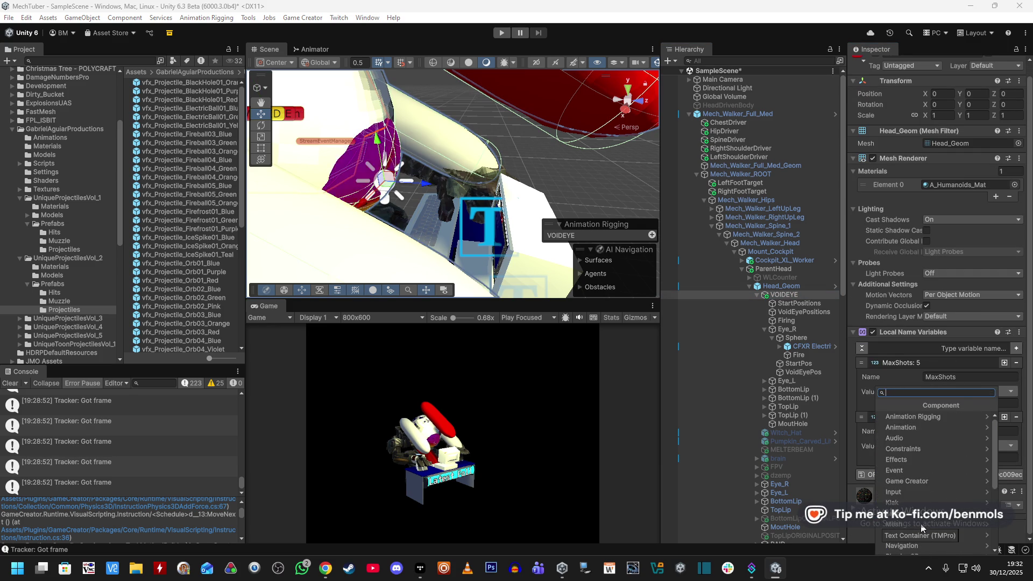
pyautogui.write('trigger')
pyautogui.press('Return')
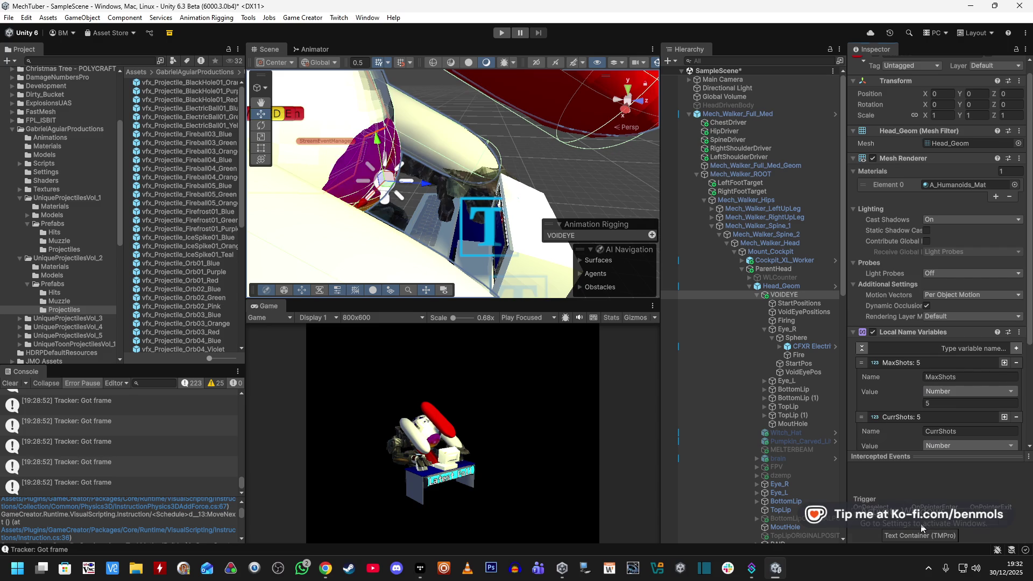
# - Make the trigger fire On Local Name Variable Change for VOIDEYE's CurrShots variable
pyautogui.click(897, 363)
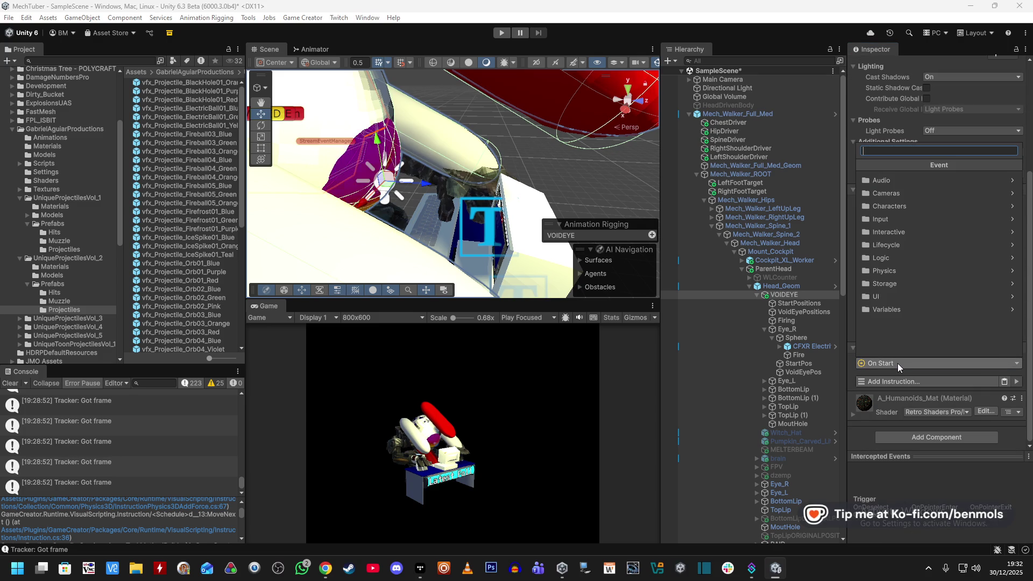
pyautogui.write('local')
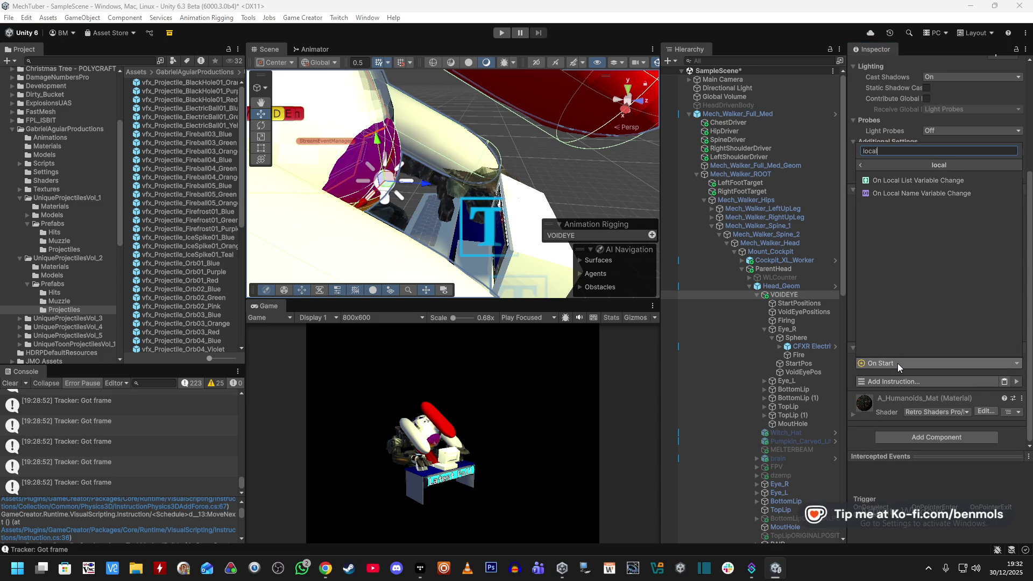
pyautogui.click(921, 193)
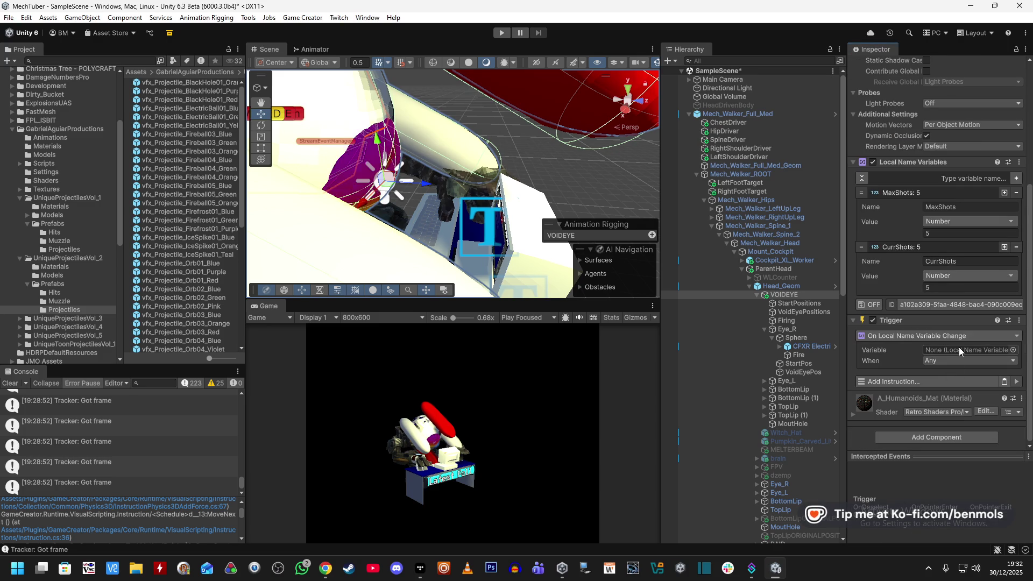
pyautogui.moveTo(836, 294)
pyautogui.mouseDown()
pyautogui.moveTo(886, 328)
pyautogui.moveTo(963, 350)
pyautogui.mouseUp()
pyautogui.click(946, 360)
pyautogui.click(952, 385)
pyautogui.click(1000, 371)
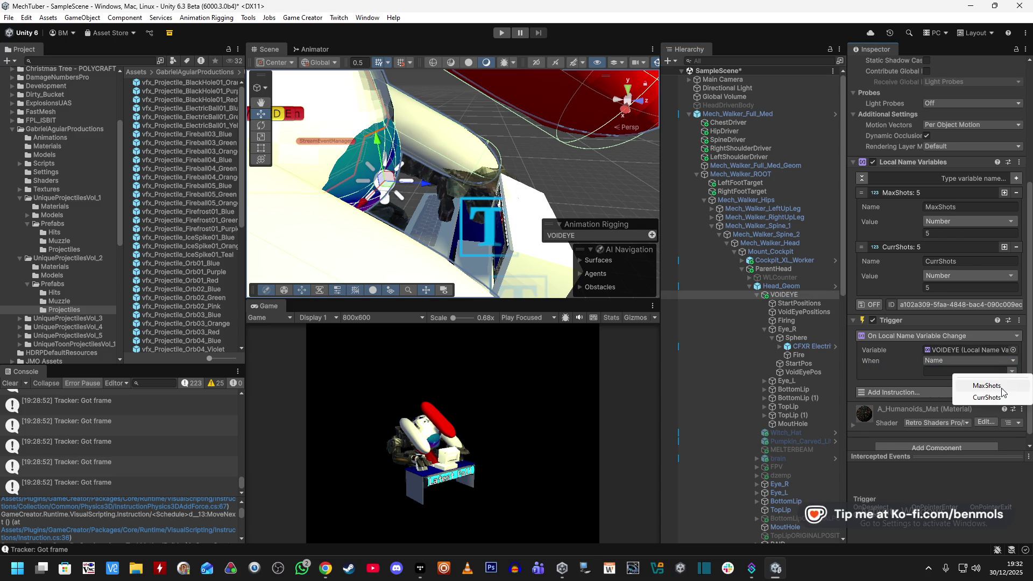
pyautogui.click(989, 398)
# - Add a Check Conditions instruction and search its conditions for 'equal'
pyautogui.click(923, 392)
pyautogui.write('checl')
pyautogui.click(899, 211)
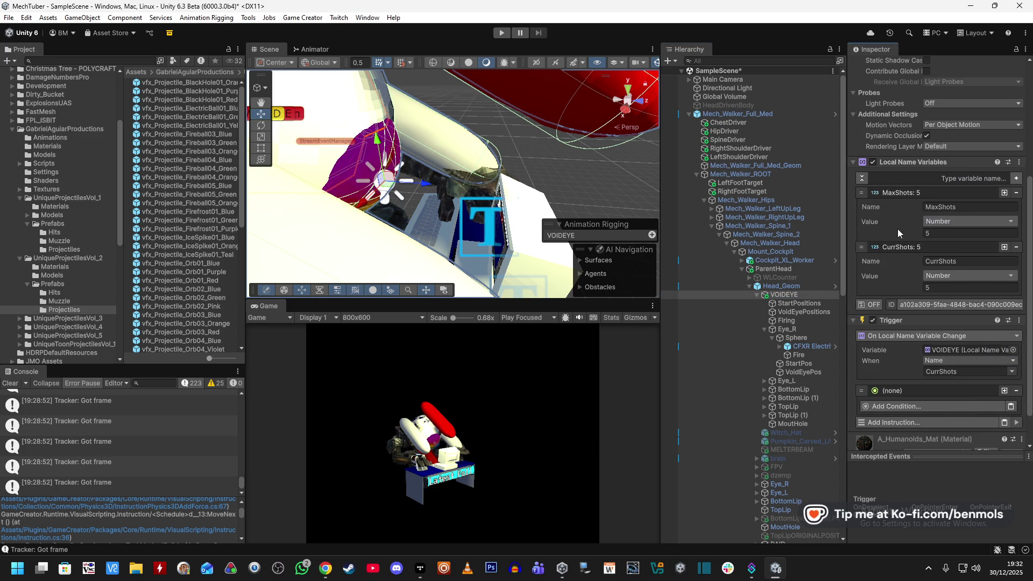
pyautogui.scroll(-2, 932, 369)
pyautogui.click(919, 364)
pyautogui.write('Curre')
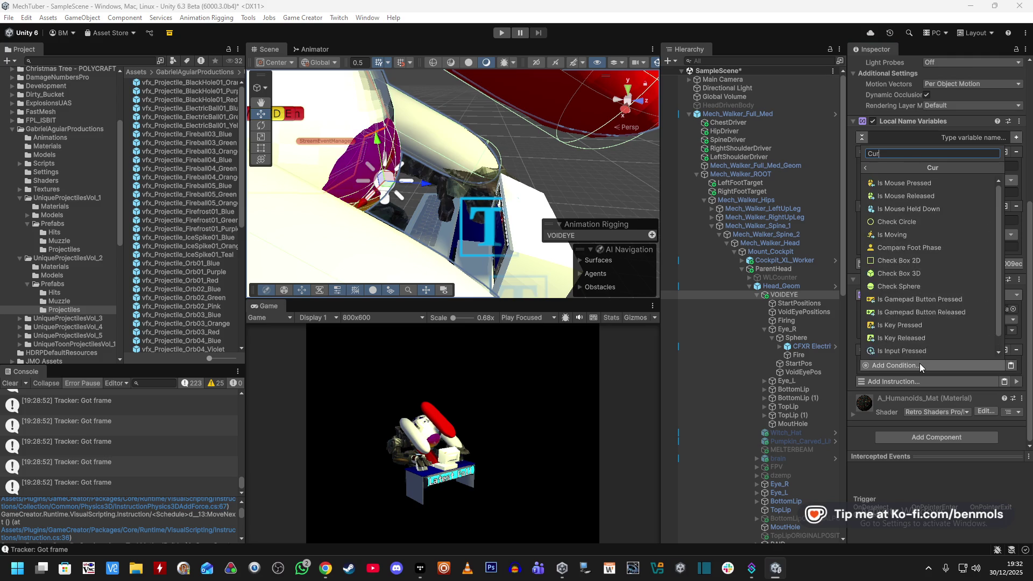
pyautogui.press('BackSpace')
pyautogui.press('BackSpace')
pyautogui.press('BackSpace')
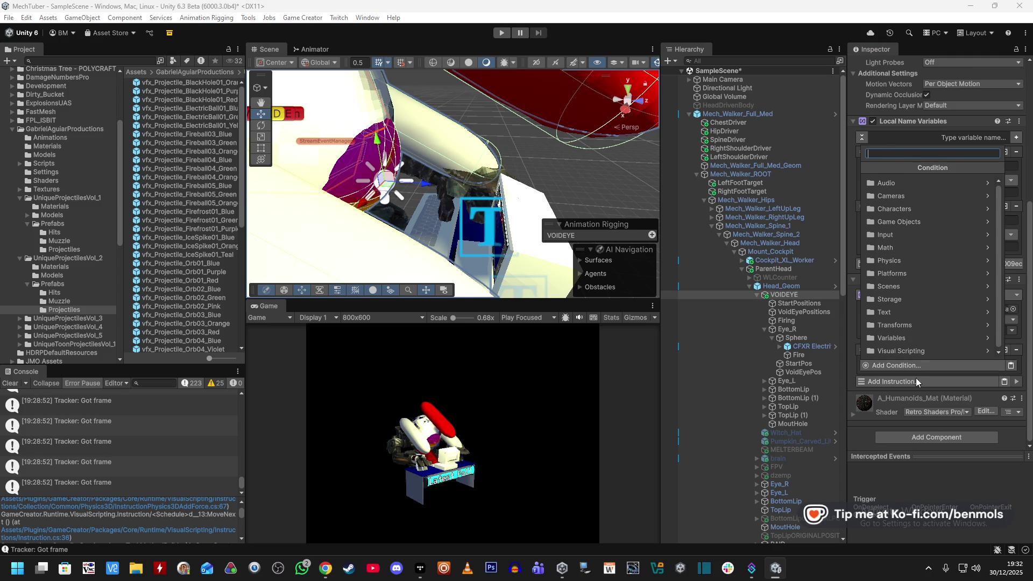
pyautogui.click(922, 381)
pyautogui.click(911, 365)
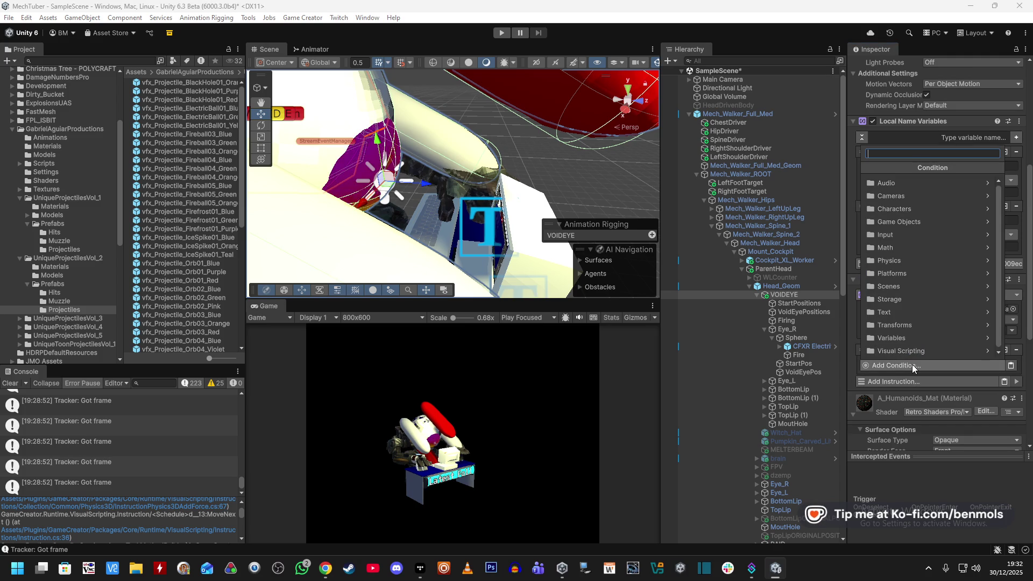
pyautogui.write('equal')
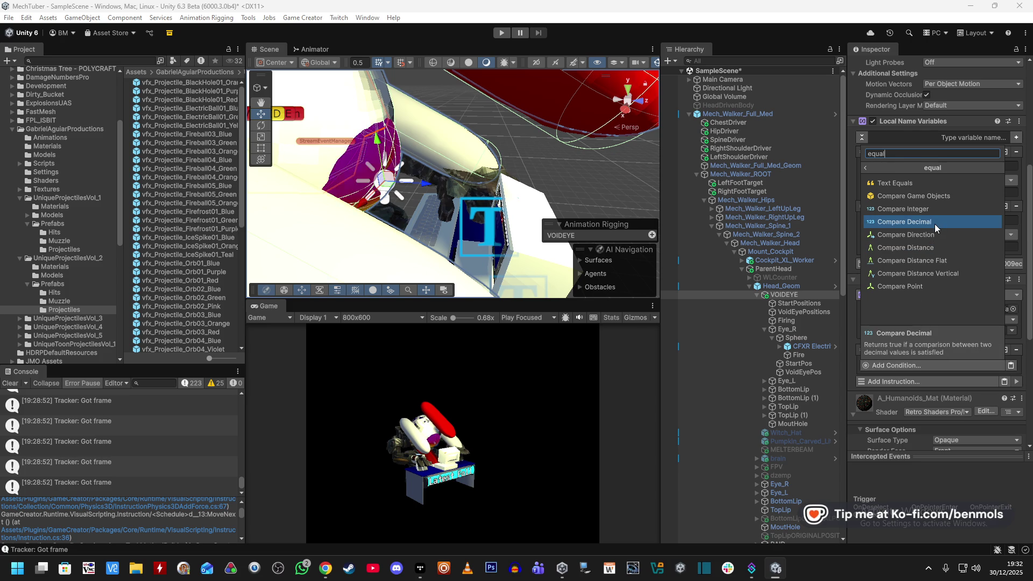
# - Add a Compare Decimal condition on VOIDEYE's local MaxShots variable with comparison Equals
pyautogui.click(935, 221)
pyautogui.scroll(-5, 928, 369)
pyautogui.click(957, 264)
pyautogui.write('local')
pyautogui.click(950, 314)
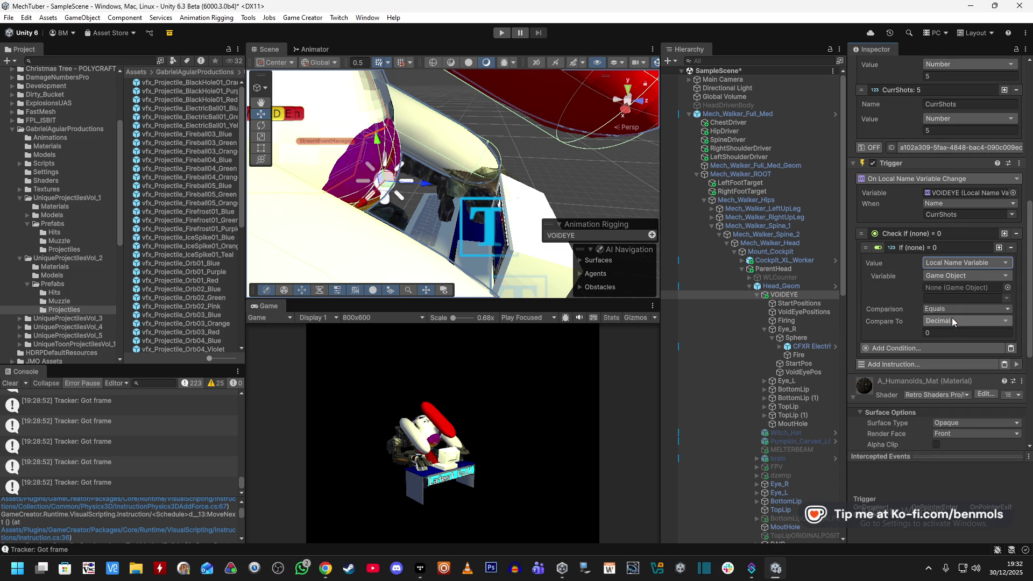
pyautogui.moveTo(779, 289); pyautogui.dragTo(963, 287)
pyautogui.click(1006, 298)
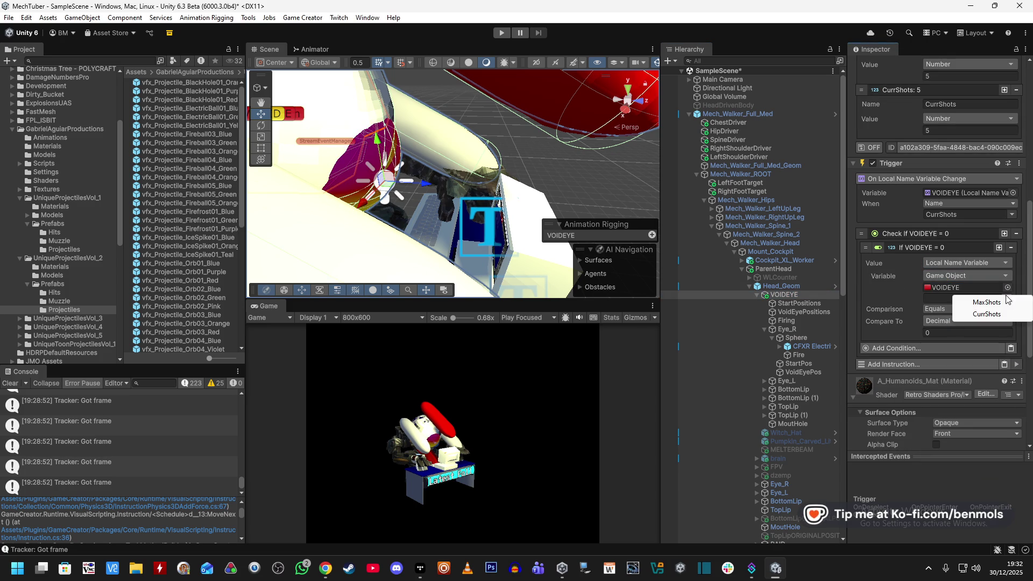
pyautogui.click(992, 302)
pyautogui.click(952, 312)
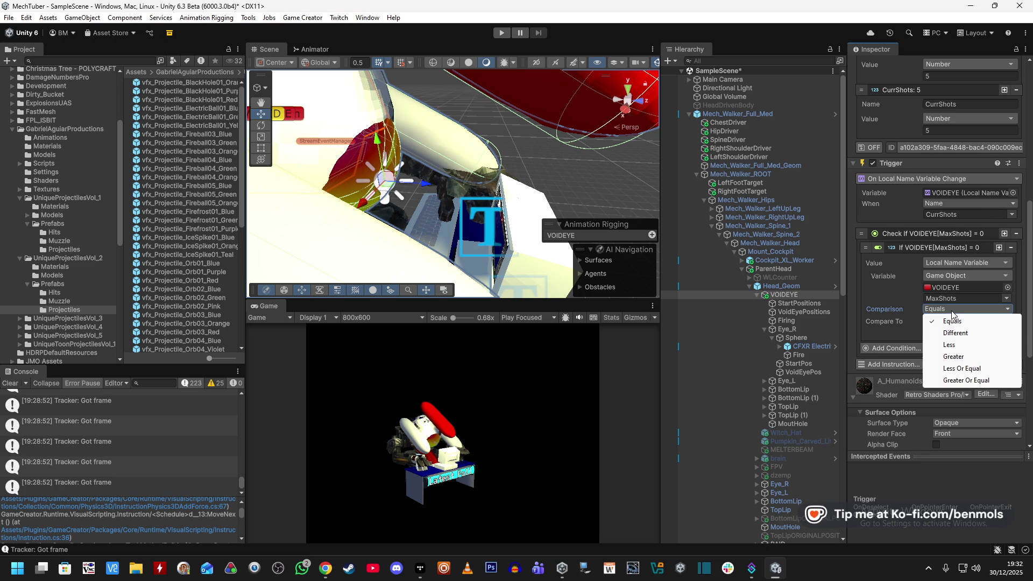
pyautogui.click(940, 321)
# - Set the Compare To value to VOIDEYE's local CurrShots variable
pyautogui.click(940, 321)
pyautogui.write('local')
pyautogui.click(951, 360)
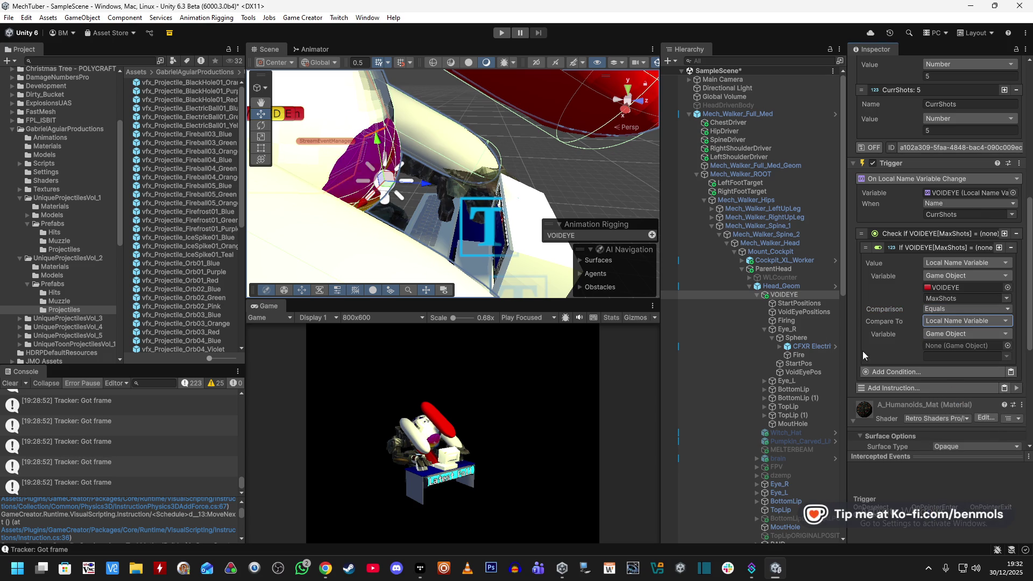
pyautogui.moveTo(786, 294); pyautogui.dragTo(983, 344)
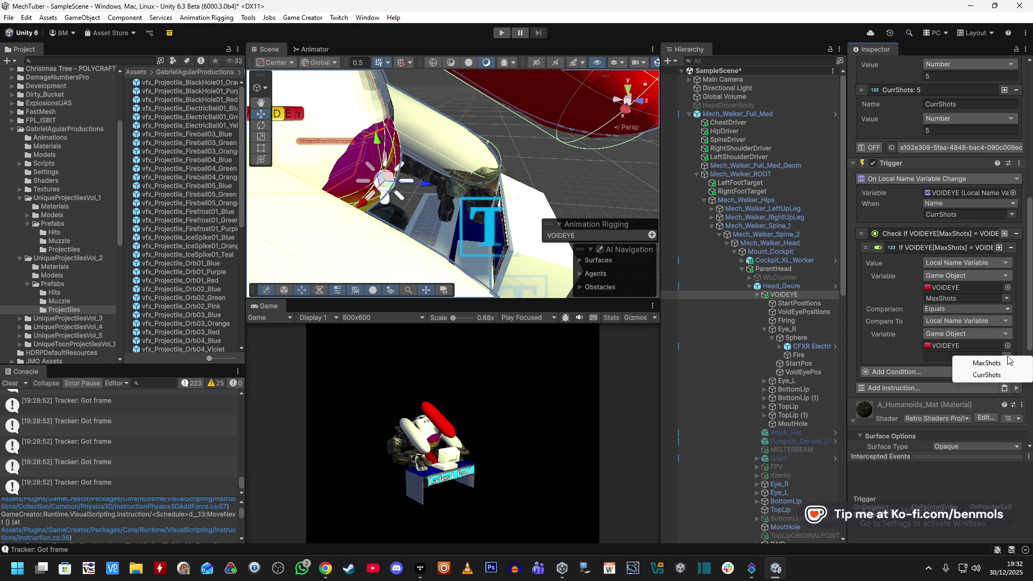
pyautogui.click(953, 354)
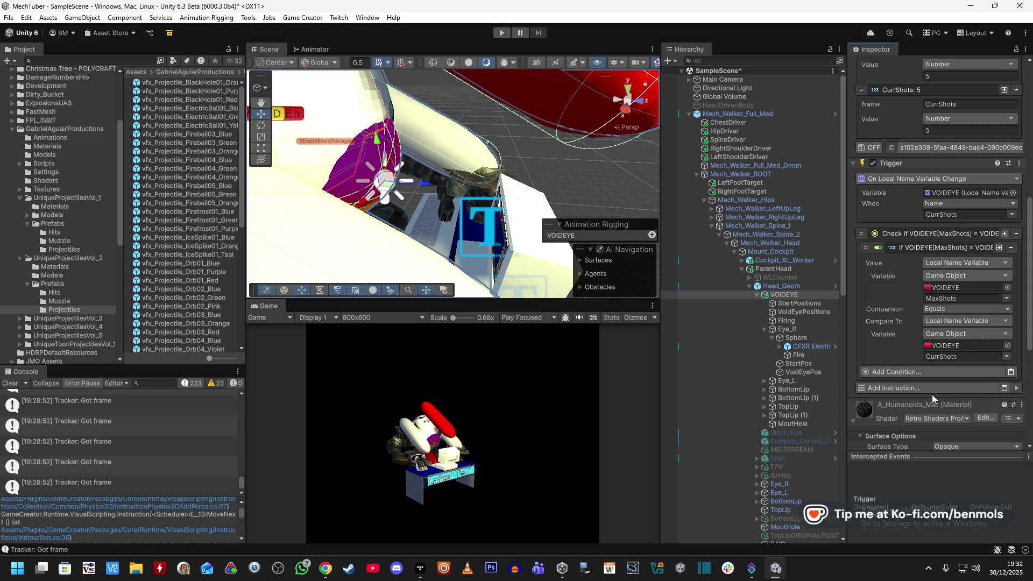
pyautogui.click(884, 387)
# - Add a Wait Seconds instruction of 1 second after the condition
pyautogui.write('wait')
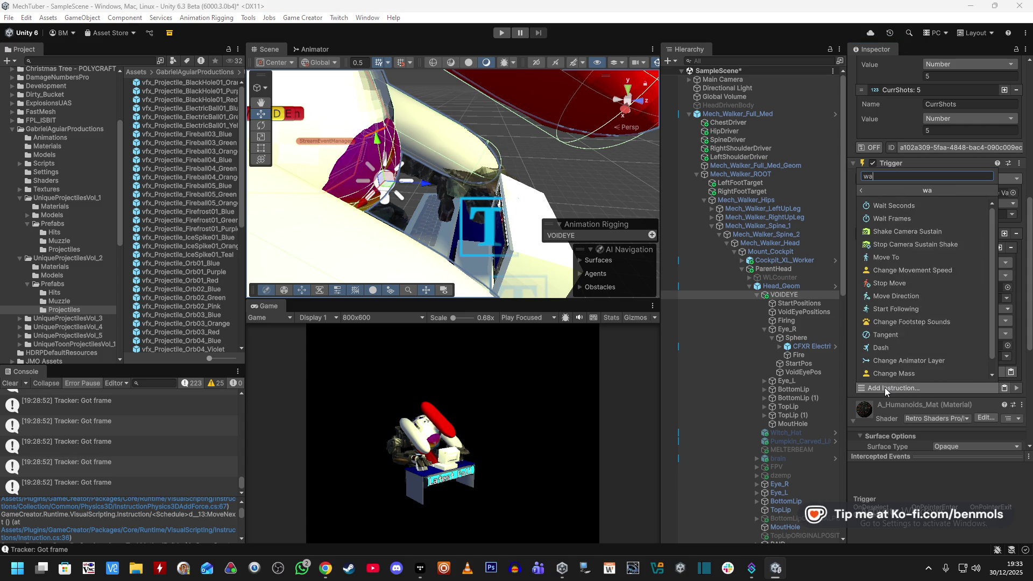
pyautogui.click(904, 208)
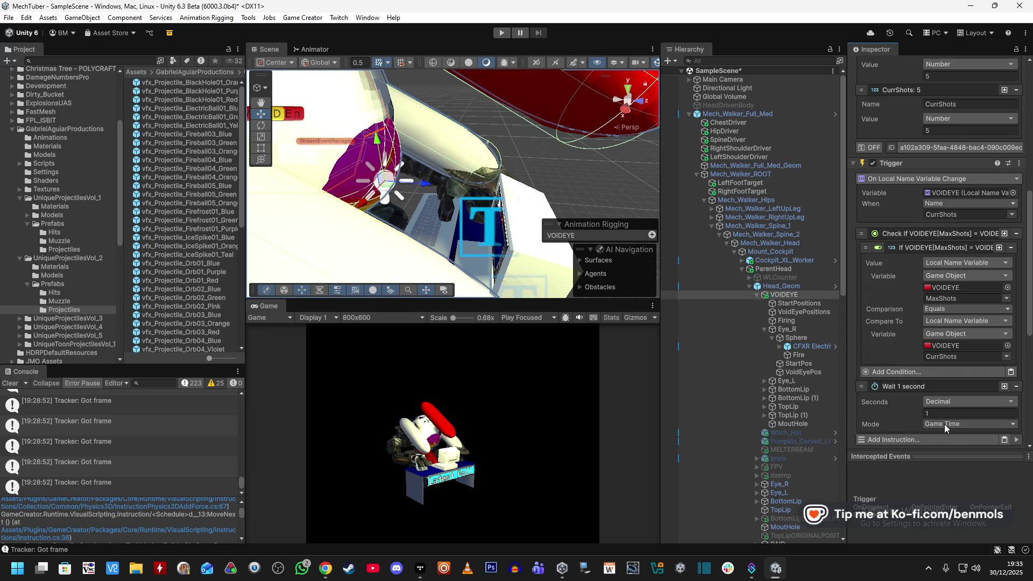
pyautogui.scroll(-3, 883, 400)
pyautogui.scroll(3, 889, 370)
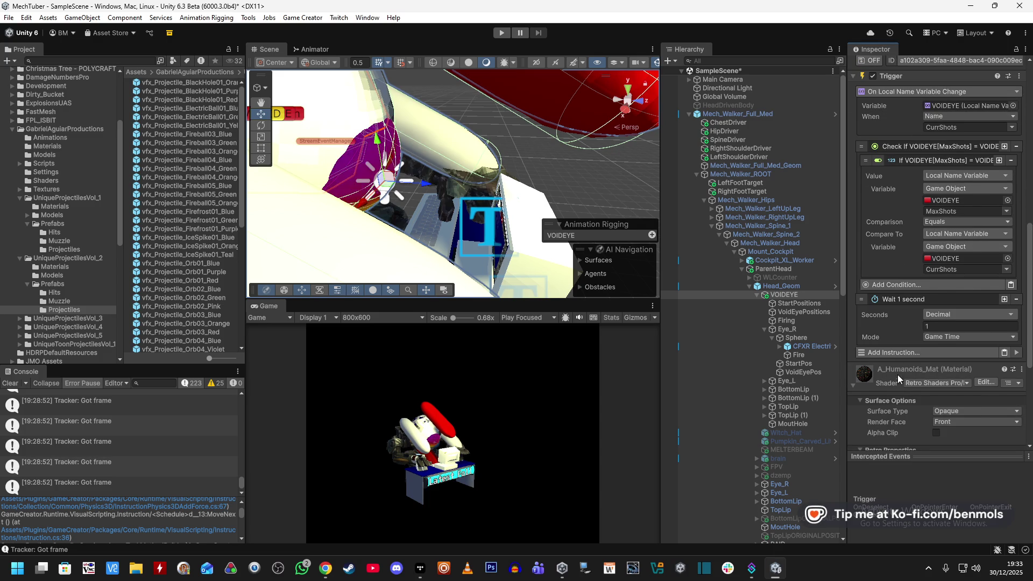
# - Add a Run Actions instruction targeting the StartPositions object
pyautogui.click(897, 353)
pyautogui.write('run')
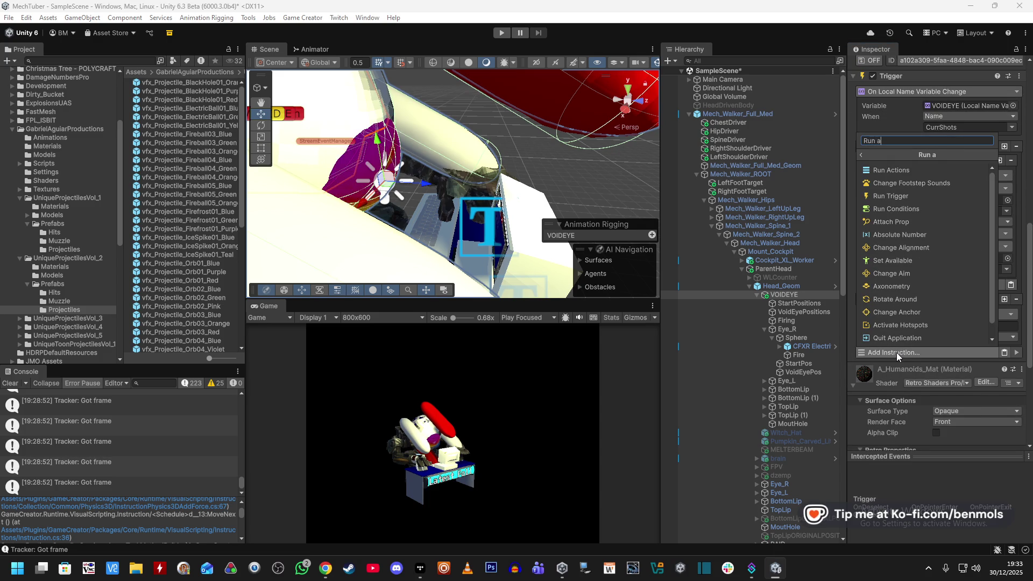
pyautogui.click(888, 172)
pyautogui.scroll(-1, 887, 305)
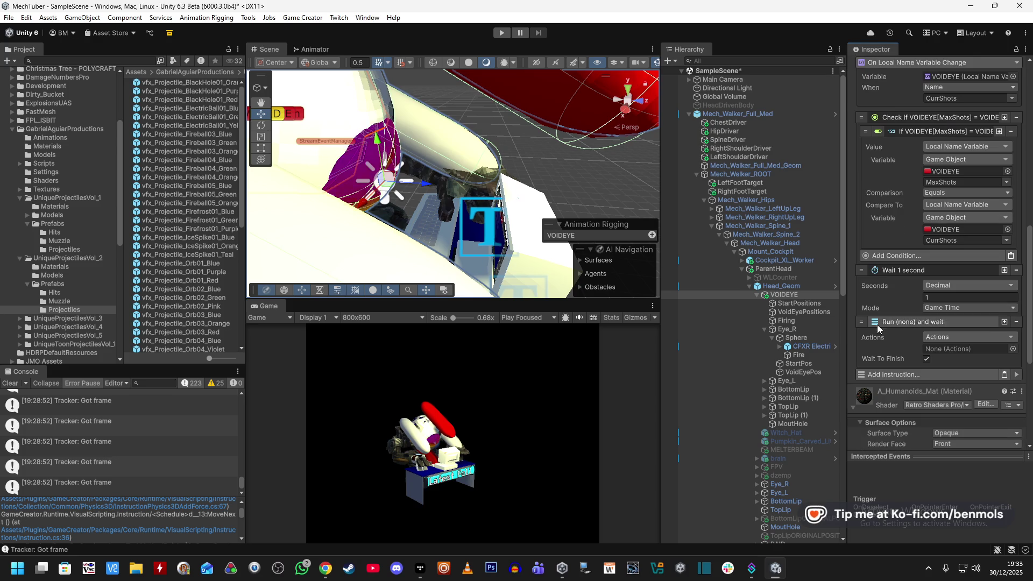
pyautogui.moveTo(807, 305); pyautogui.dragTo(954, 347)
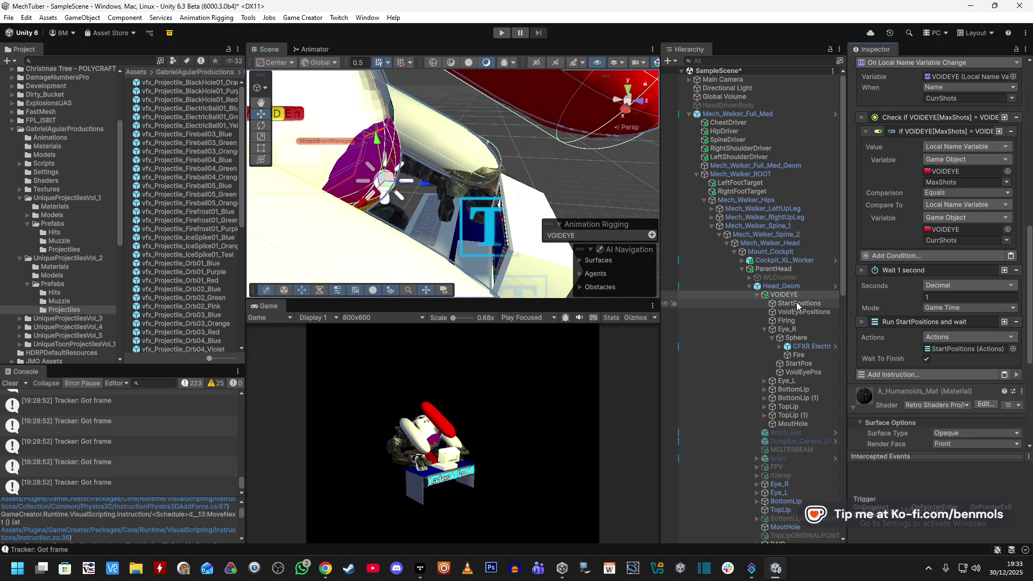
pyautogui.click(888, 372)
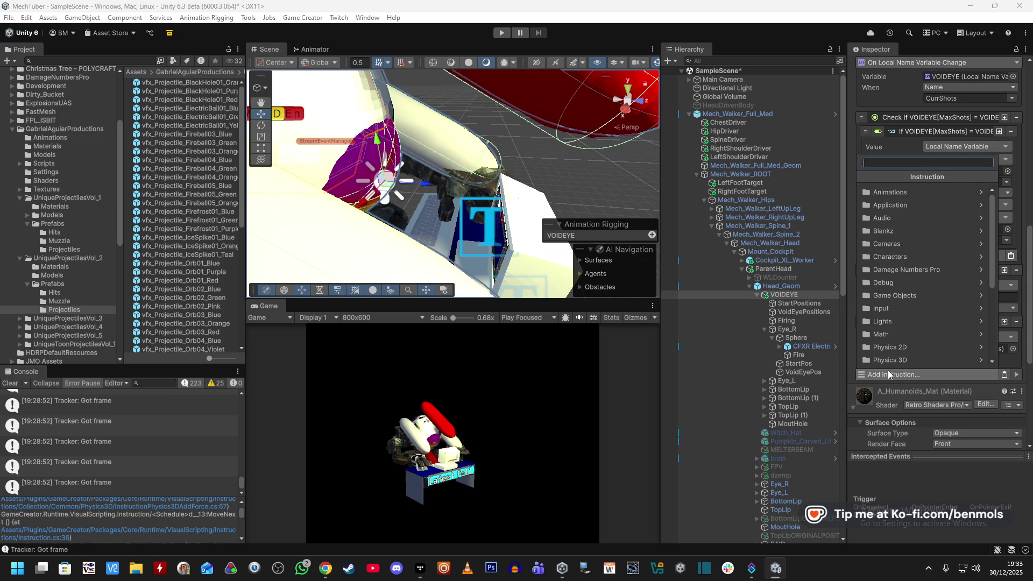
pyautogui.write('Enable')
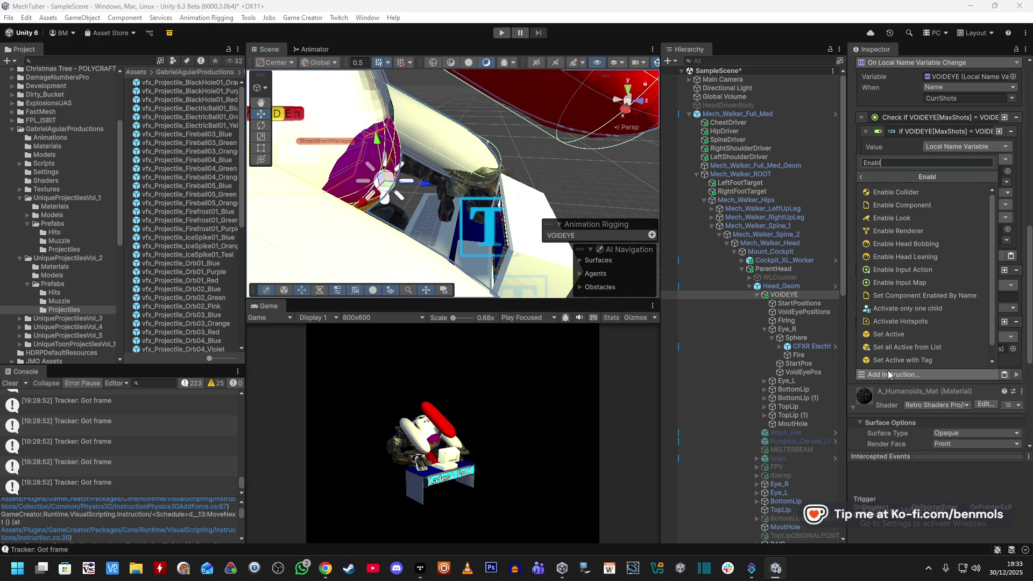